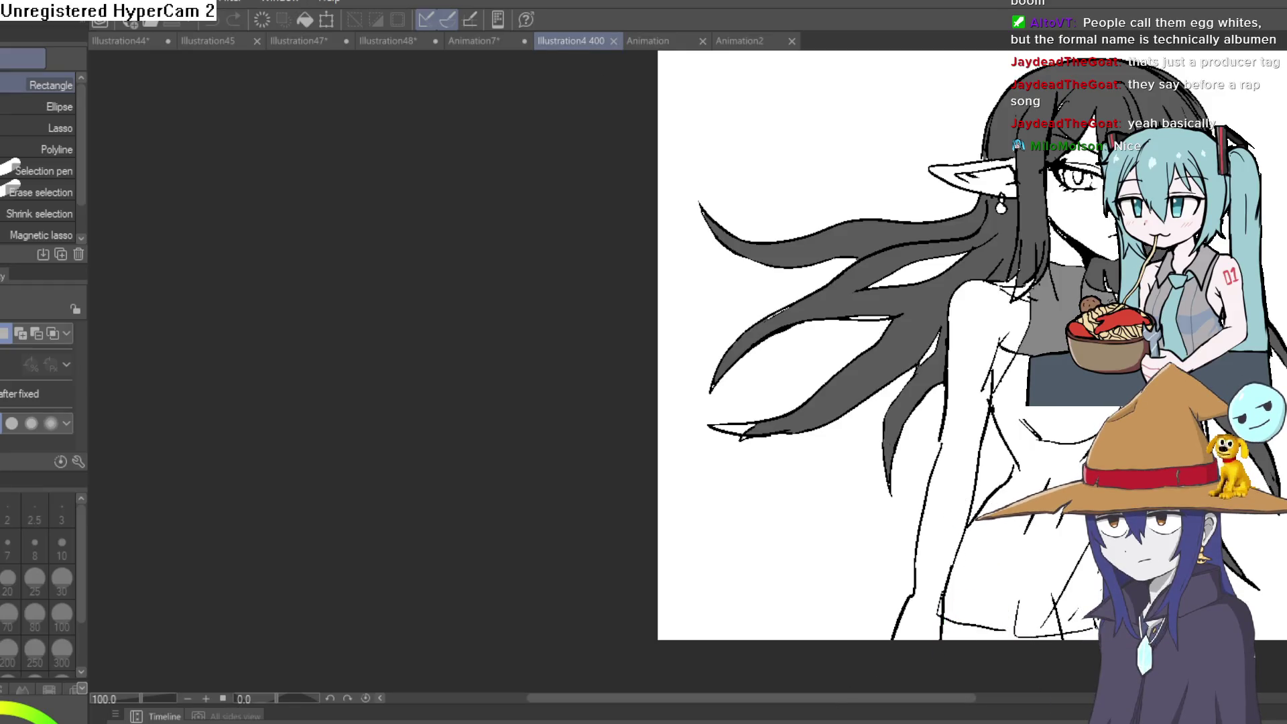
# Step: Scroll around the Illustration4 400 elf-girl drawing, then switch via Animation7 to Illustration48
pyautogui.hscroll(5, 898, 297)
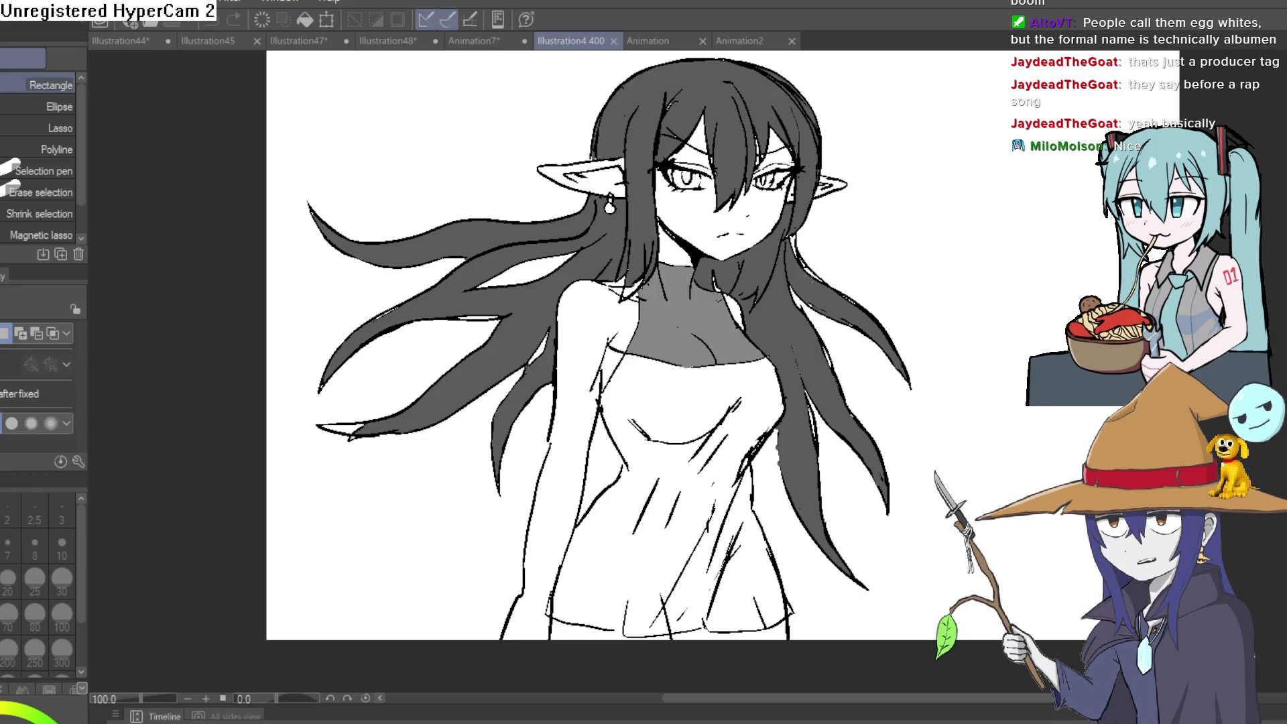
pyautogui.scroll(5, 745, 295)
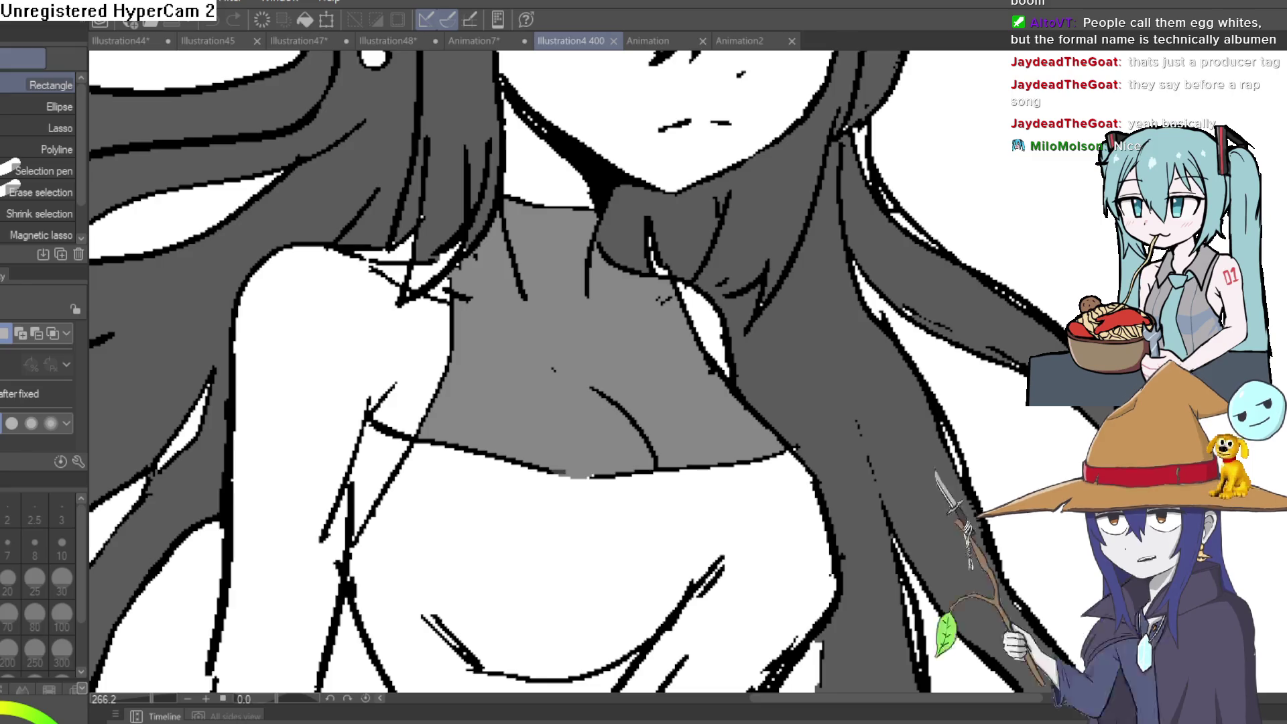
pyautogui.scroll(5, 556, 369)
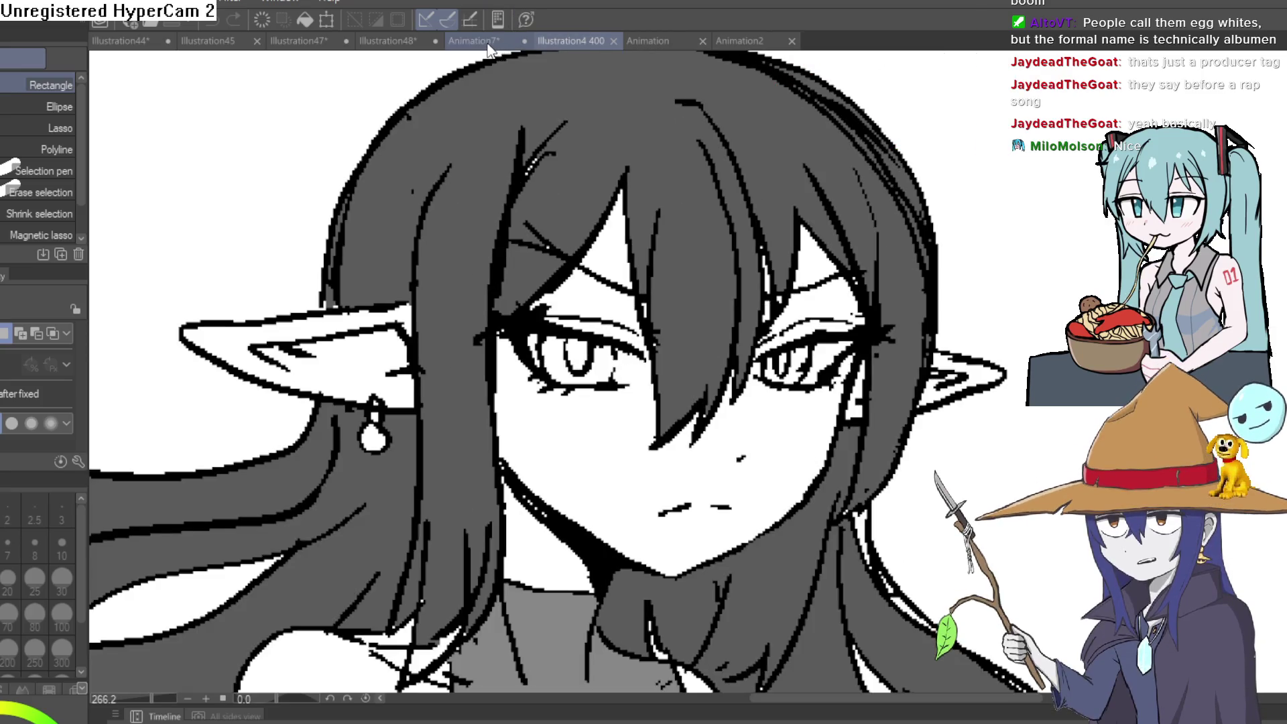
pyautogui.click(490, 46)
pyautogui.click(394, 48)
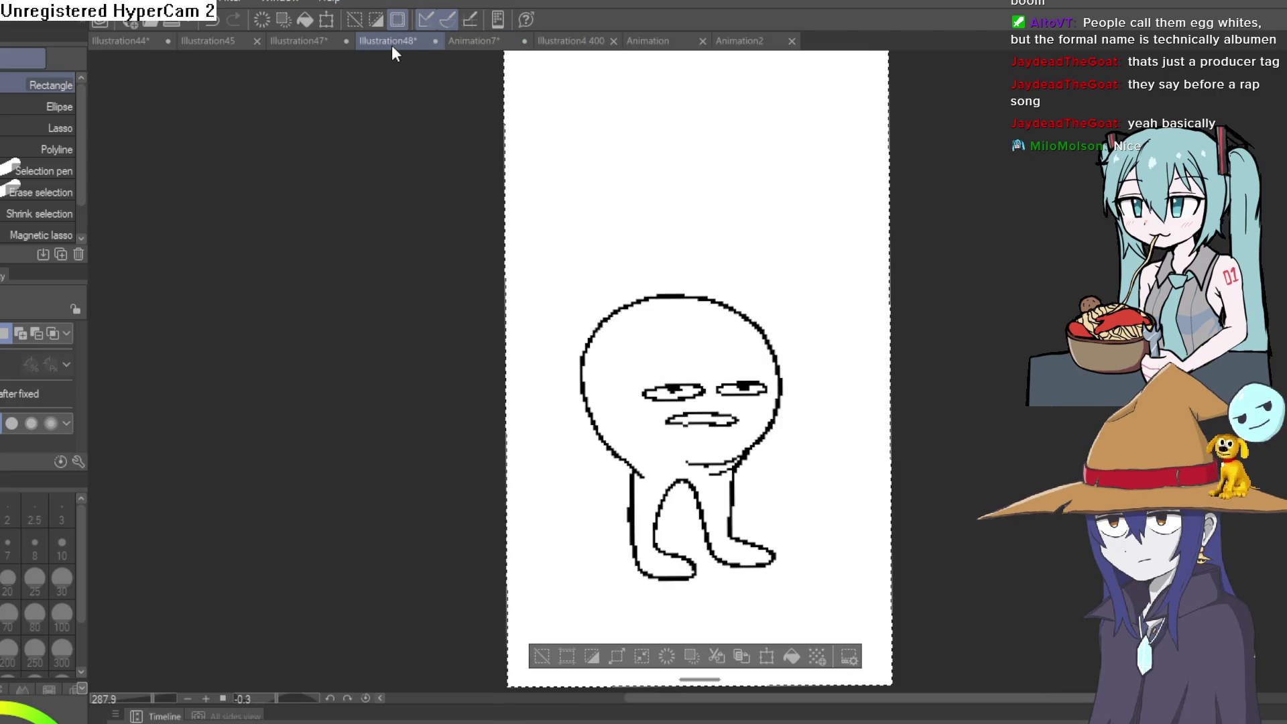
# Step: View the Illustration47 gradient canvas, then scroll through the Illustration45 sketch sheet
pyautogui.click(316, 53)
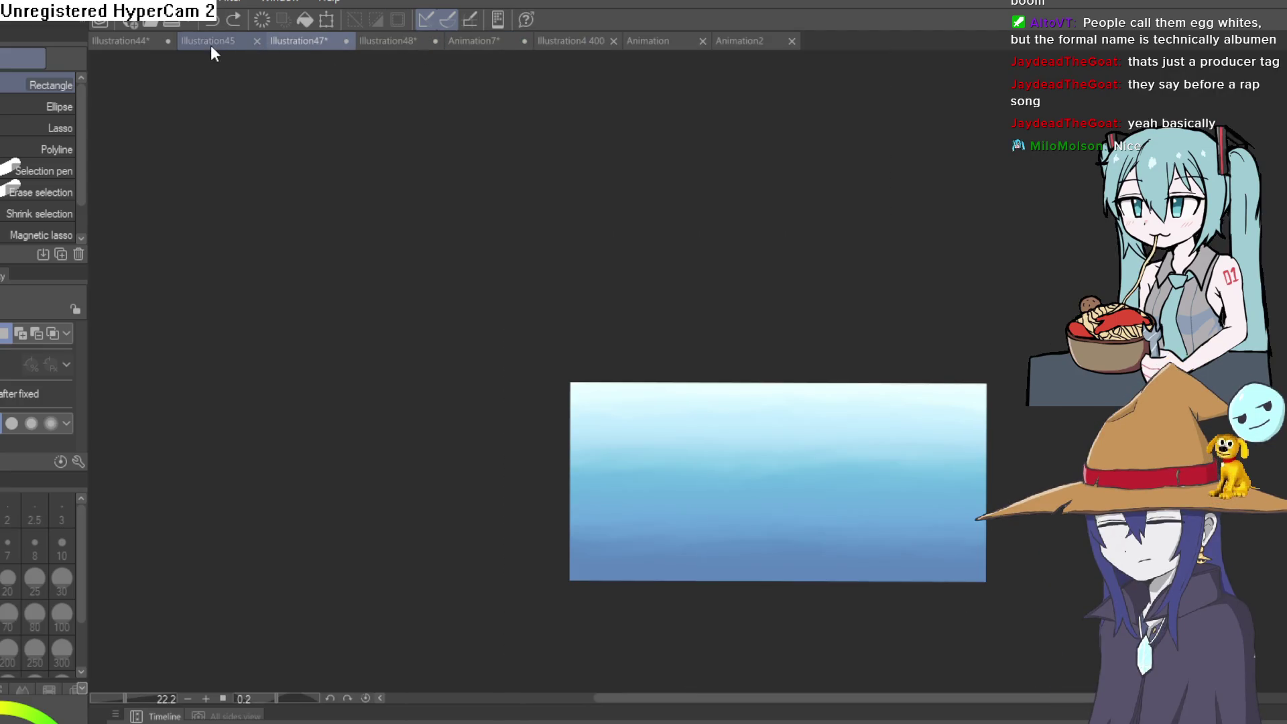
pyautogui.click(213, 54)
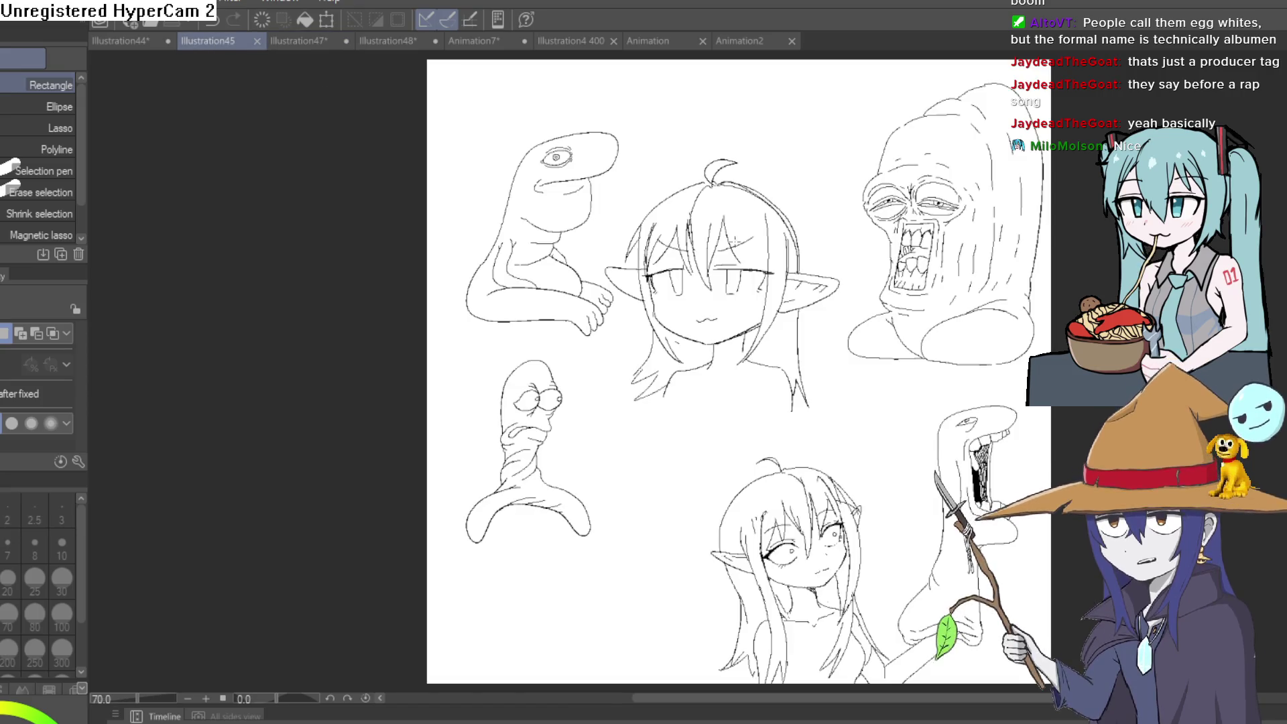
pyautogui.scroll(2, 757, 379)
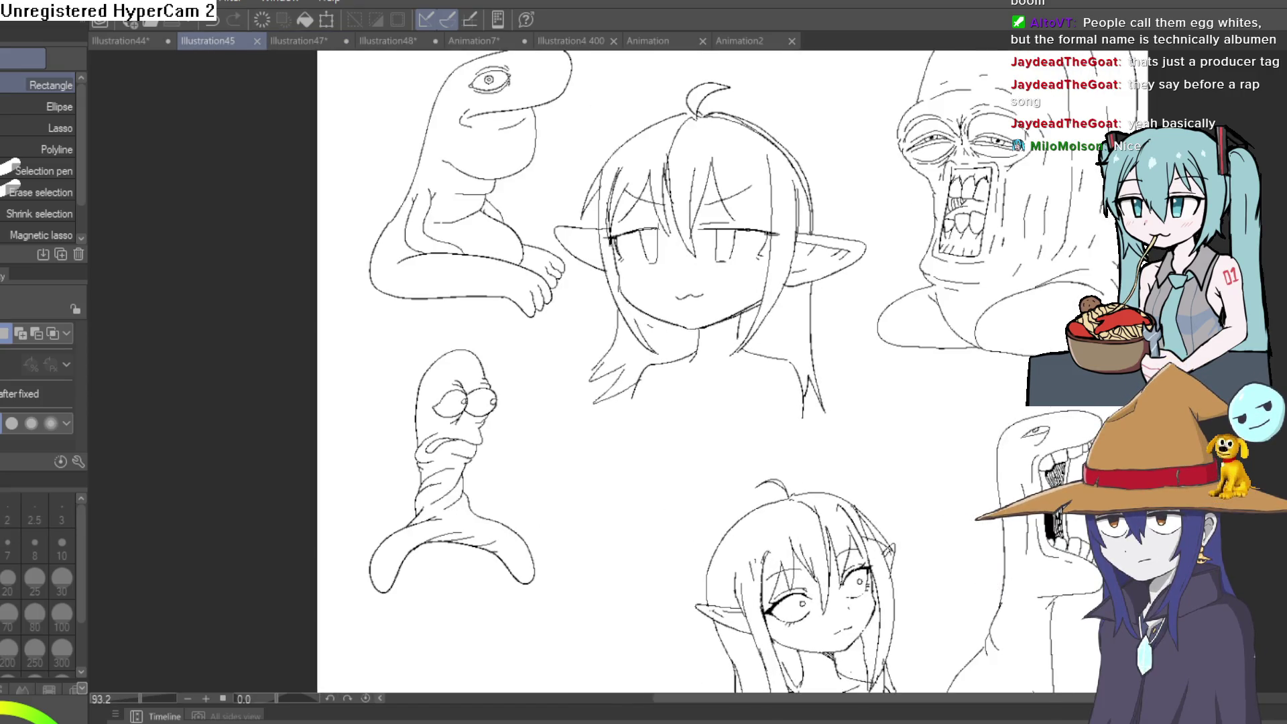
pyautogui.scroll(-3, 1072, 458)
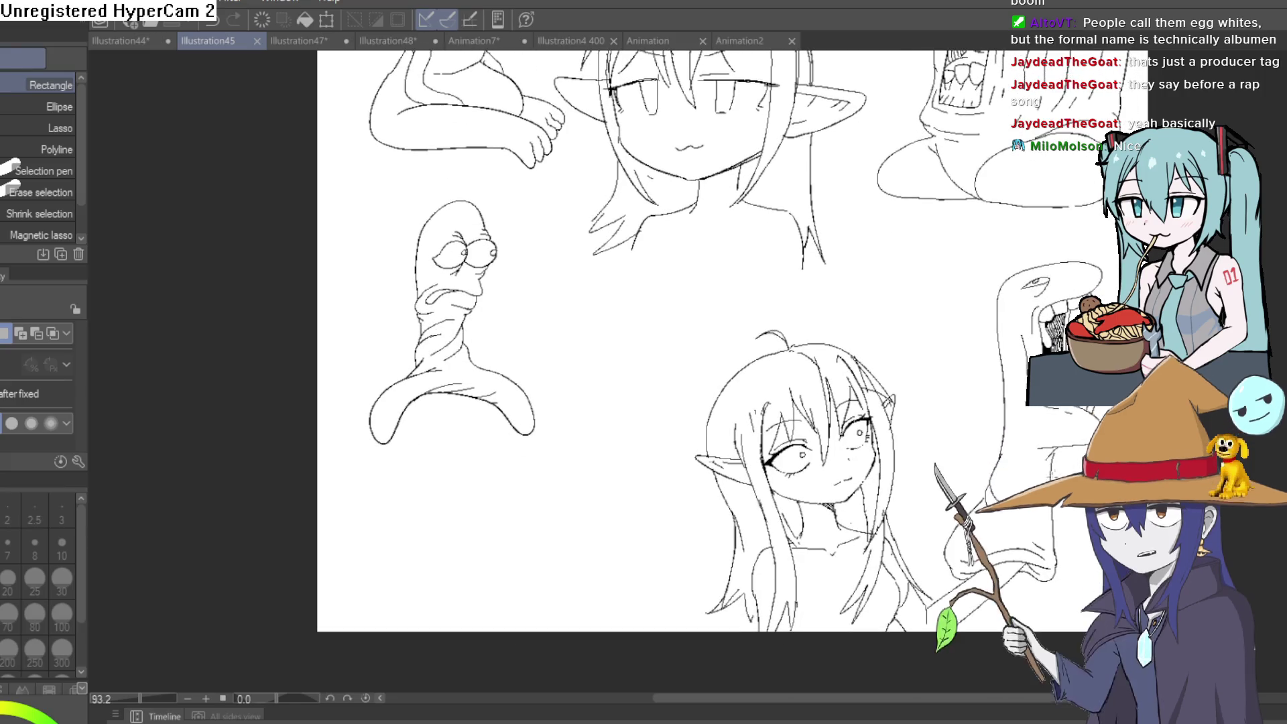
pyautogui.scroll(-2, 1040, 412)
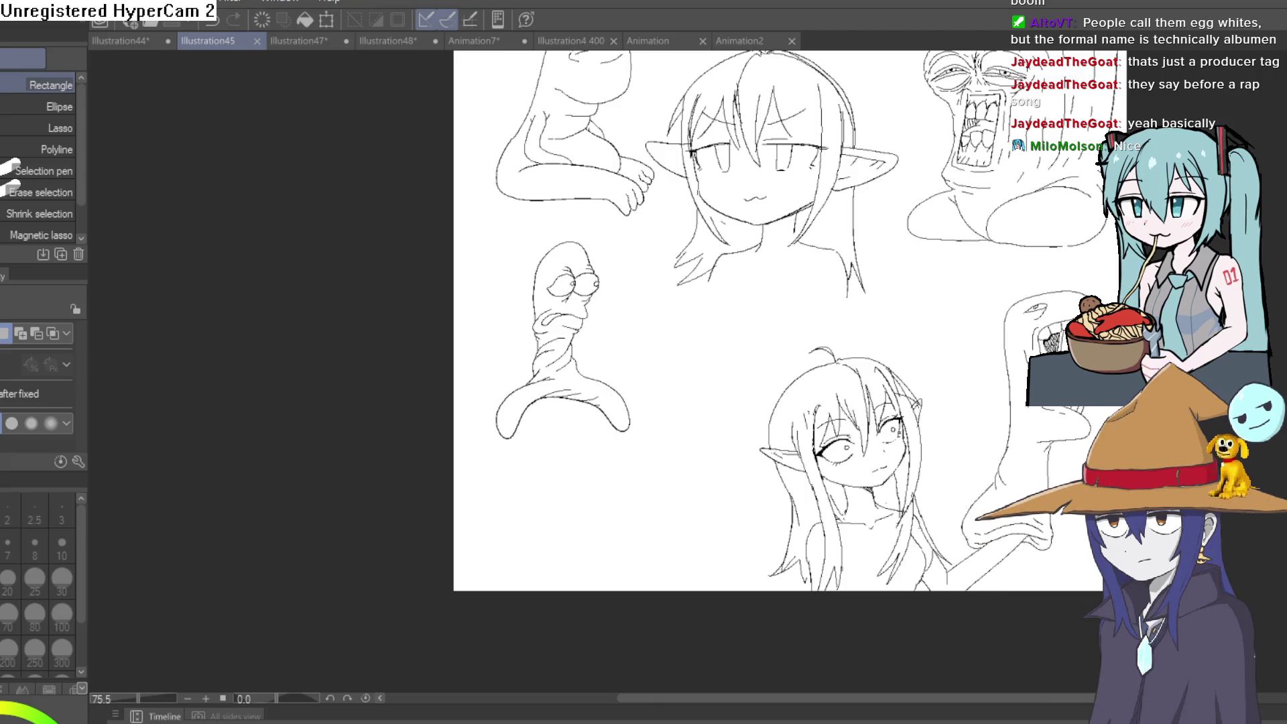
# Step: Flip through the Animation and Illustration4 400 documents to the blank Animation2 storyboard
pyautogui.click(650, 41)
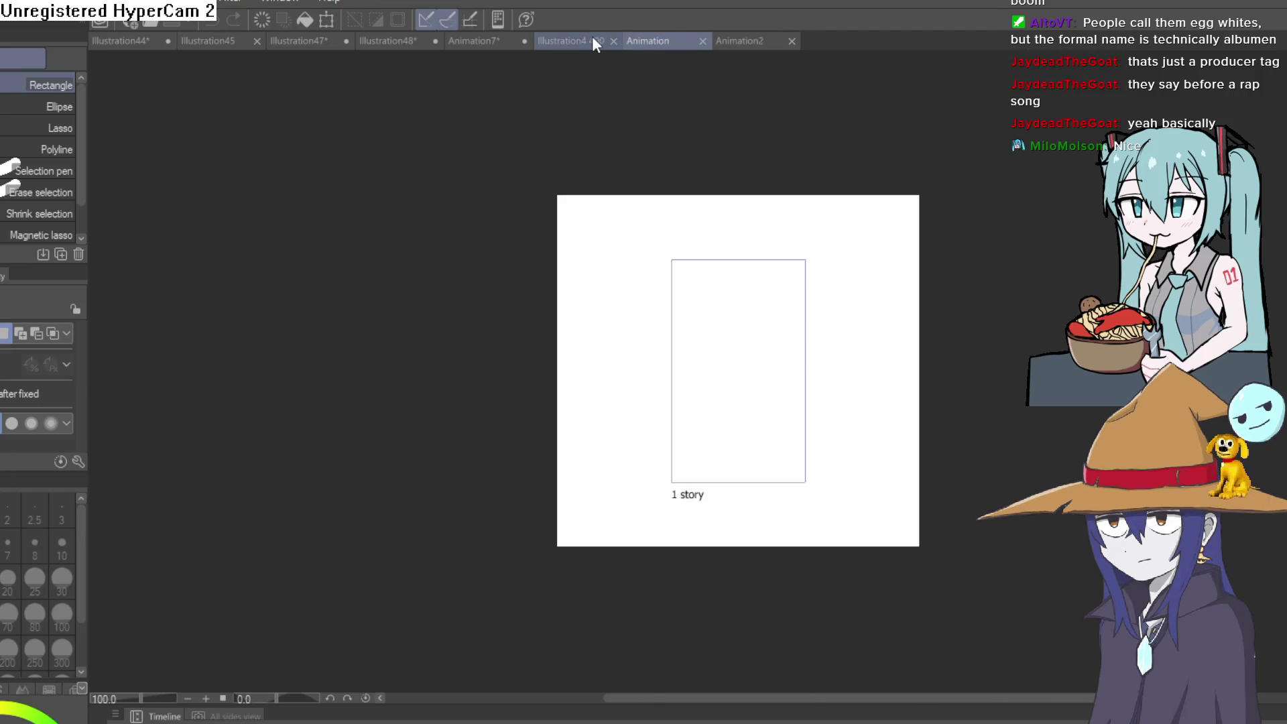
pyautogui.click(583, 42)
pyautogui.click(740, 41)
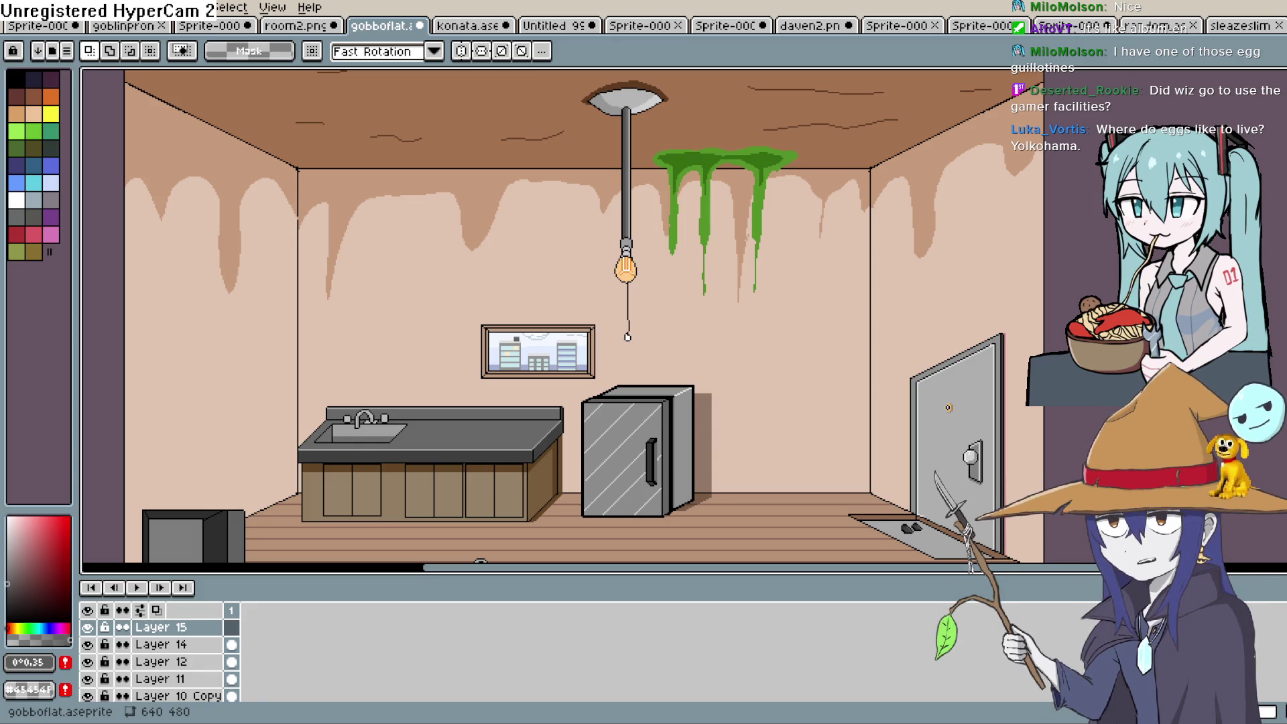
# Step: Pan across the apartment room artwork and zoom in on the fridge and window
pyautogui.moveTo(1154, 227); pyautogui.dragTo(1191, 85)
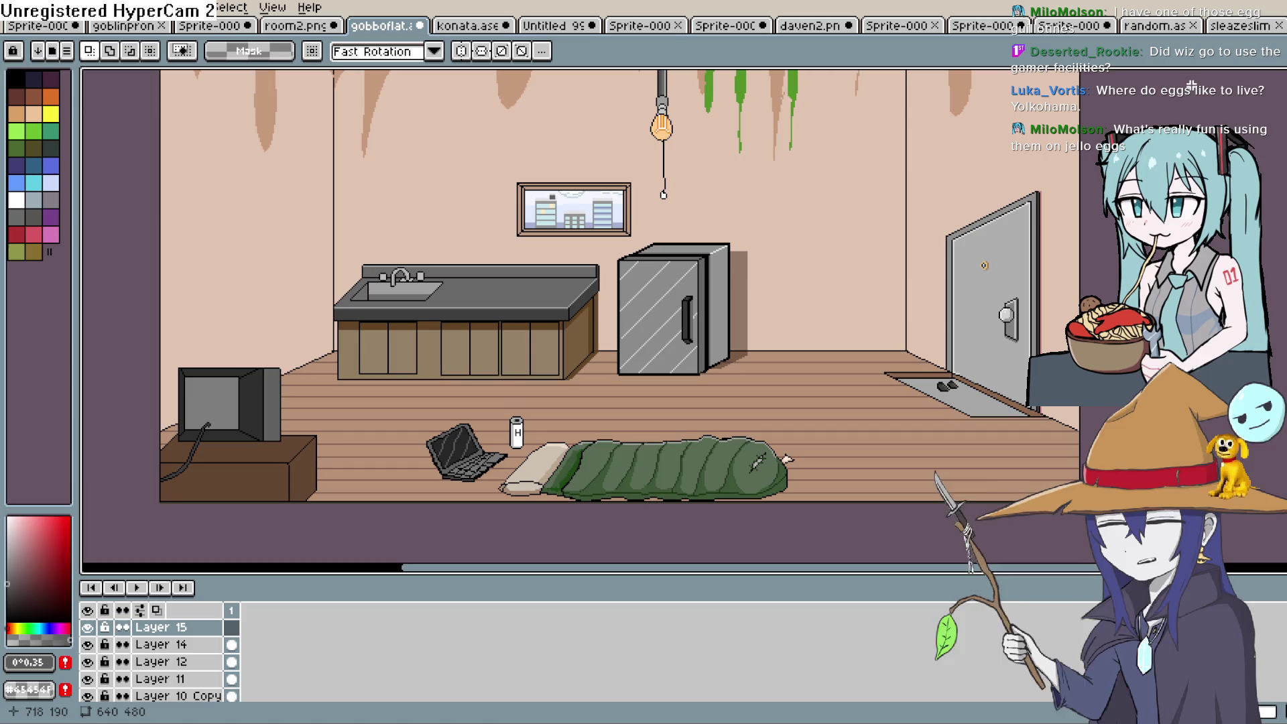
pyautogui.moveTo(869, 309); pyautogui.dragTo(726, 334)
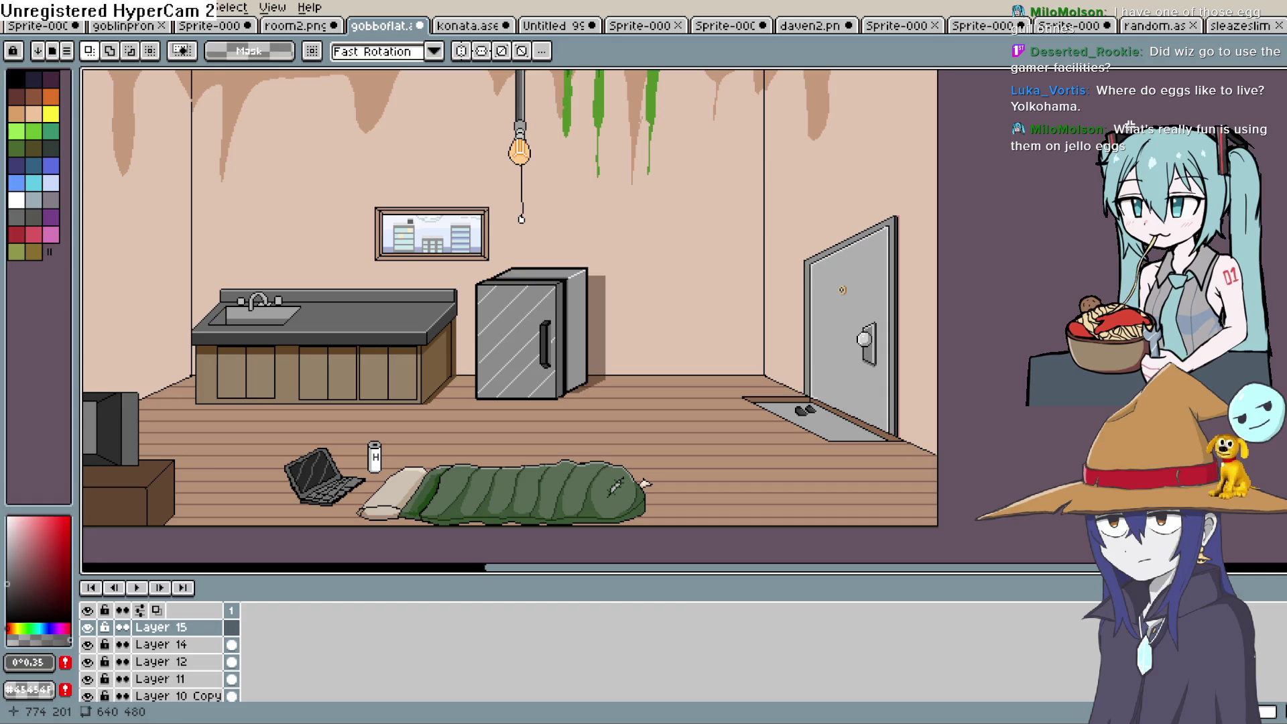
pyautogui.moveTo(727, 334)
pyautogui.mouseDown()
pyautogui.moveTo(859, 262)
pyautogui.moveTo(838, 409)
pyautogui.mouseUp()
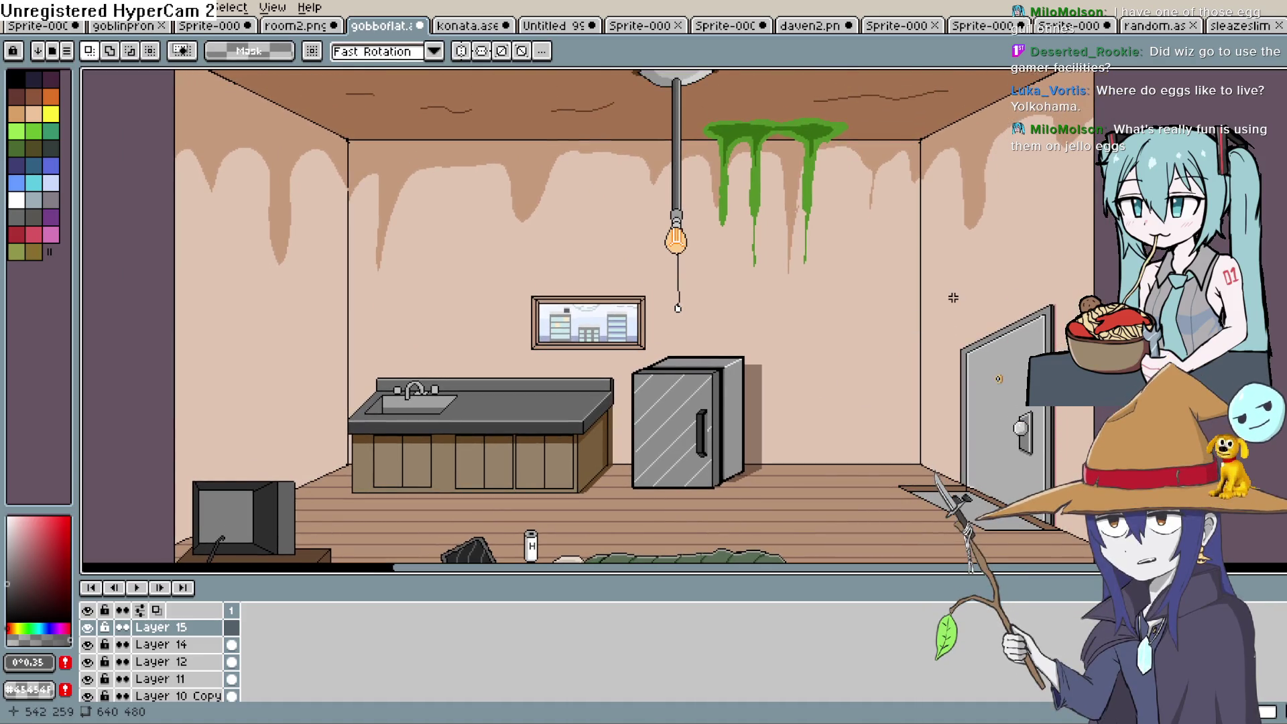
pyautogui.scroll(-1, 953, 298)
pyautogui.scroll(2, 953, 298)
pyautogui.moveTo(951, 293); pyautogui.dragTo(1143, 176)
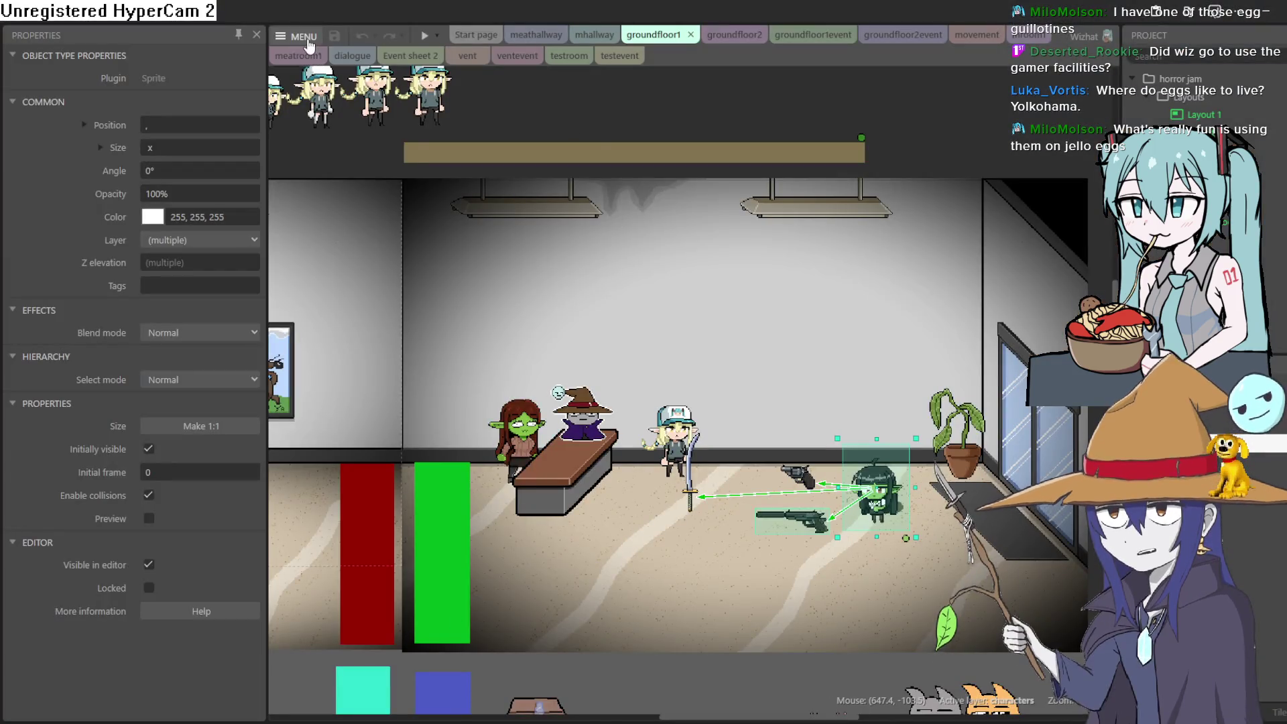
# Step: Open a project from Menu > Project > Open recent, closing the previous project
pyautogui.click(299, 37)
pyautogui.moveTo(362, 61)
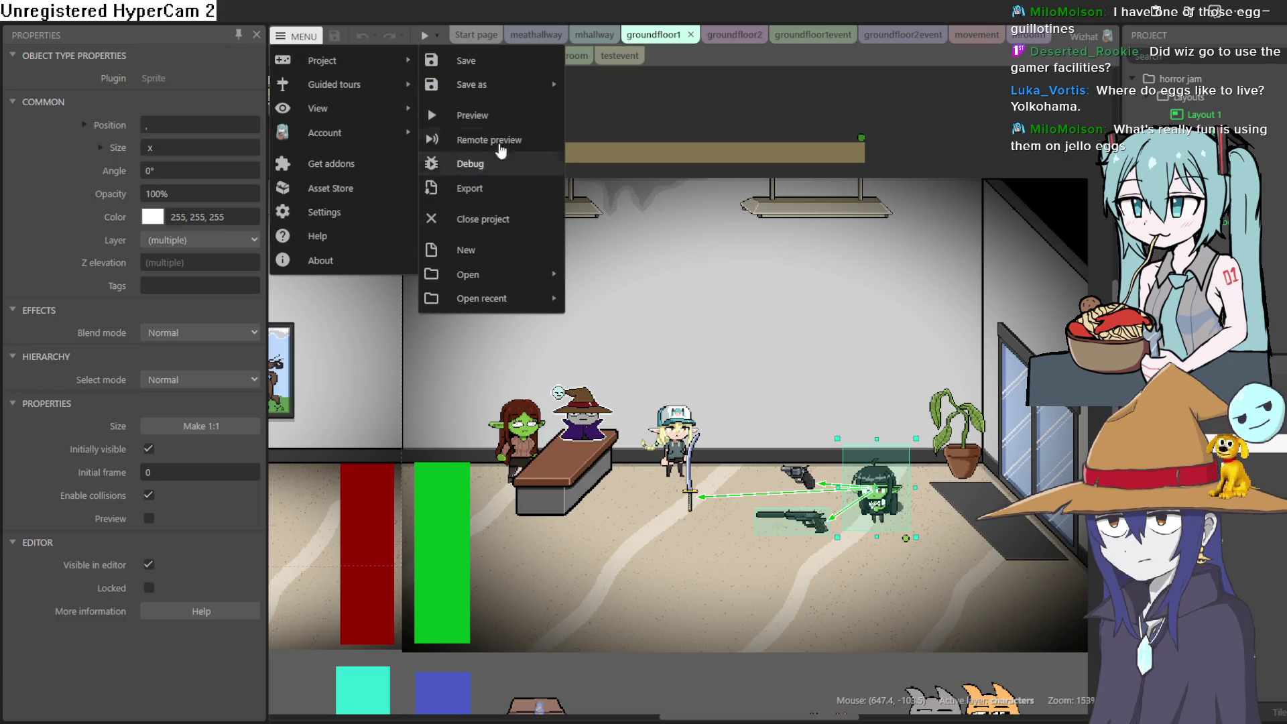
pyautogui.moveTo(335, 83)
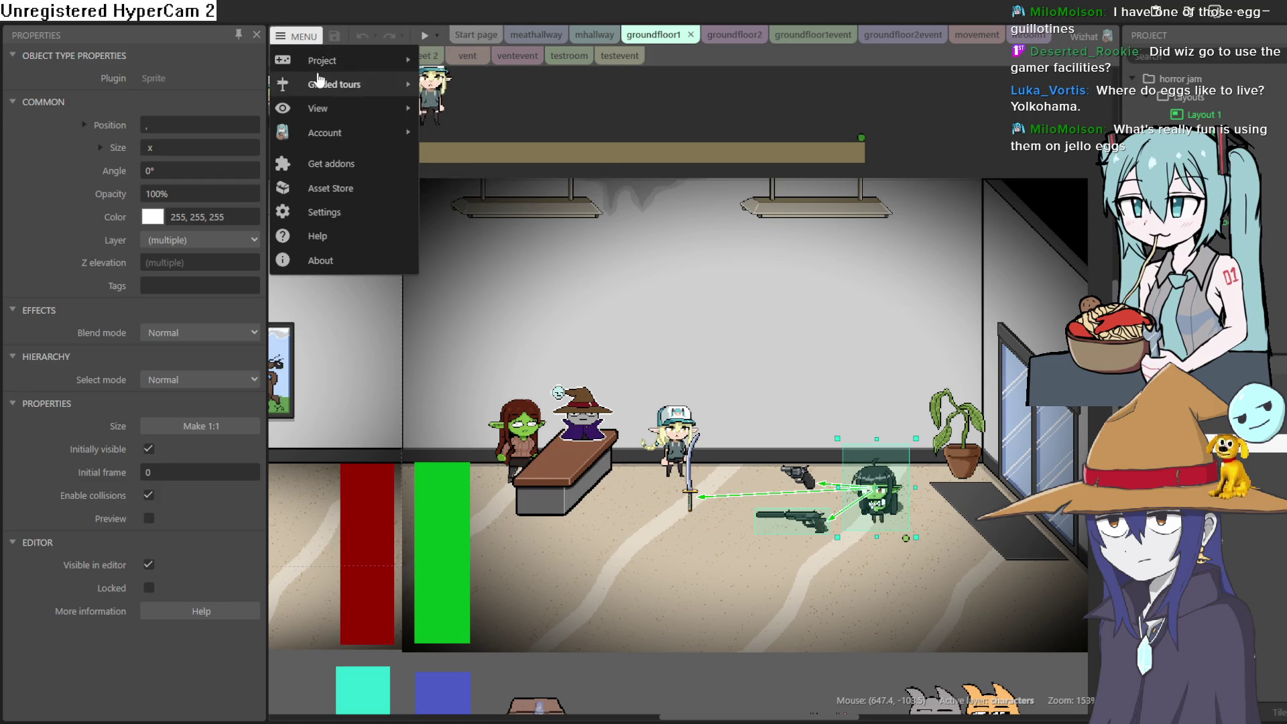
pyautogui.moveTo(533, 281)
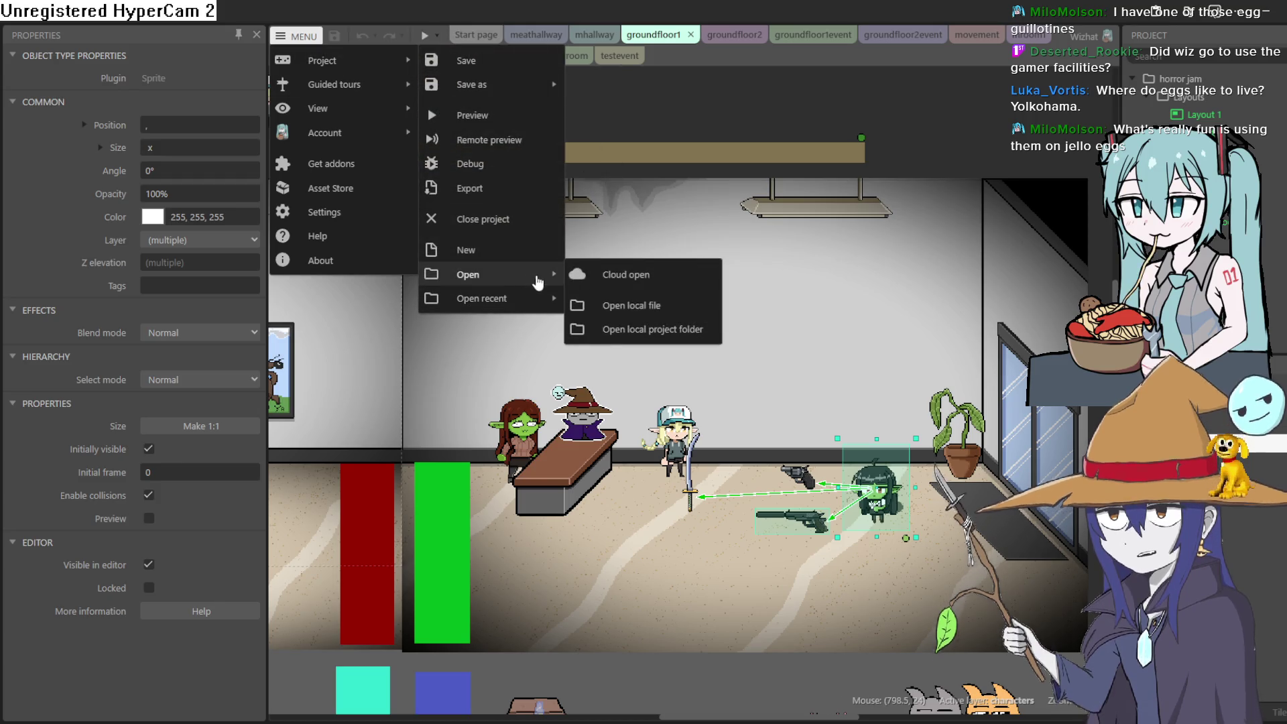
pyautogui.moveTo(509, 298)
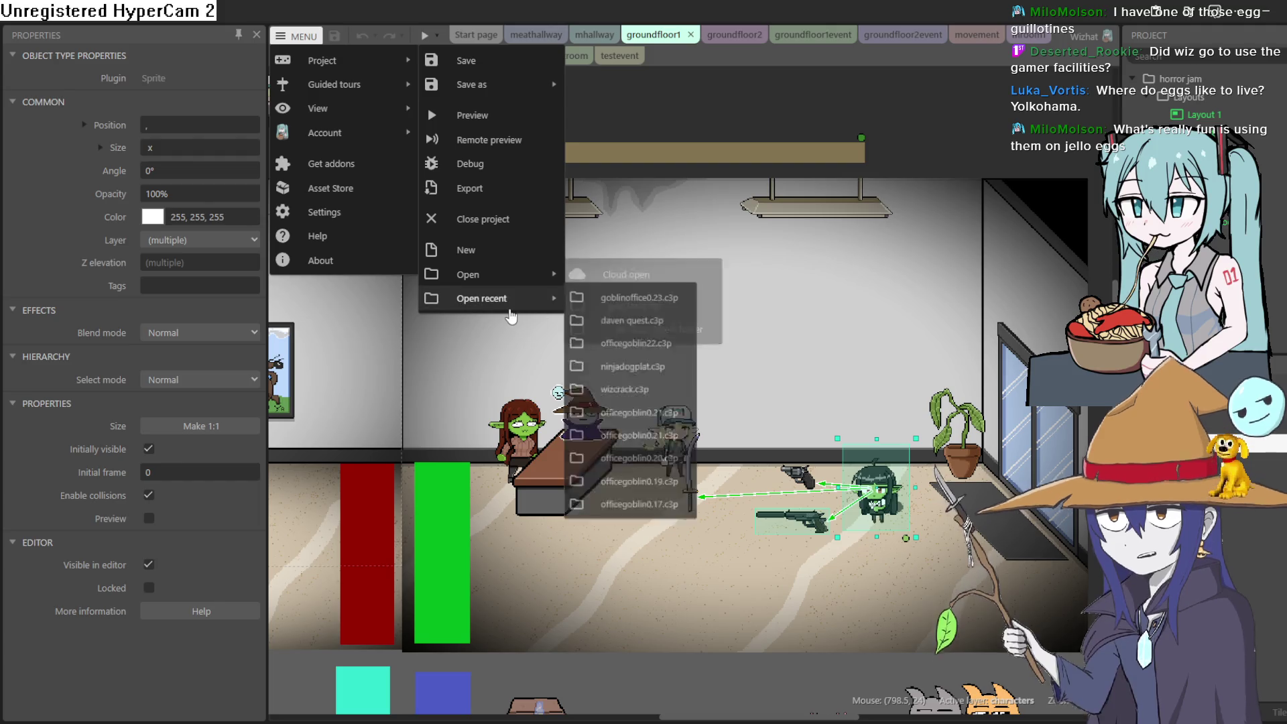
pyautogui.click(647, 324)
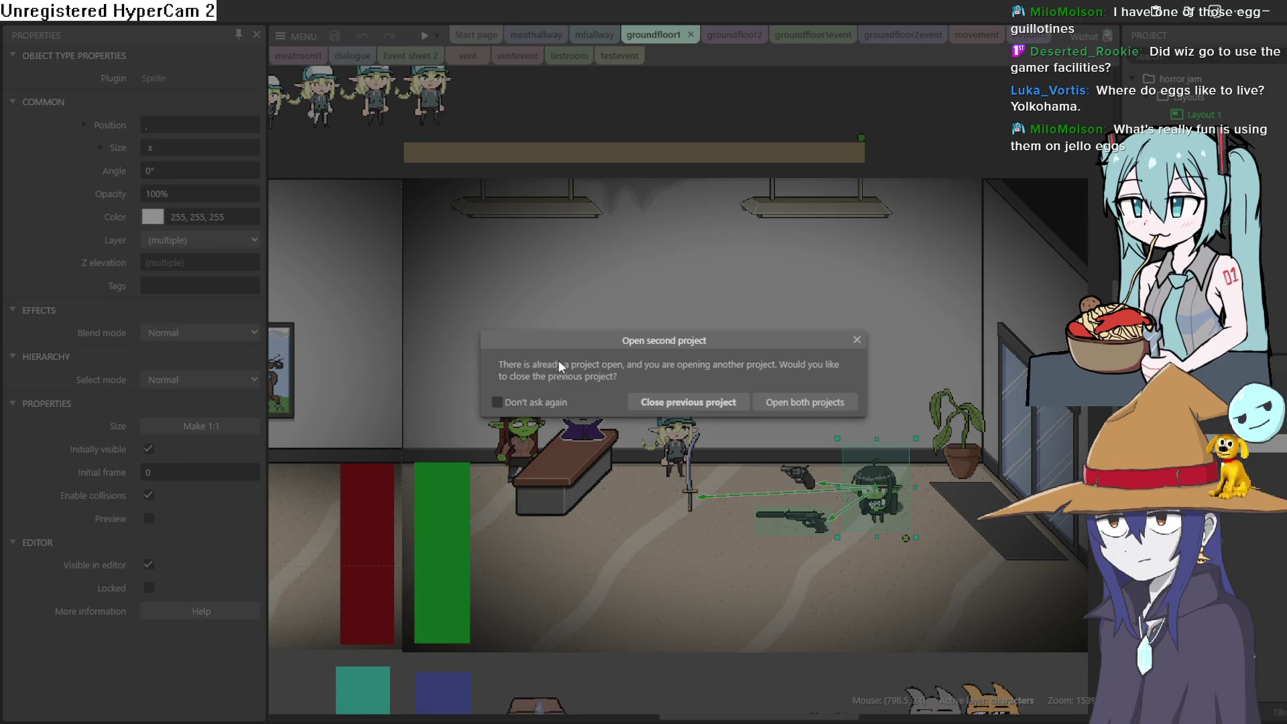
pyautogui.click(736, 411)
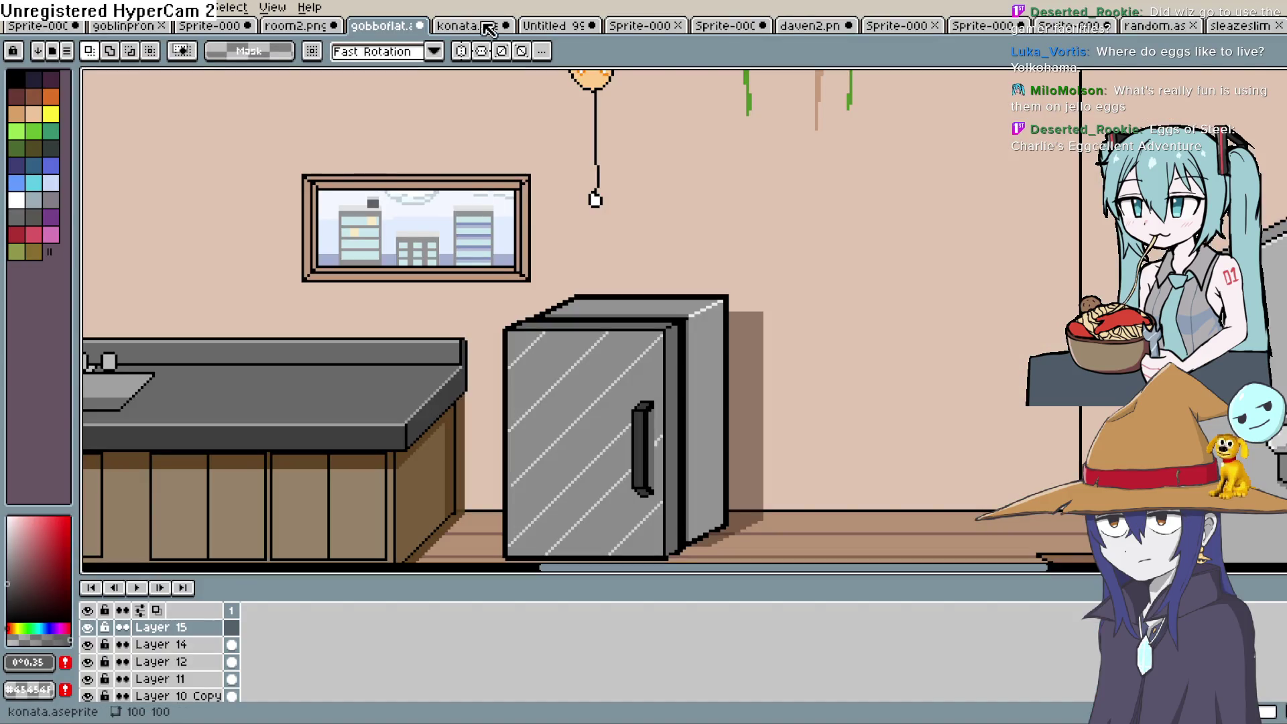
# Step: Switch through the open files, past daven2.png, to the pink blob's four-frame walking sprite
pyautogui.click(764, 26)
pyautogui.click(828, 25)
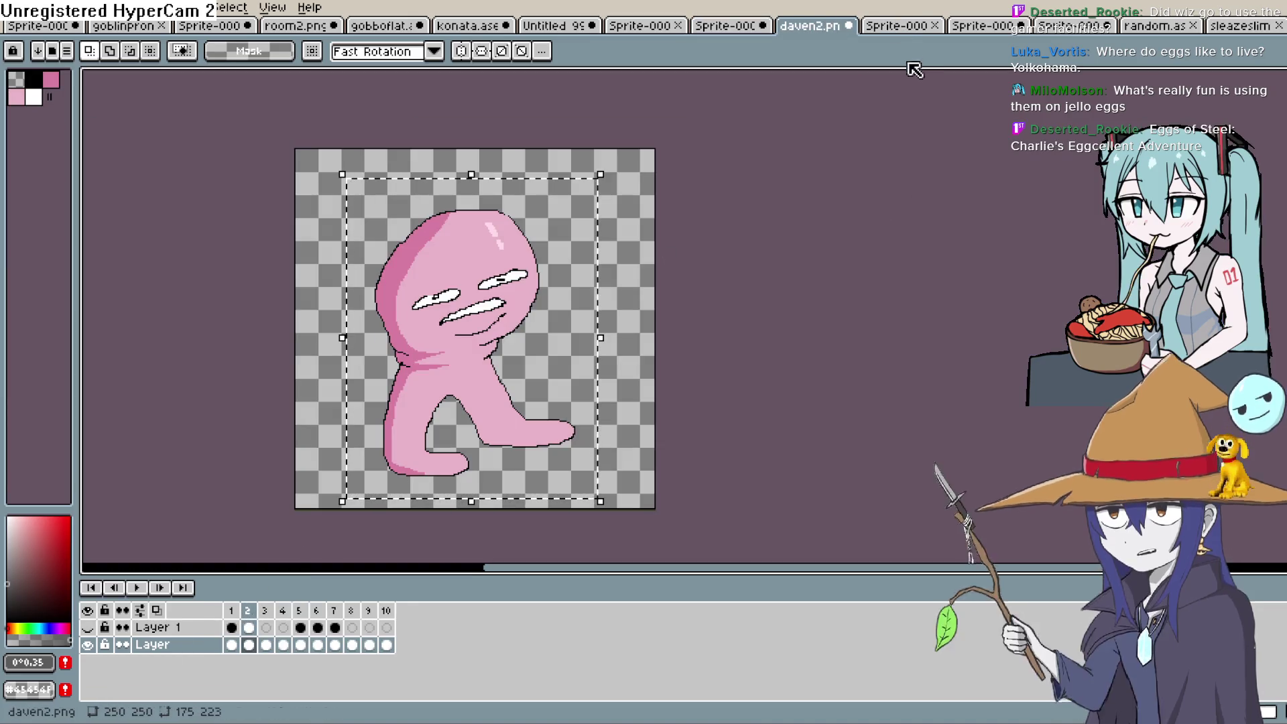
pyautogui.click(901, 27)
pyautogui.click(1002, 25)
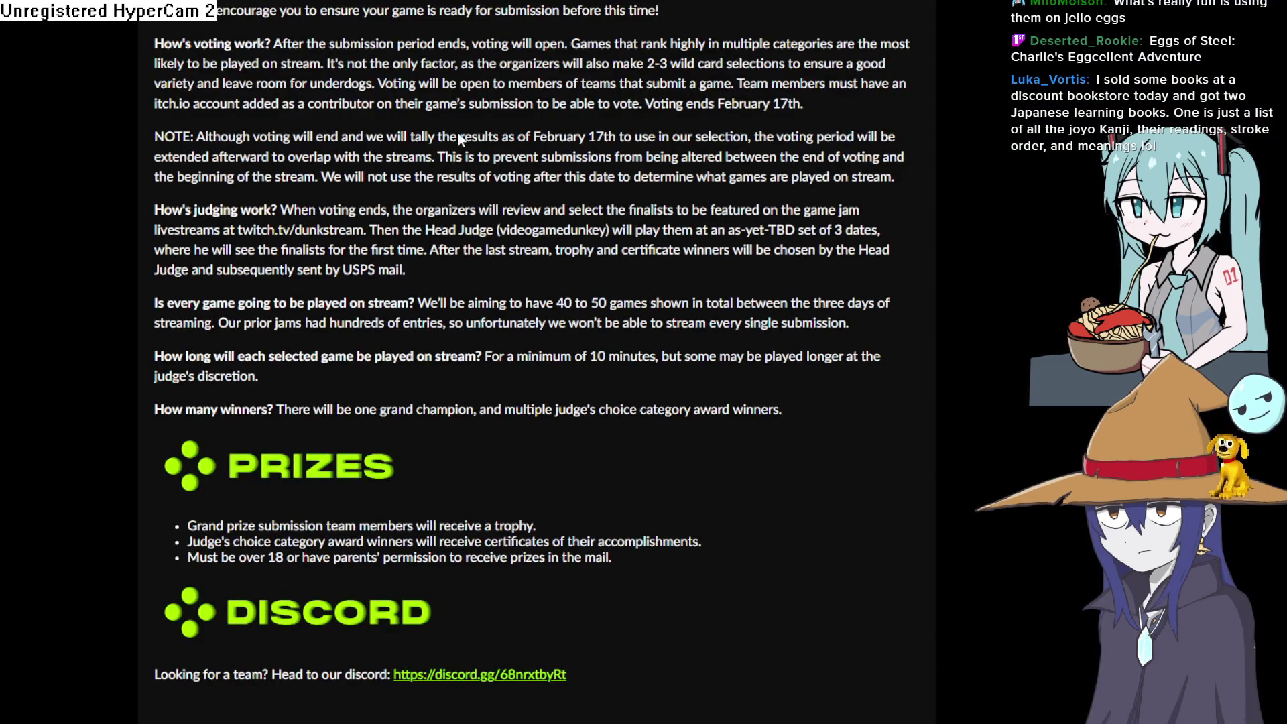
# Step: Scroll through the search results for Eggs of Steel: Charlie's Eggcellent Adventure
pyautogui.scroll(15, 260, 111)
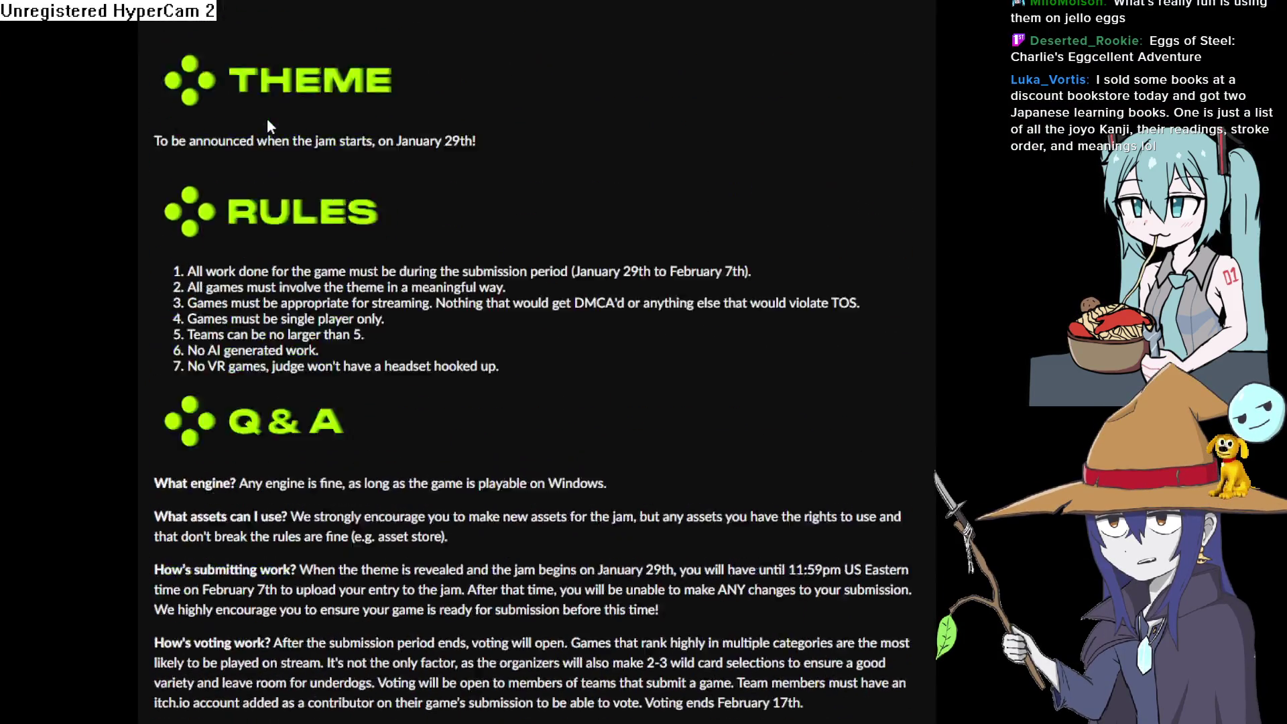
pyautogui.scroll(-2, 597, 178)
pyautogui.scroll(3, 594, 188)
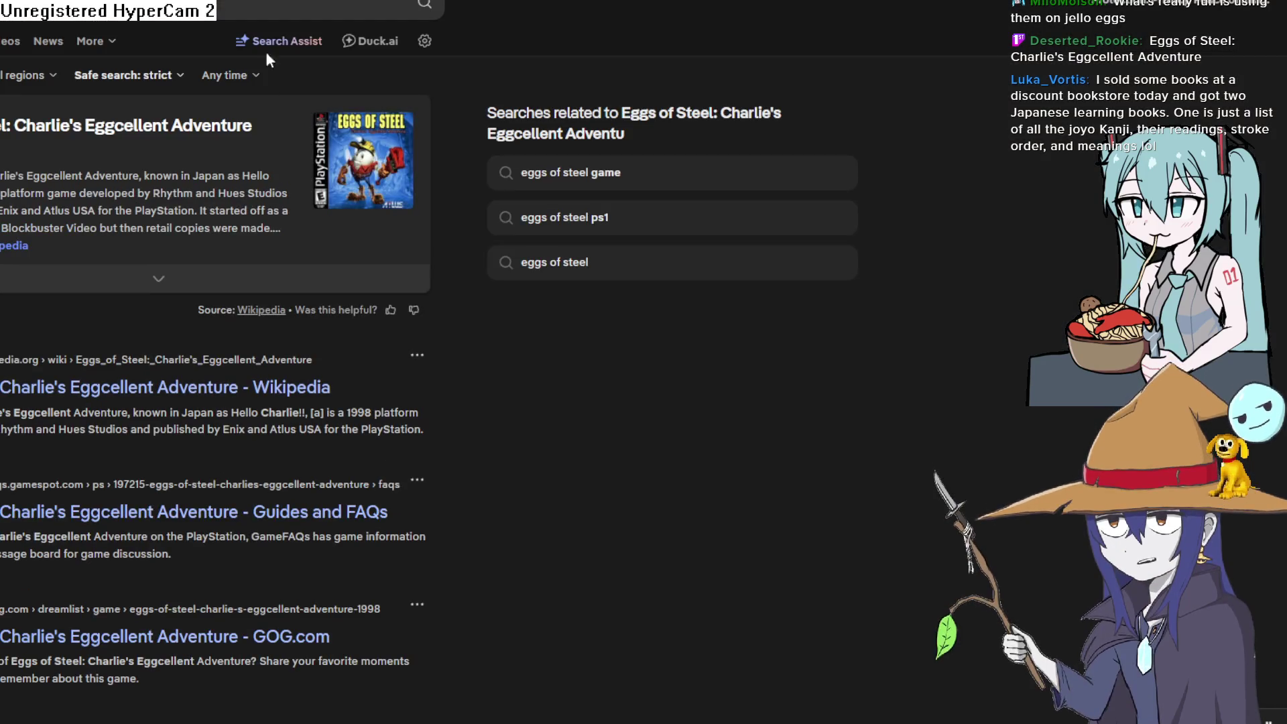
pyautogui.scroll(-2, 197, 307)
# Step: Glance at the Eggs of Steel Wikipedia article, then open its GOG.com page
pyautogui.click(204, 220)
pyautogui.scroll(-2, 939, 255)
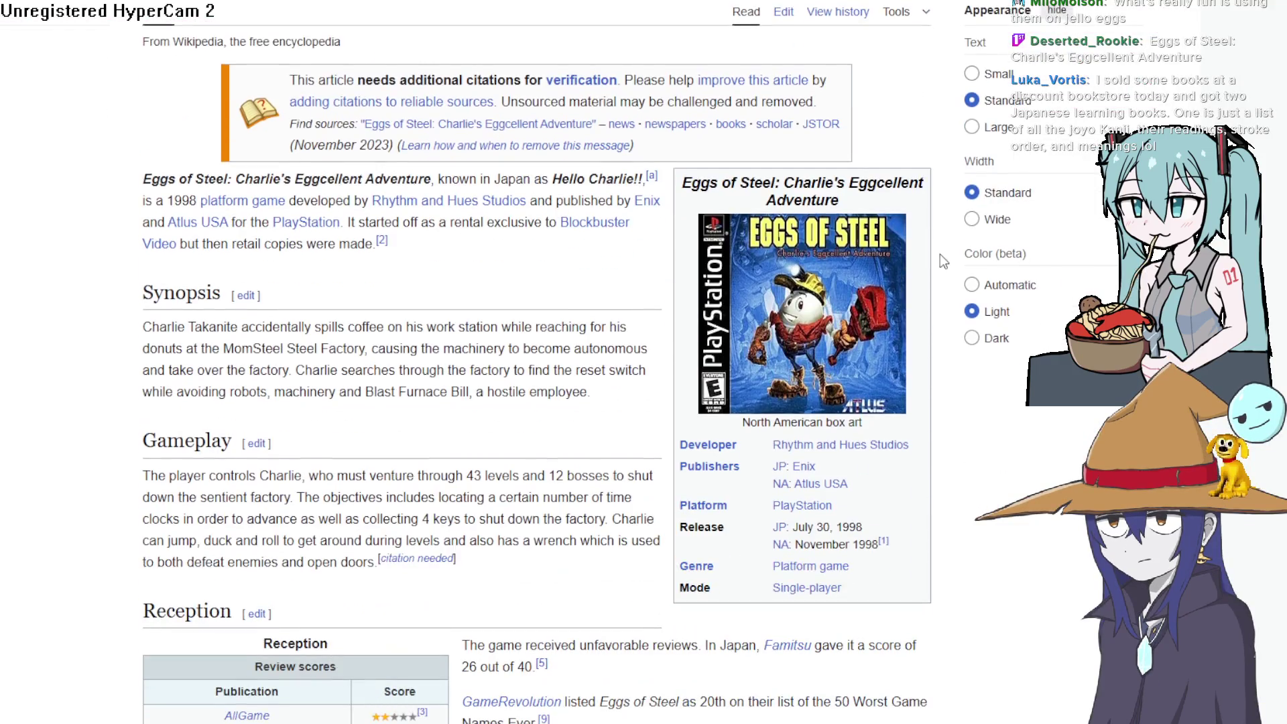
pyautogui.hotkey('alt', 'Left')
pyautogui.scroll(-5, 164, 330)
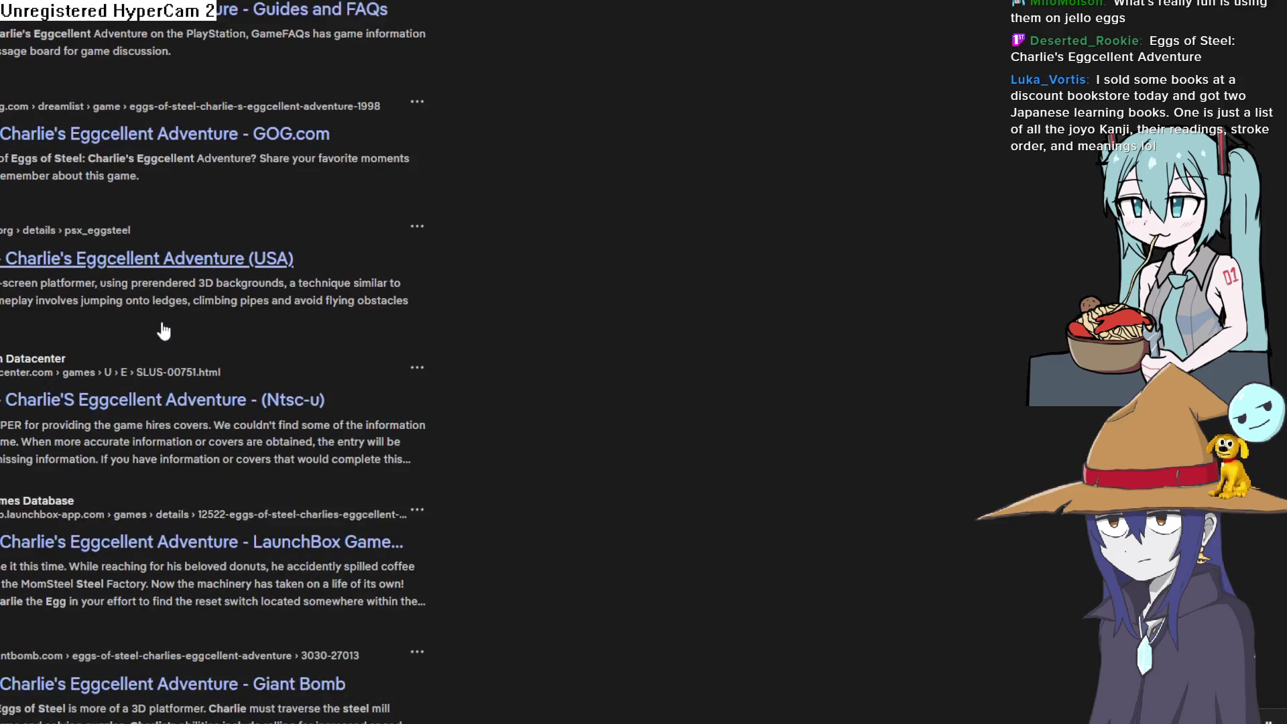
pyautogui.scroll(2, 163, 330)
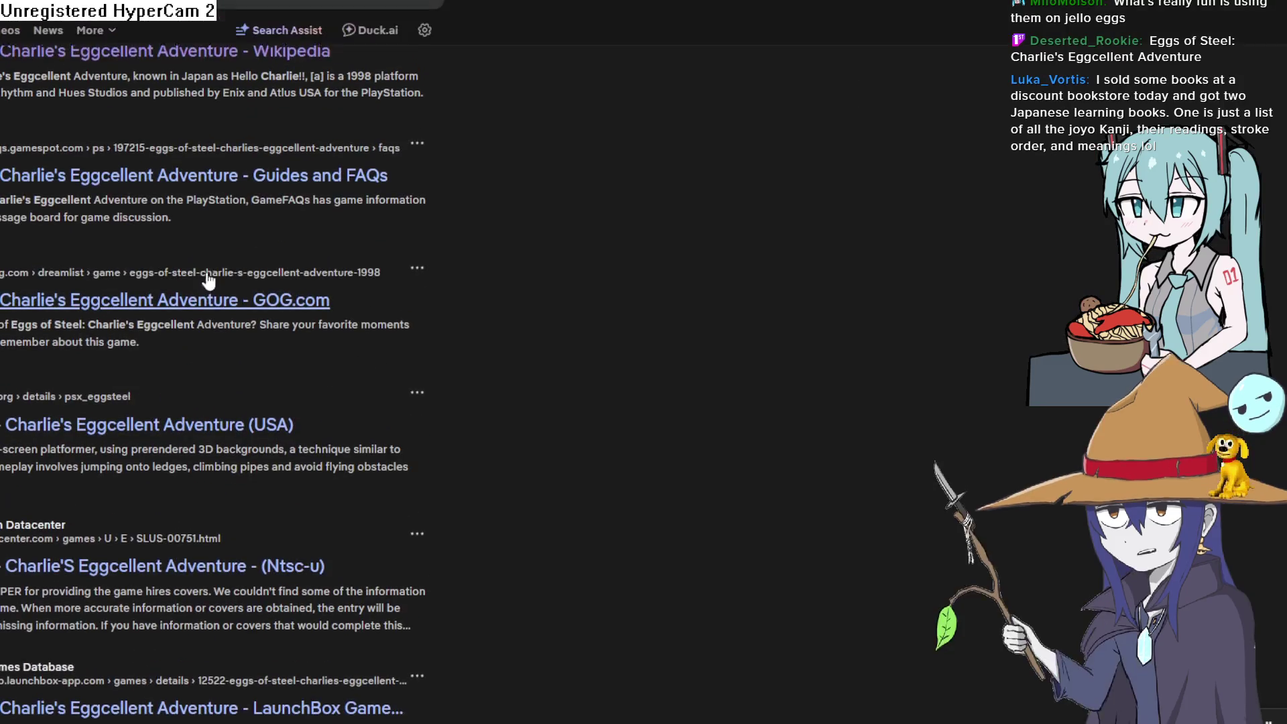
pyautogui.click(236, 303)
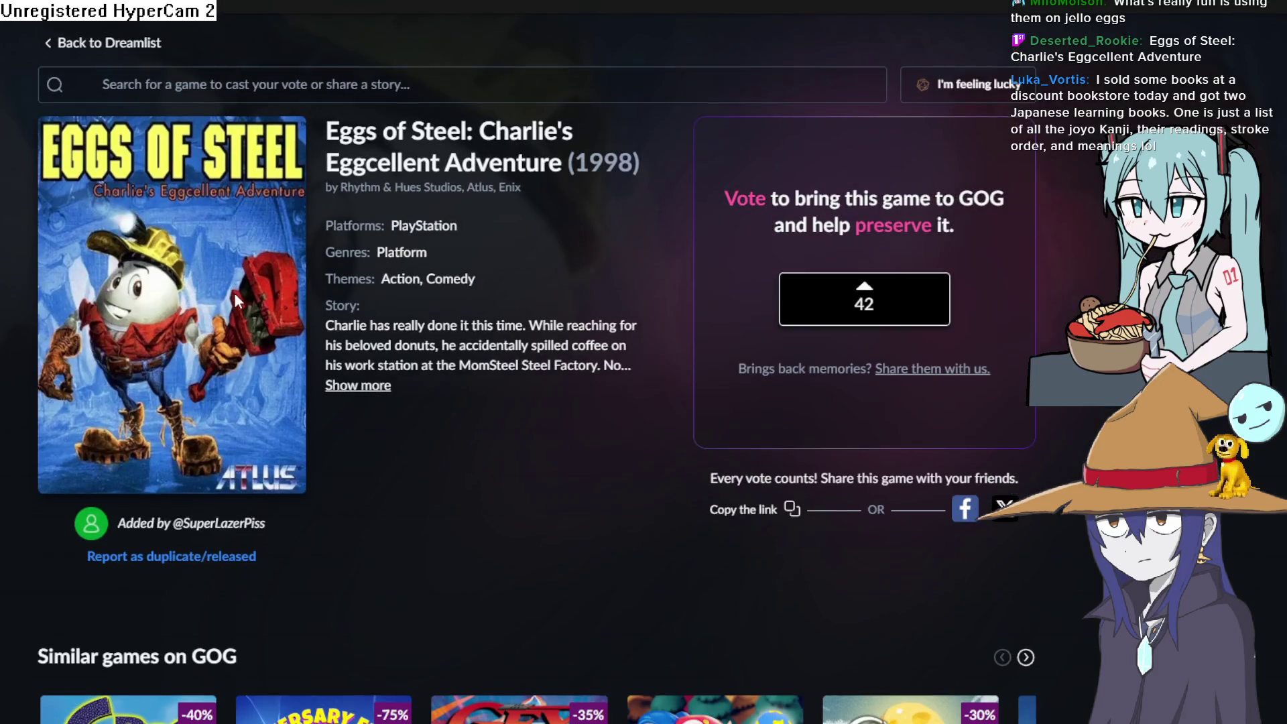
# Step: Scroll through the Eggs of Steel GOG Dreamlist page
pyautogui.scroll(-2, 235, 292)
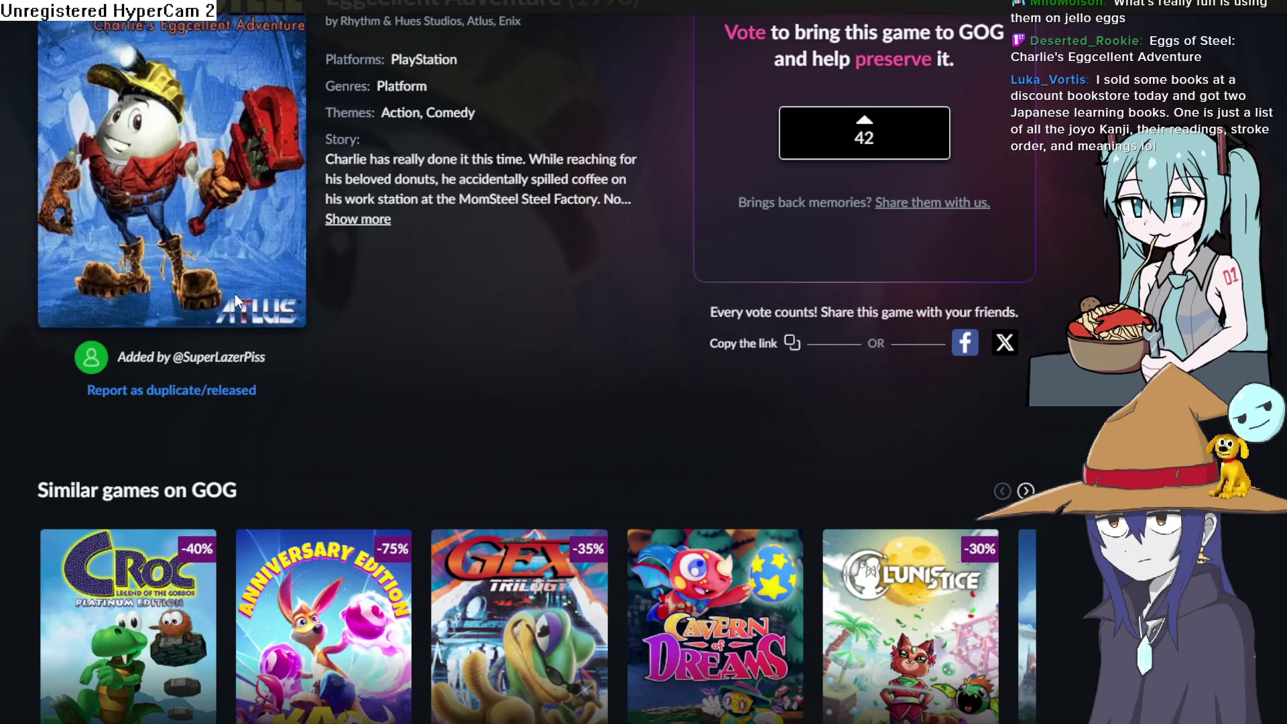
pyautogui.scroll(2, 235, 294)
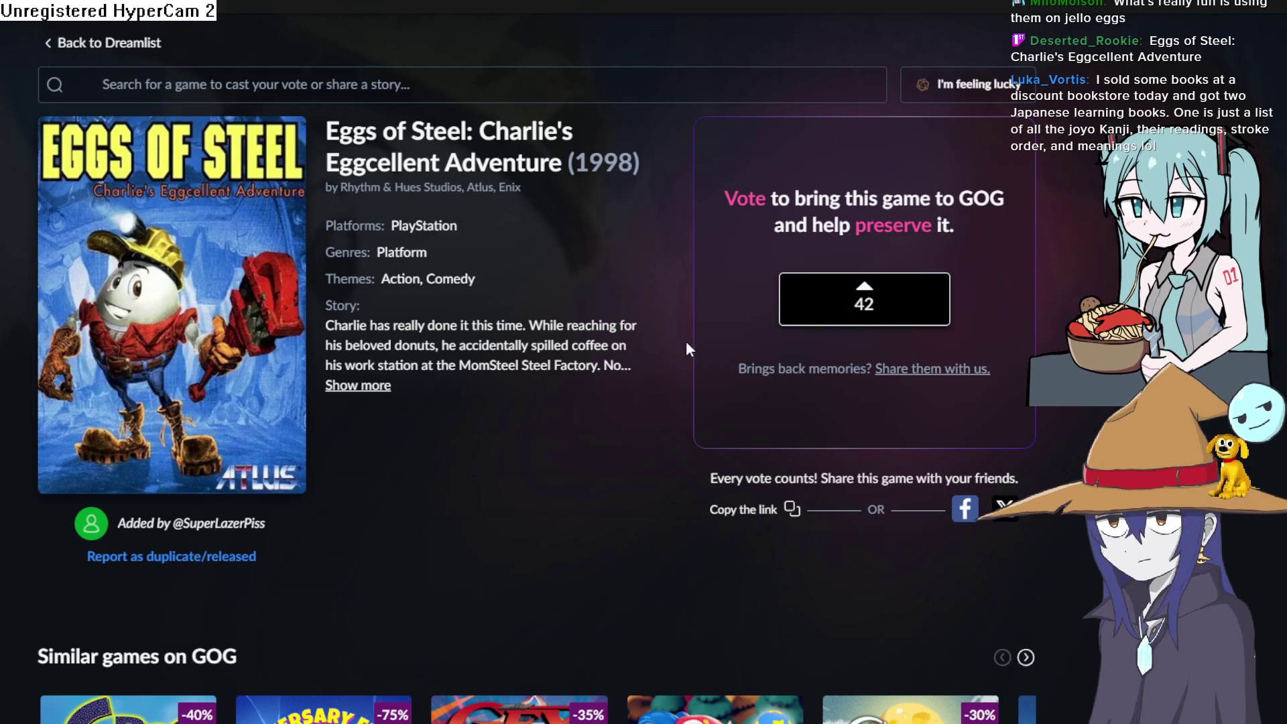
pyautogui.scroll(-6, 686, 348)
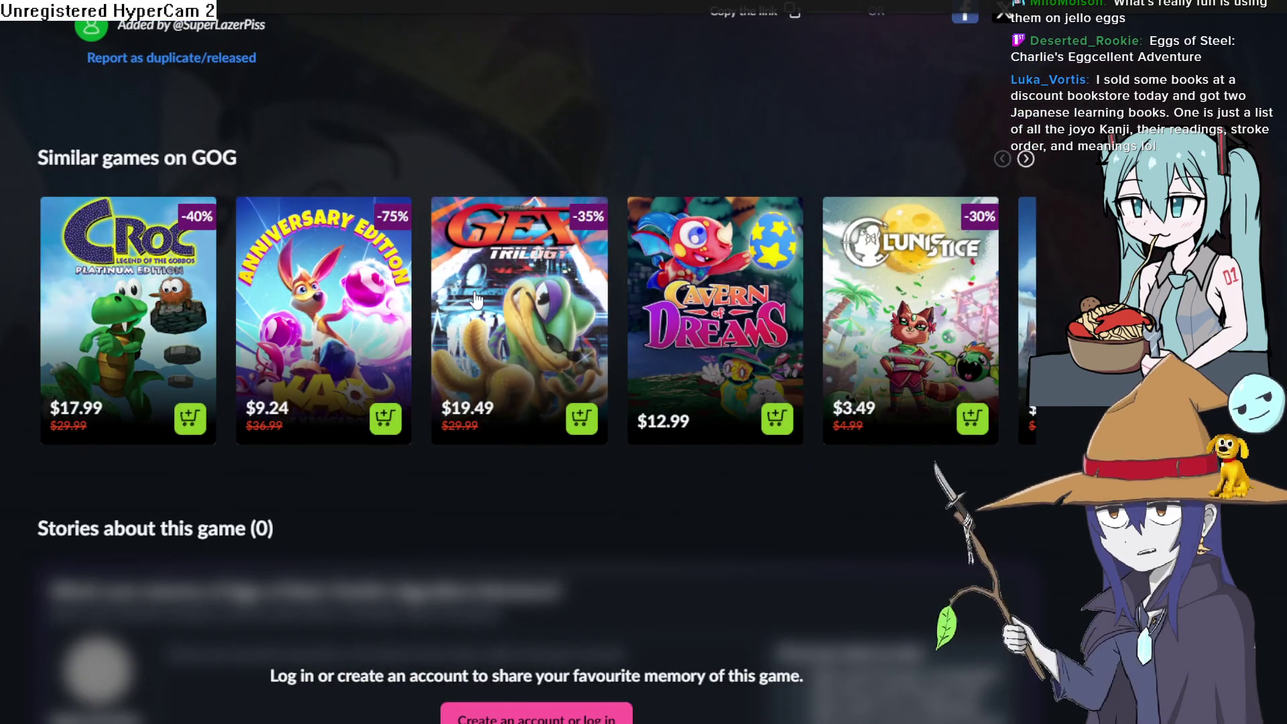
# Step: Open the Croc Legend of the Gobbos Platinum Edition store page and scroll through it
pyautogui.click(196, 294)
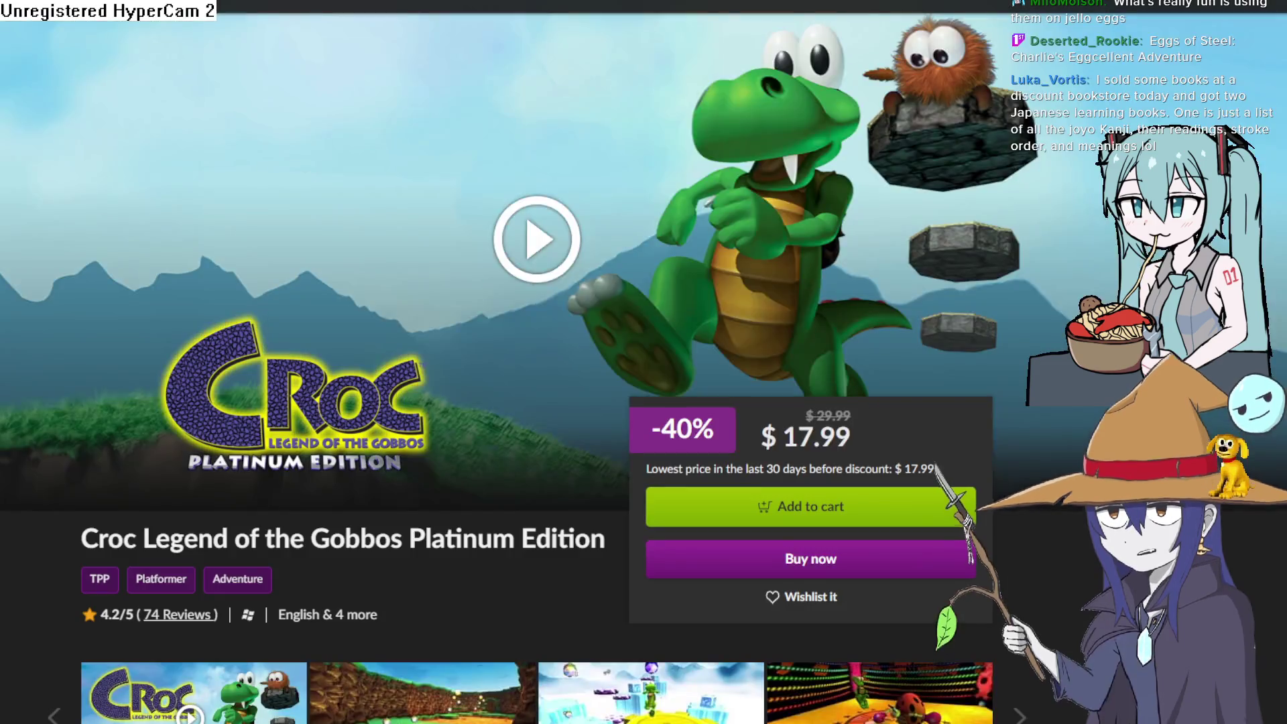
pyautogui.scroll(-5, 398, 529)
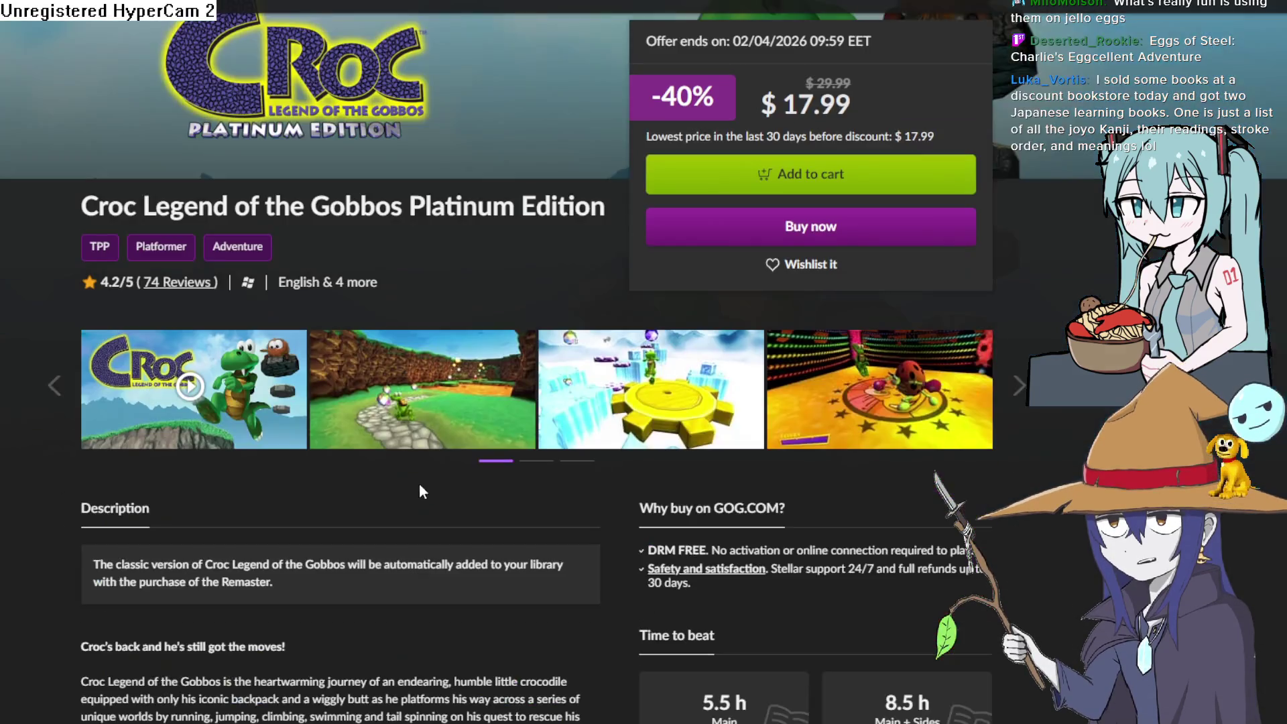
pyautogui.scroll(-7, 441, 453)
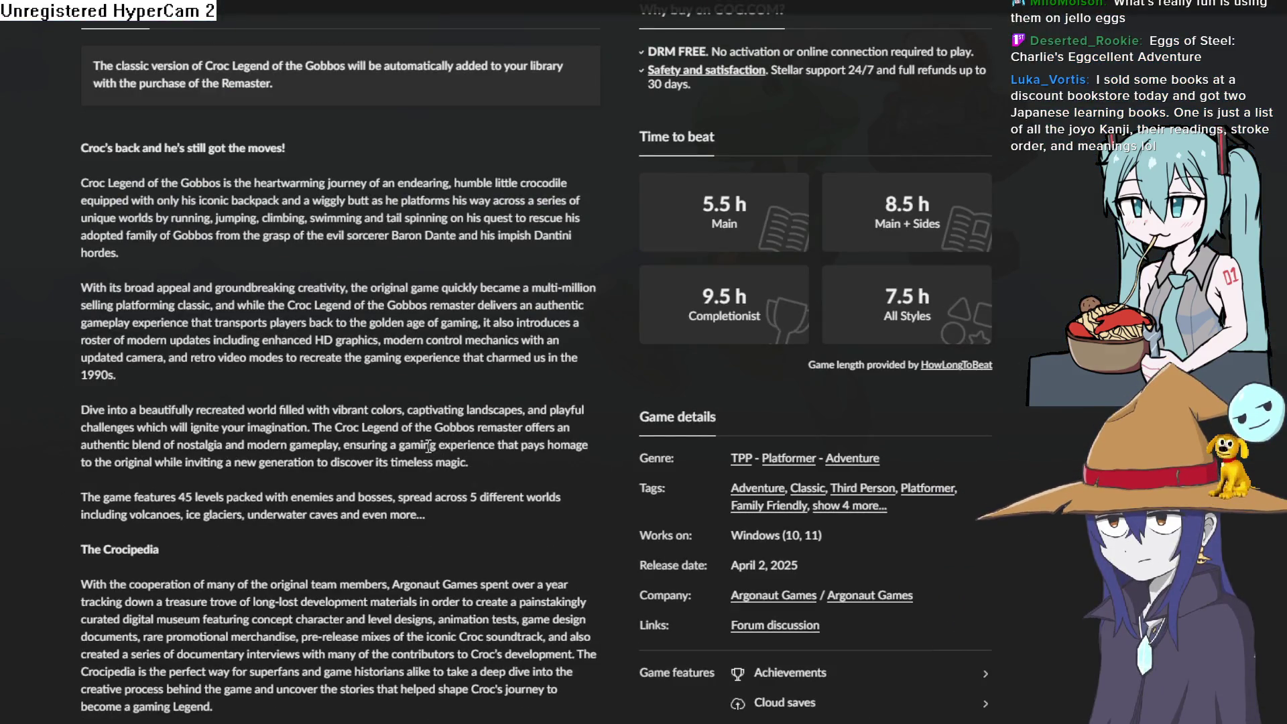
pyautogui.scroll(15, 436, 440)
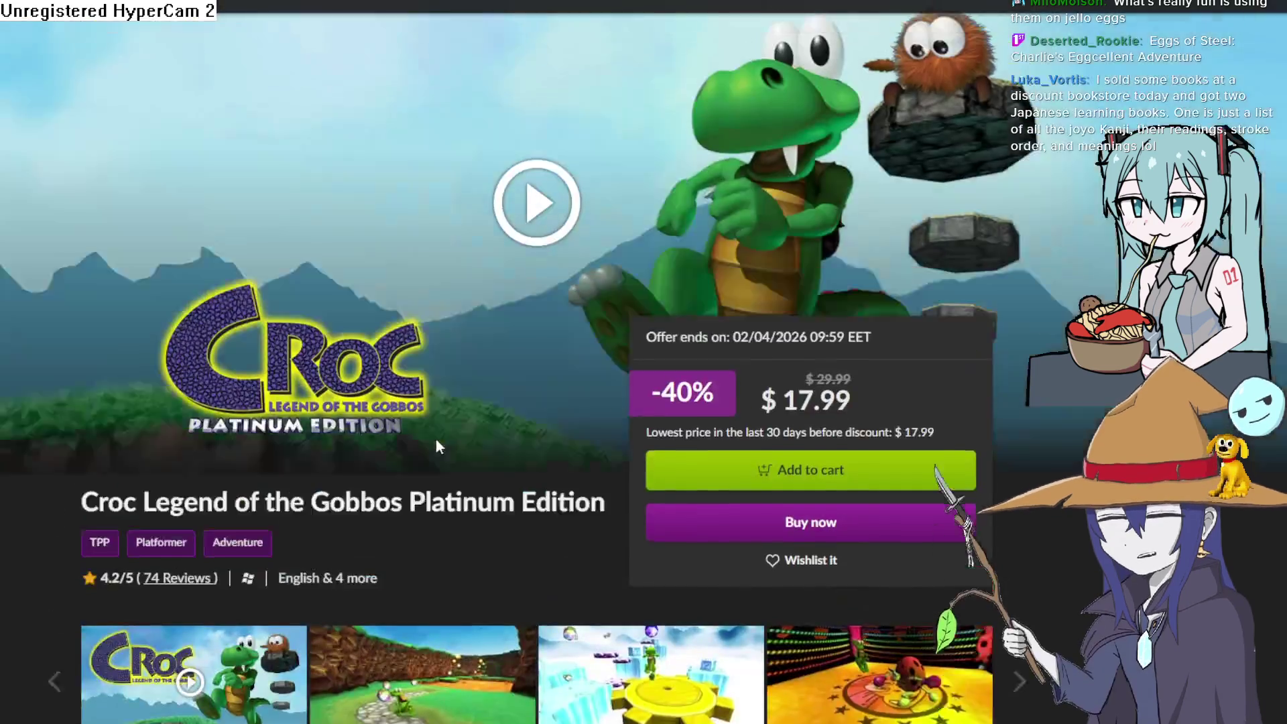
pyautogui.scroll(-2, 463, 428)
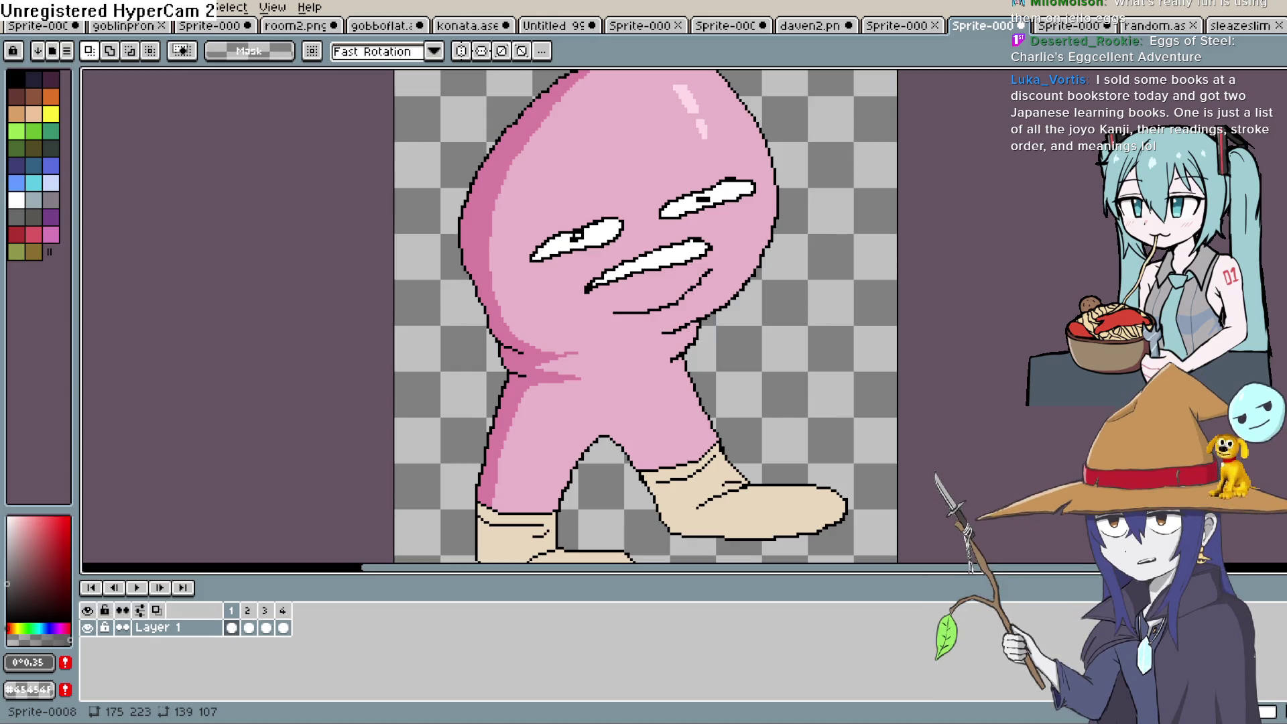
# Step: Step to the second walk frame and play the walk animation
pyautogui.press('Right')
pyautogui.press('b')
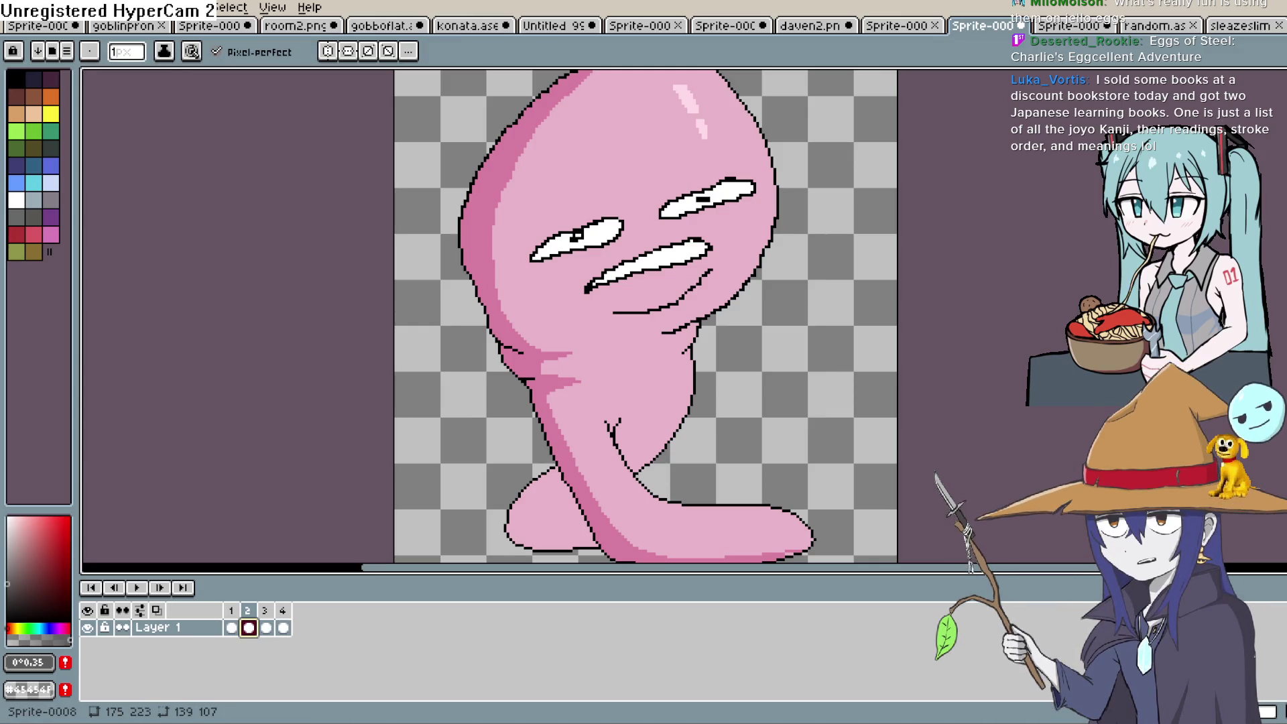
pyautogui.press('Return')
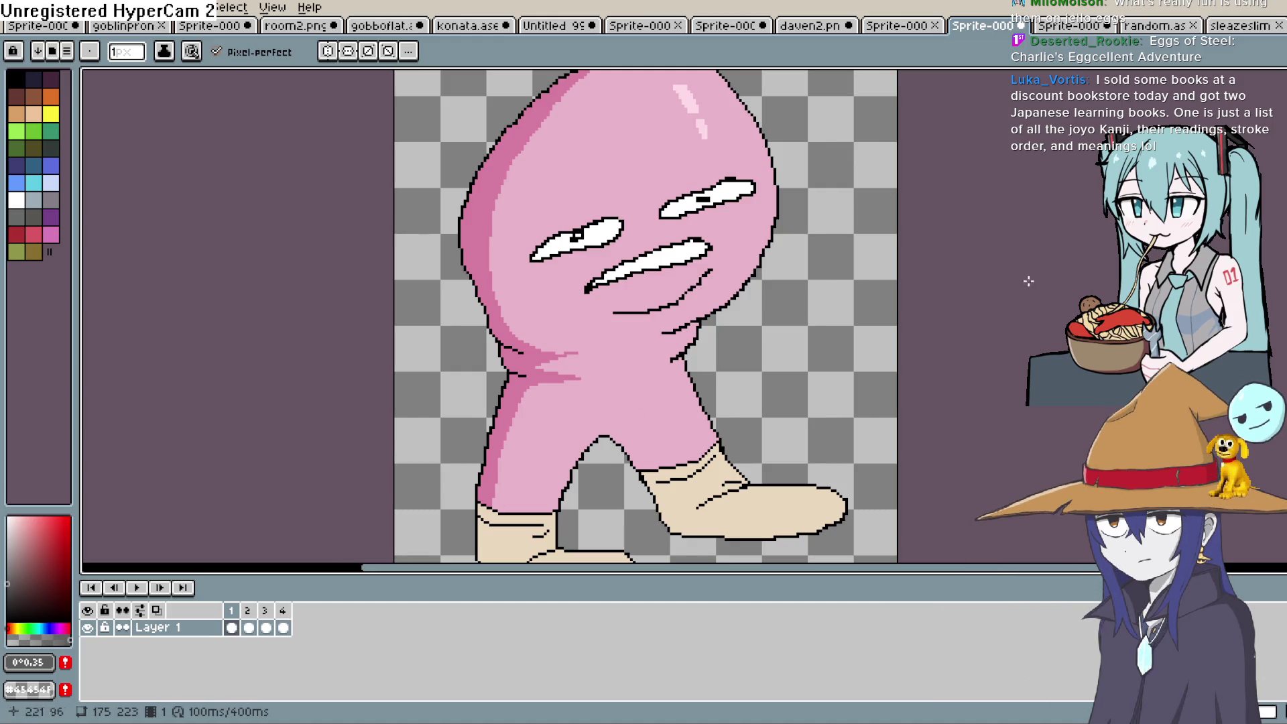
# Step: Pick the black outline colour with the Eyedropper, then return to the Pencil on later frames
pyautogui.press('i')
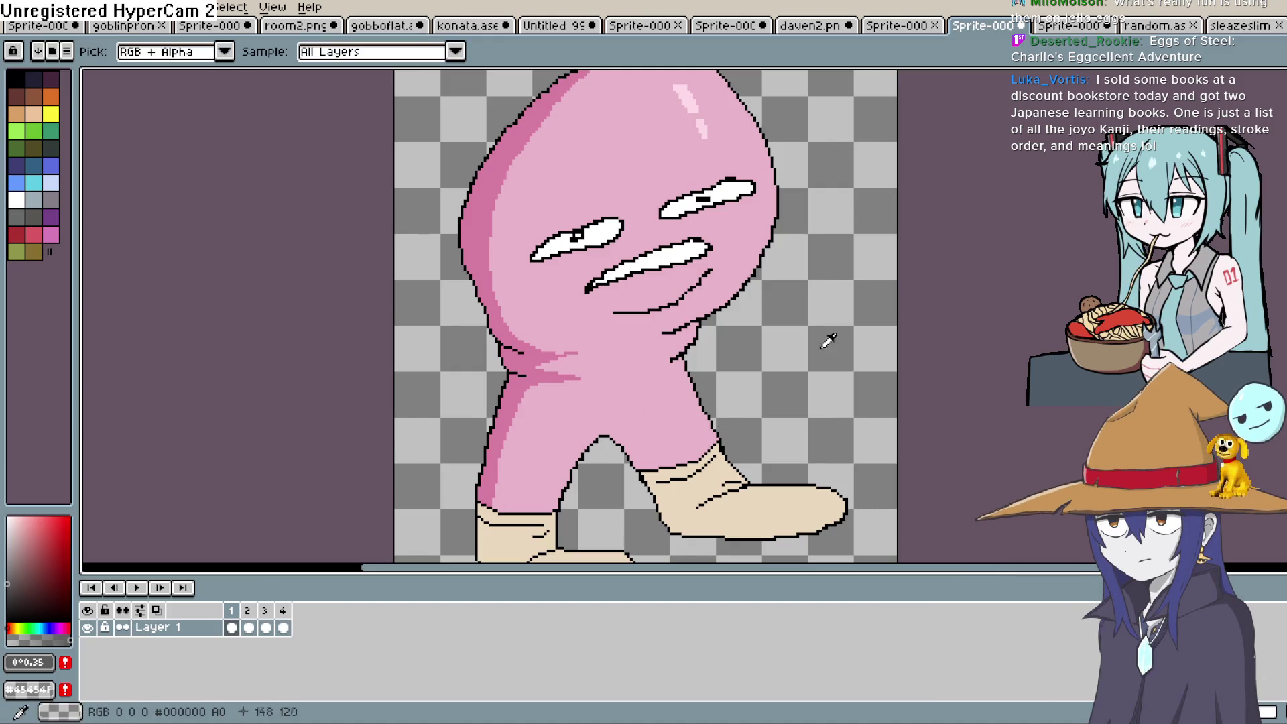
pyautogui.click(691, 461)
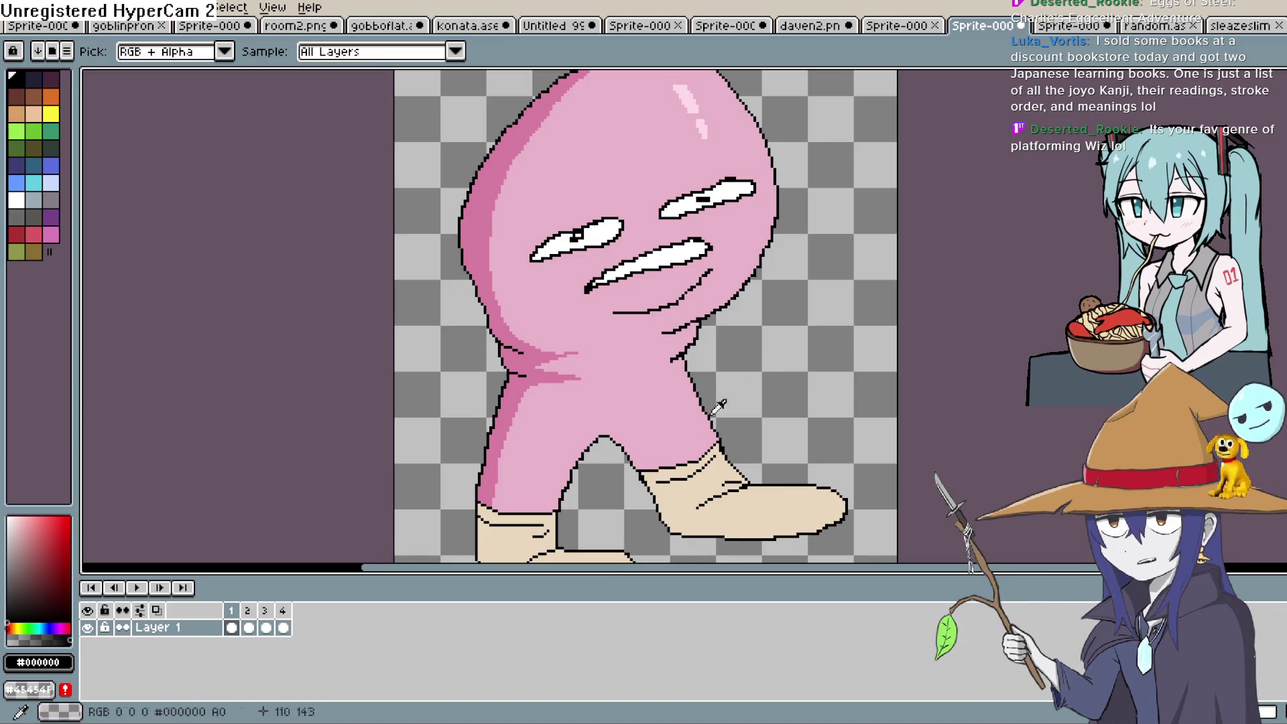
pyautogui.press('.')
pyautogui.press('b')
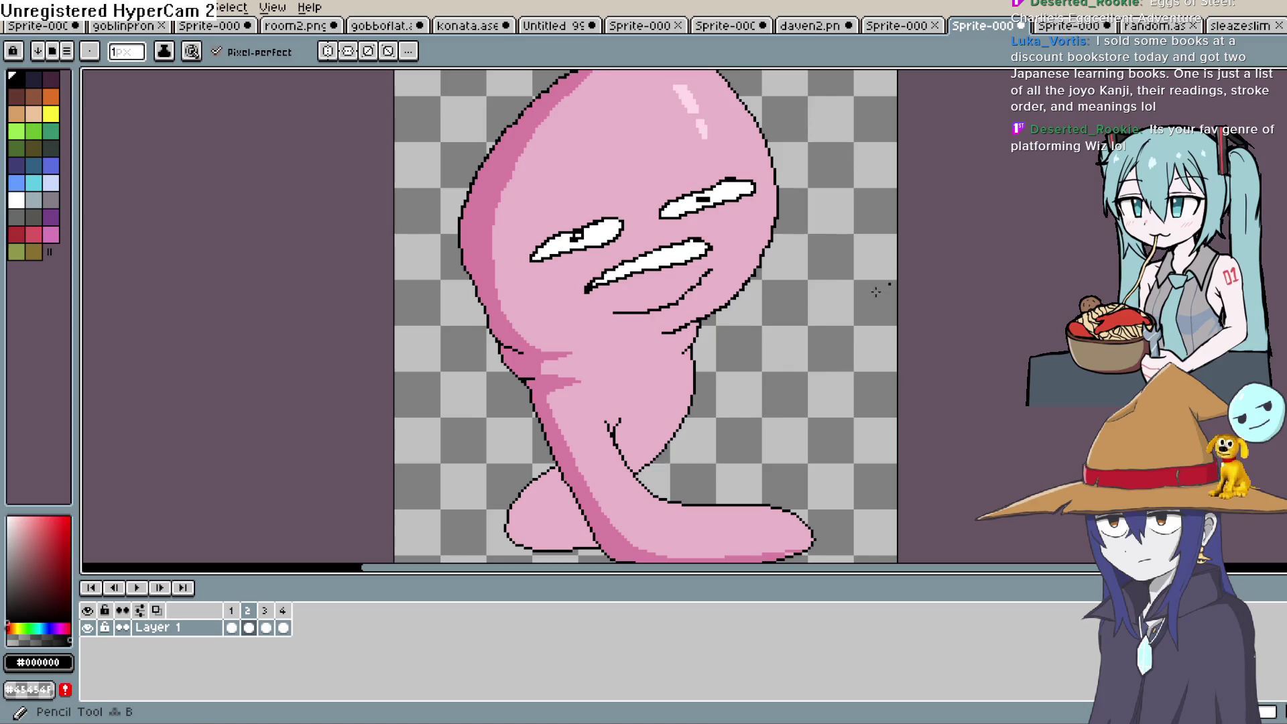
pyautogui.press('.')
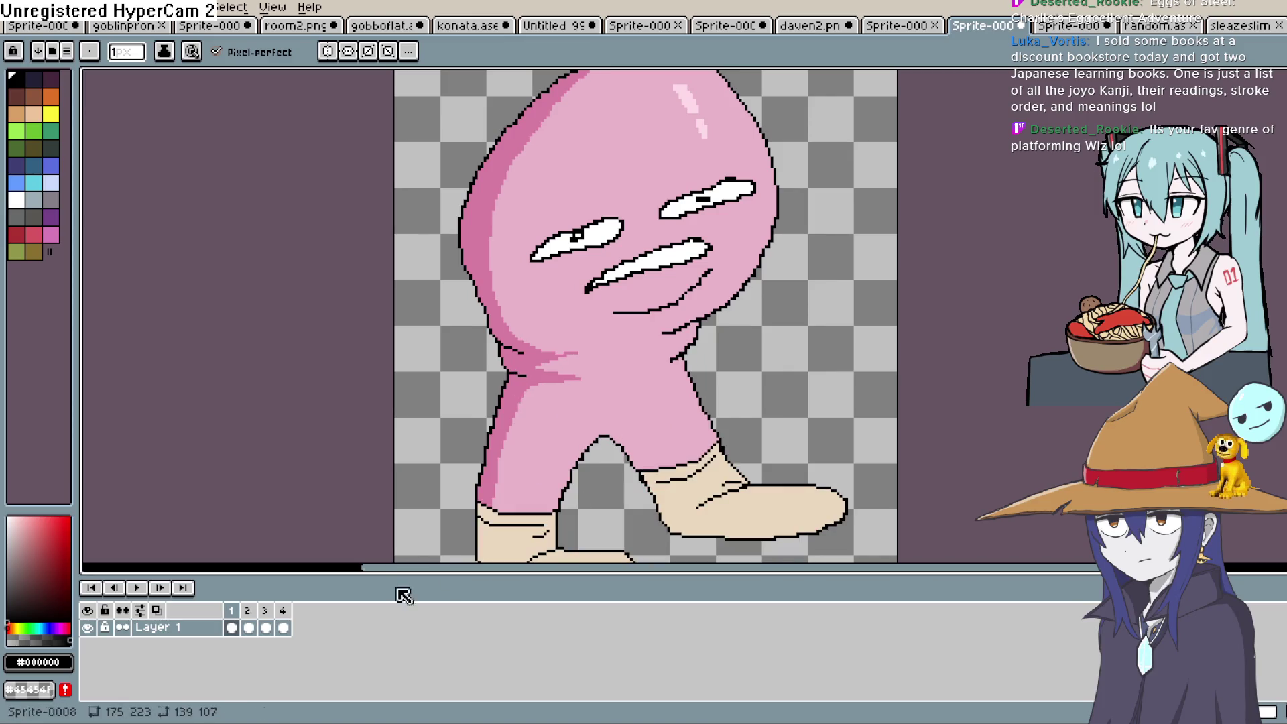
# Step: Turn on onion skinning and draw black leg outlines on frames 2 and 3
pyautogui.click(290, 605)
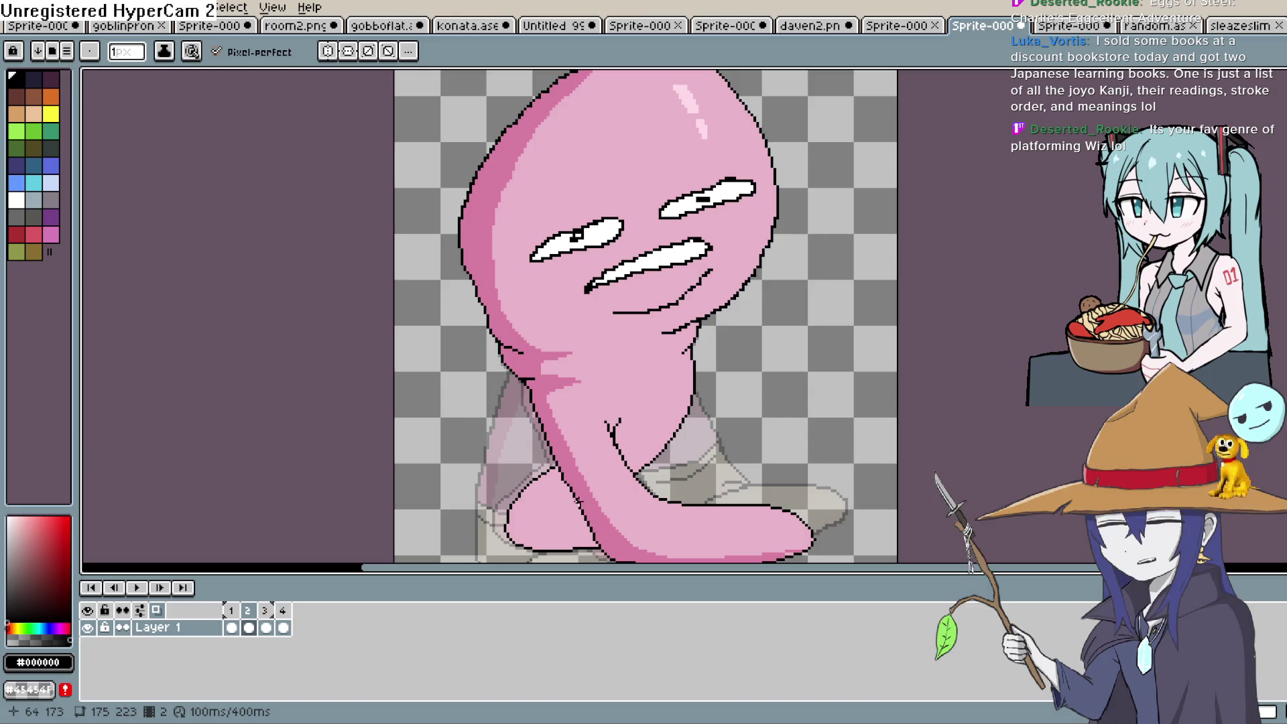
pyautogui.moveTo(577, 499); pyautogui.dragTo(623, 476)
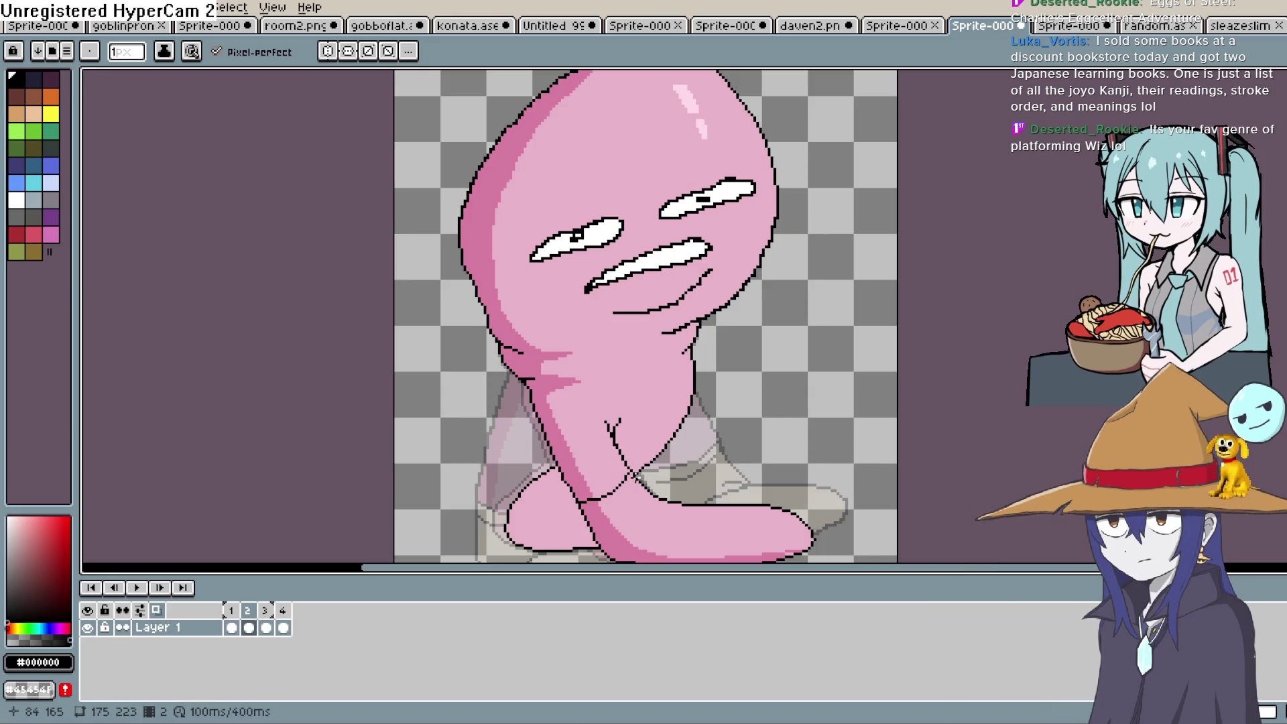
pyautogui.click(635, 487)
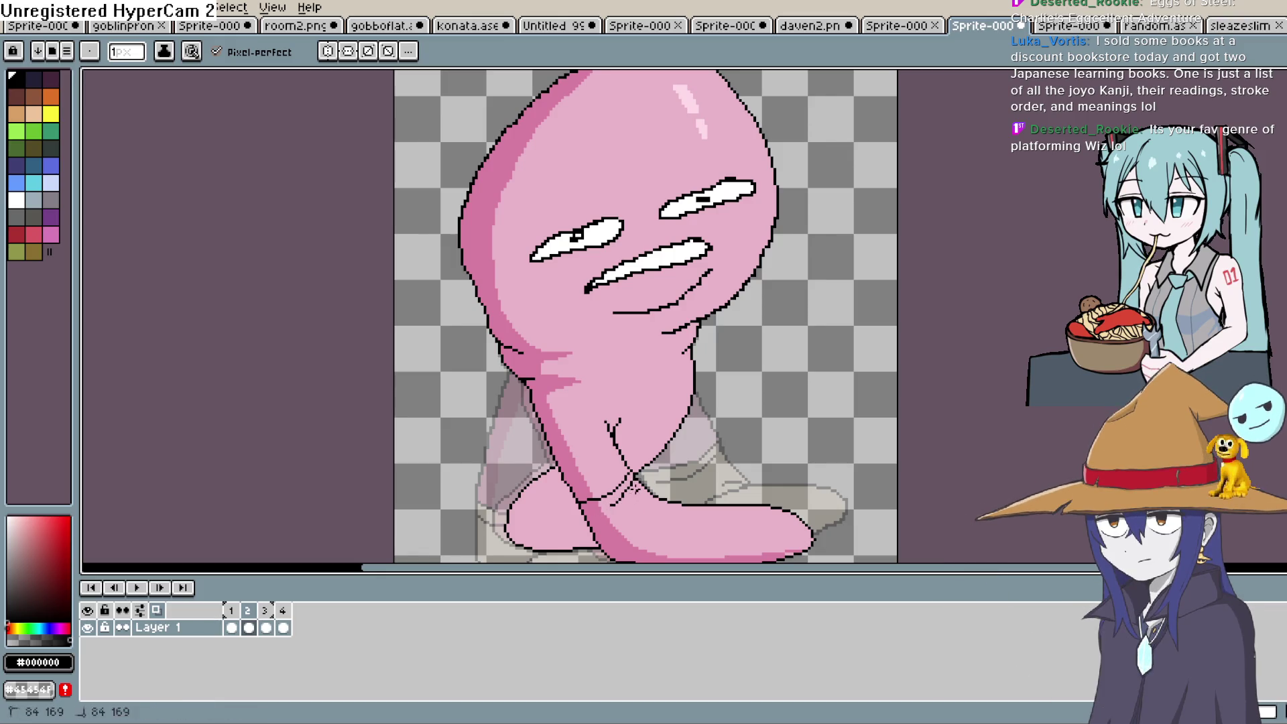
pyautogui.press('Left')
pyautogui.press('Right')
pyautogui.press('Right')
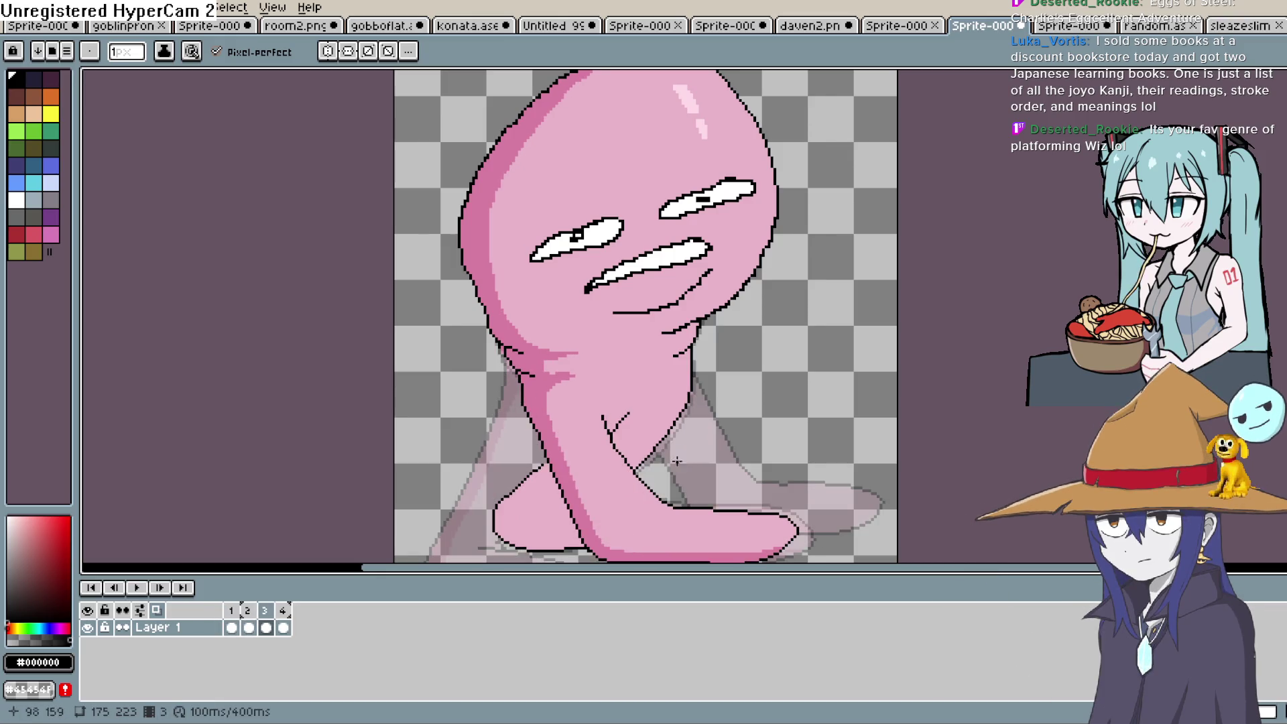
pyautogui.press('Left')
pyautogui.press('Right')
pyautogui.press('Left')
pyautogui.press('Right')
pyautogui.moveTo(635, 474); pyautogui.dragTo(566, 498)
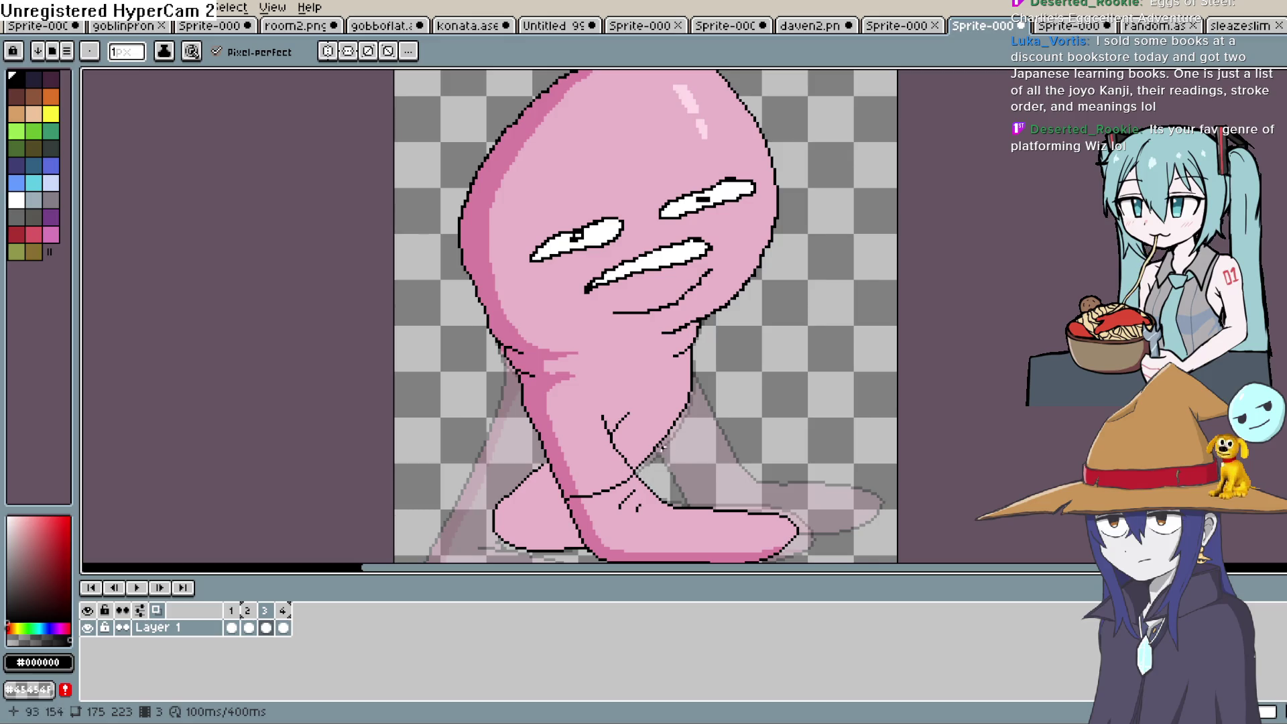
# Step: Draw black outline strokes along the back and right legs on frame 4
pyautogui.press('Right')
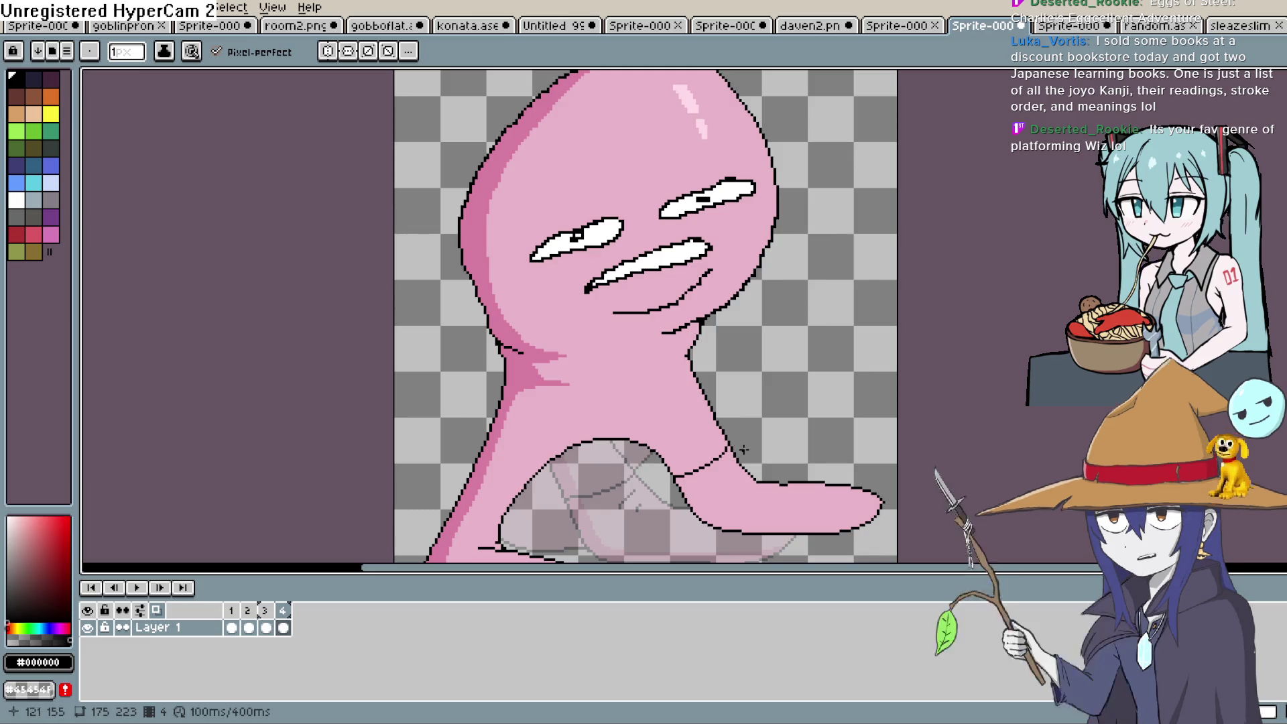
pyautogui.moveTo(735, 453); pyautogui.dragTo(817, 341)
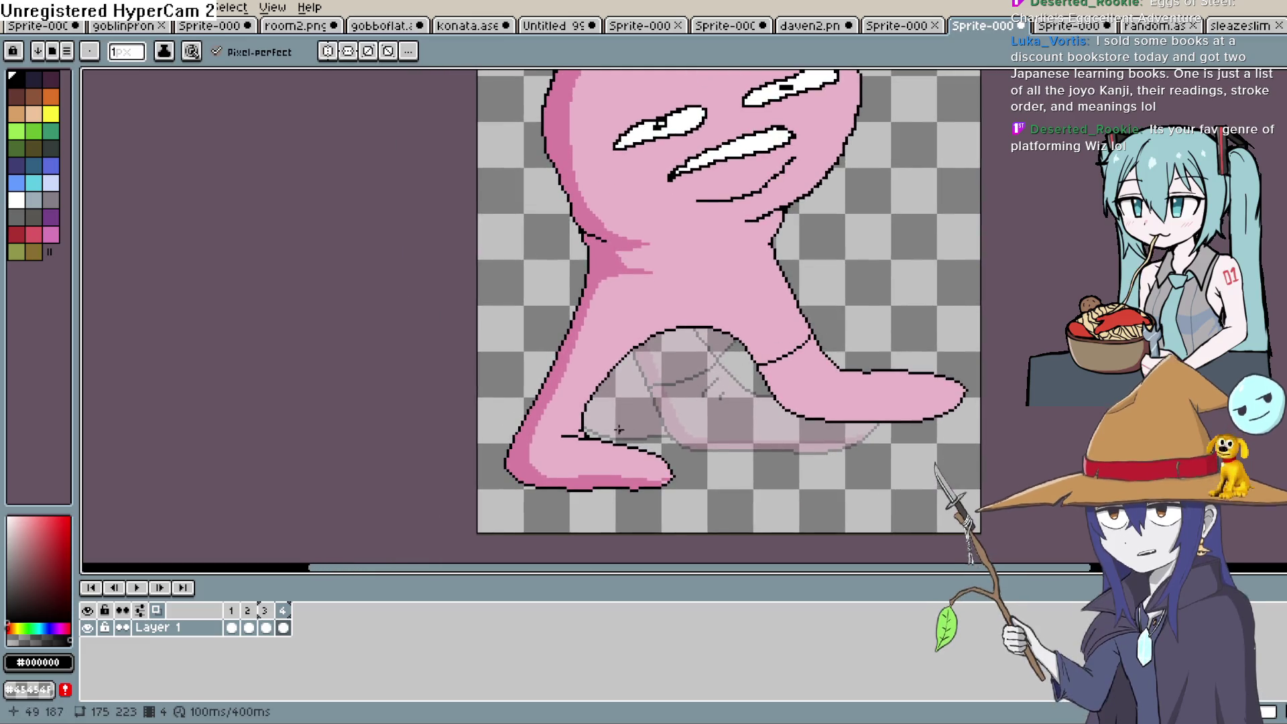
pyautogui.moveTo(571, 417); pyautogui.dragTo(537, 403)
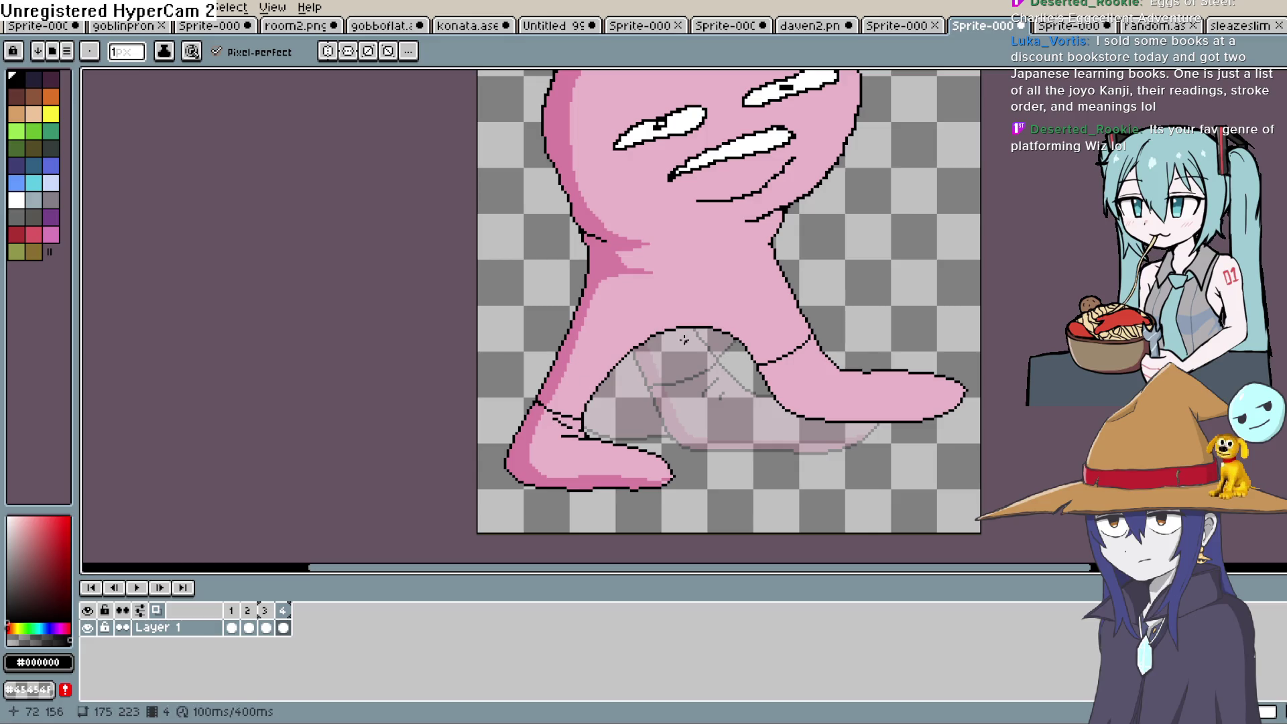
pyautogui.moveTo(809, 349); pyautogui.dragTo(784, 365)
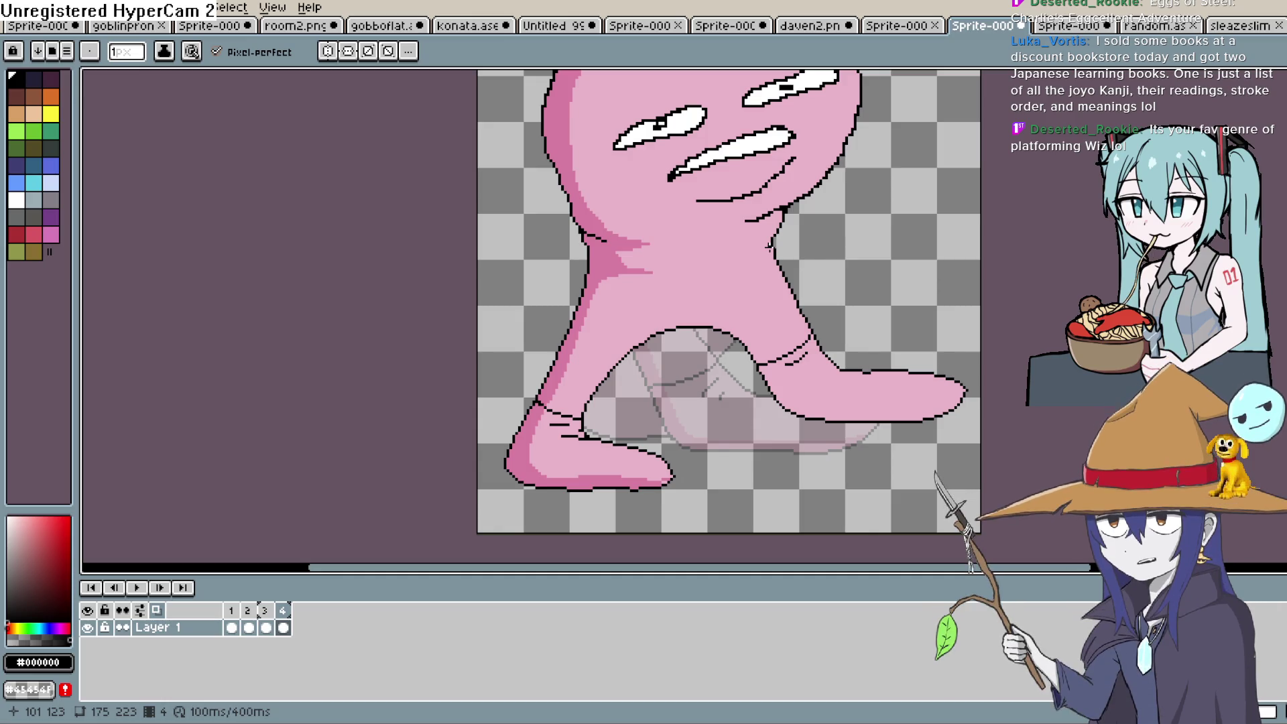
# Step: Sample the beige shoe colour from the neighbouring frame and switch to the Paint Bucket
pyautogui.press(',')
pyautogui.press(',')
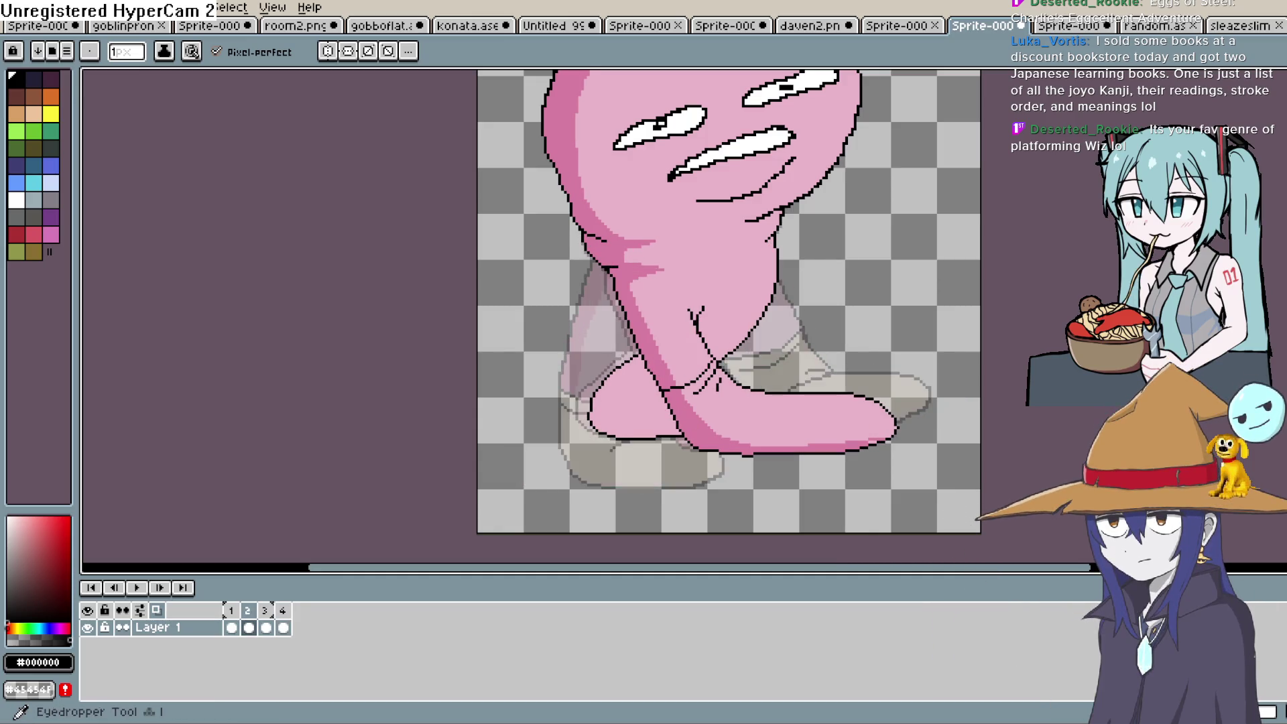
pyautogui.press('i')
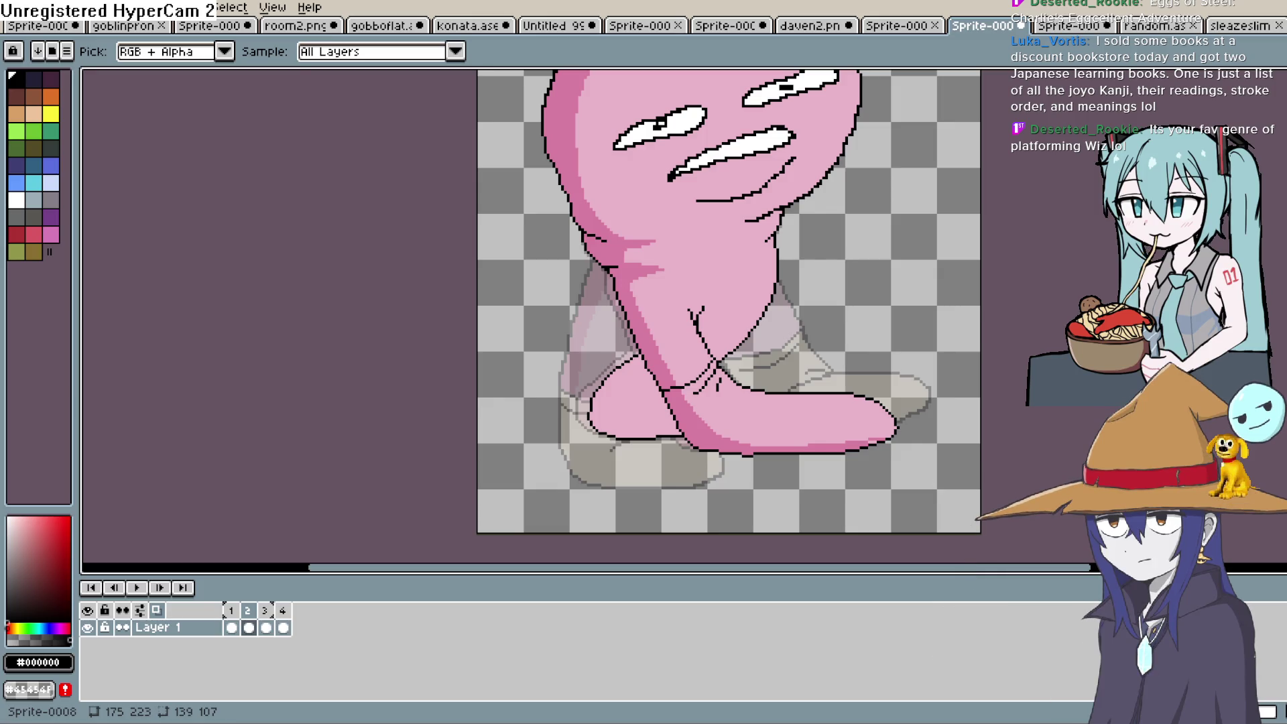
pyautogui.press('Left')
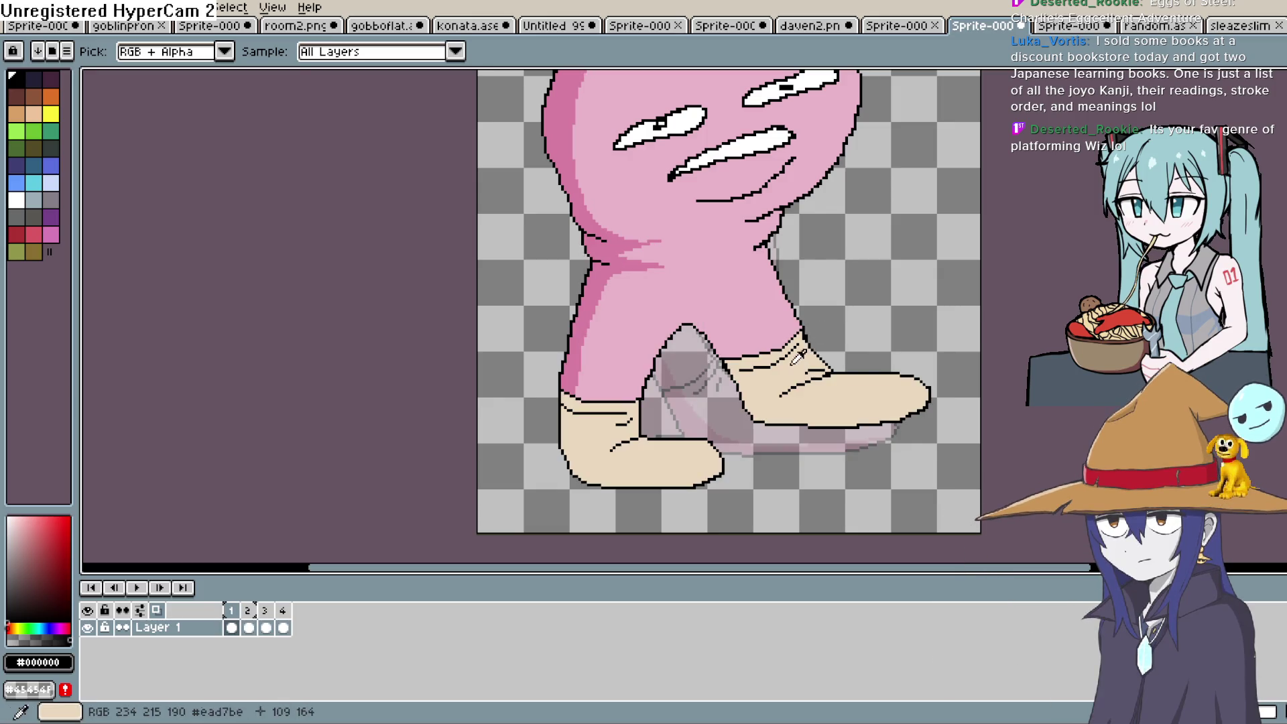
pyautogui.click(797, 356)
pyautogui.press('Right')
pyautogui.press('g')
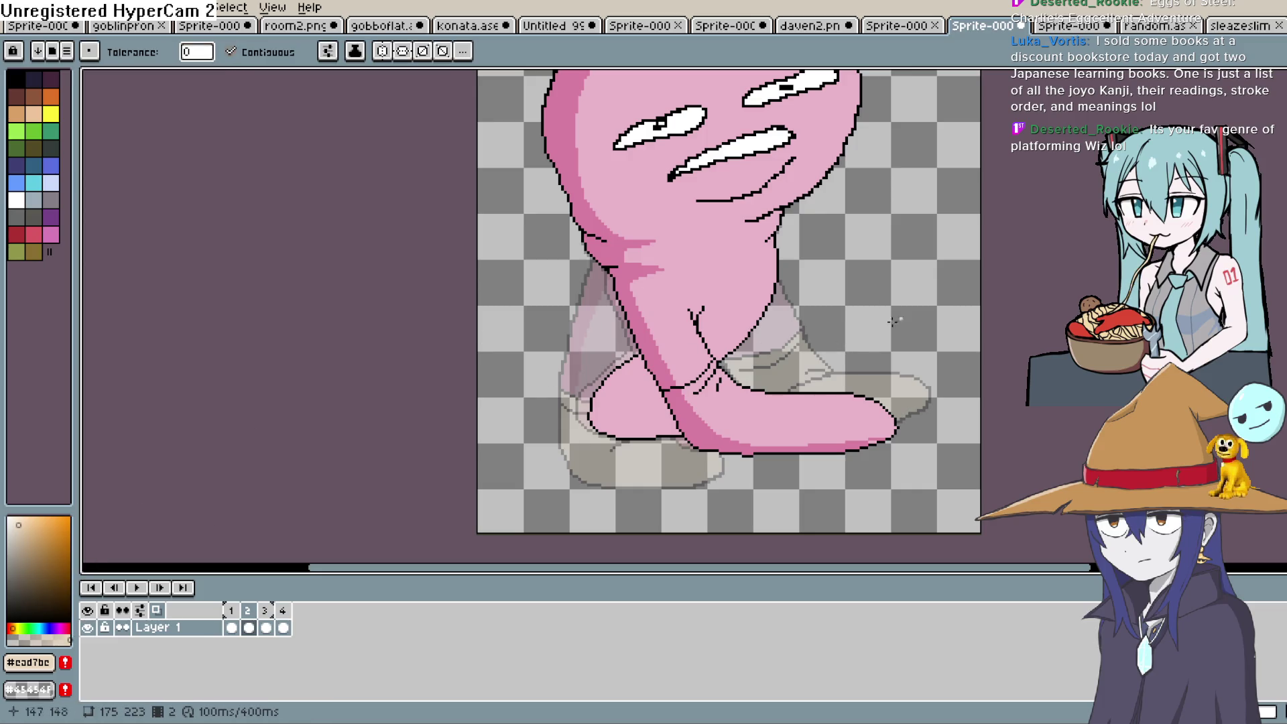
# Step: Hide the onion skin and fill both feet beige on frame 2
pyautogui.click(157, 611)
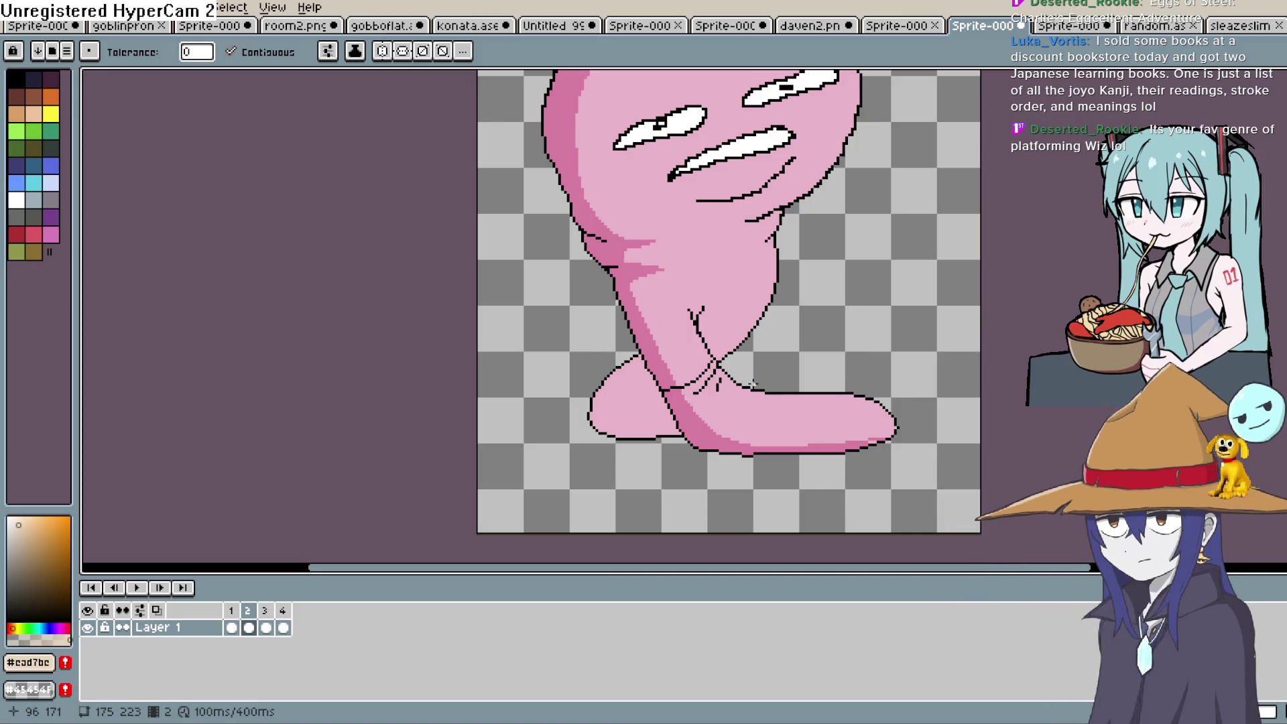
pyautogui.click(737, 416)
pyautogui.click(646, 411)
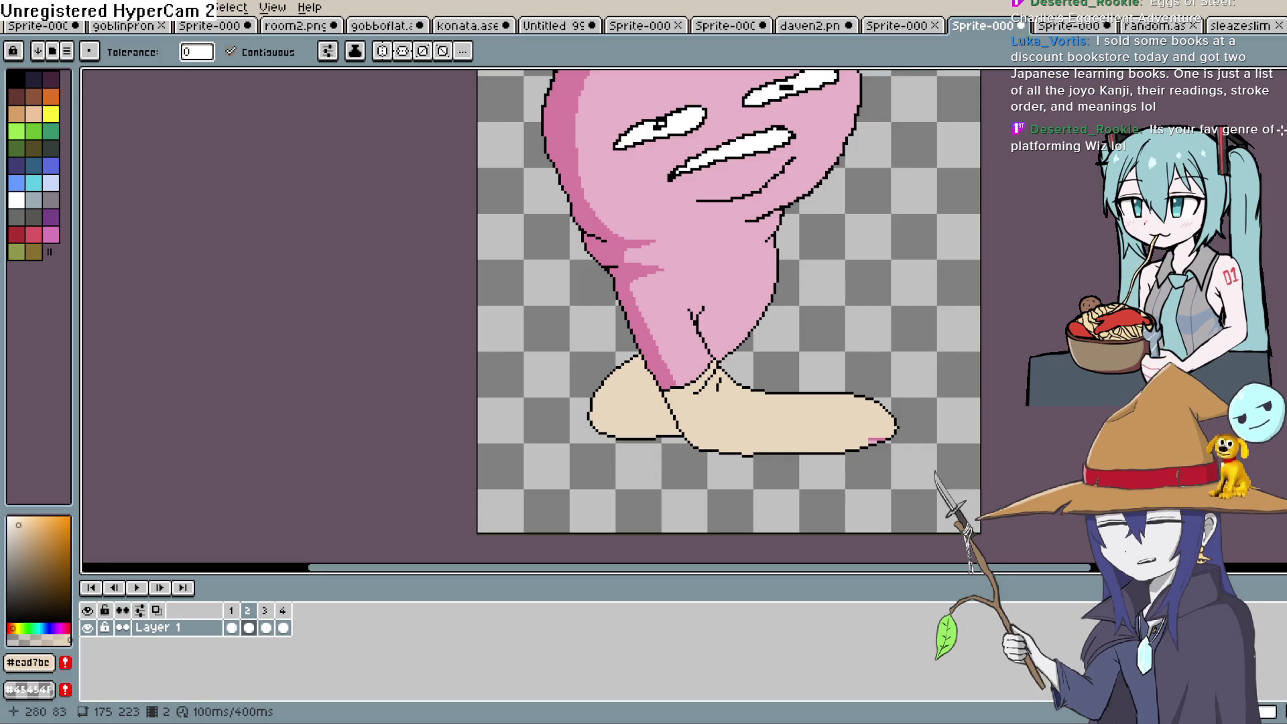
# Step: Pick black from the outline as the drawing colour and return to the Pencil
pyautogui.press('i')
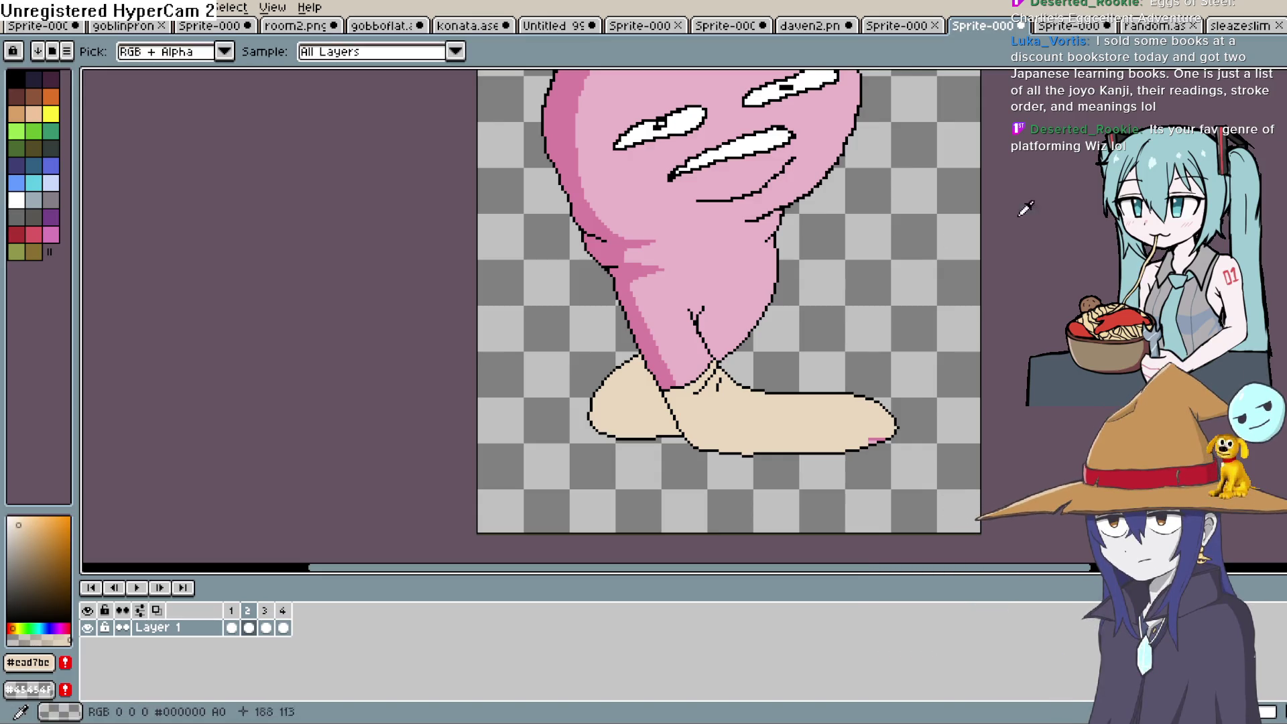
pyautogui.click(713, 372)
pyautogui.press('b')
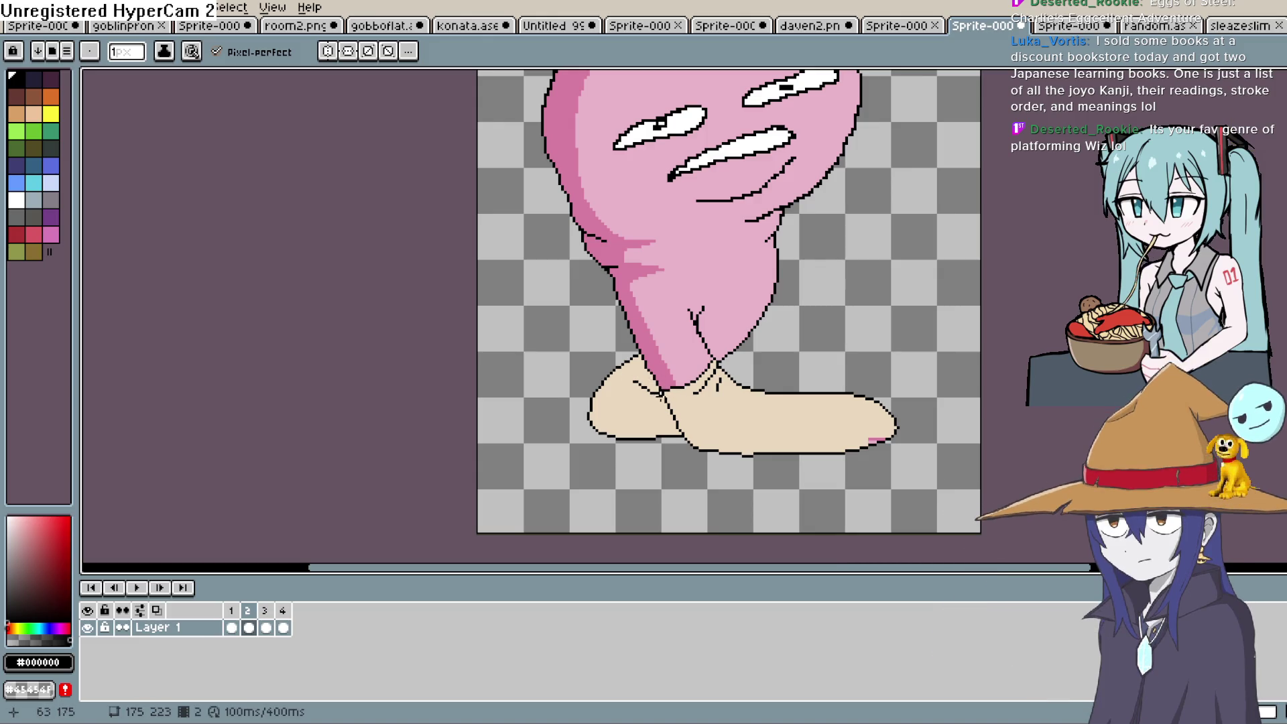
# Step: On frame 3, undo a stray black fill and sample the beige shoe colour from frame 2
pyautogui.press('.')
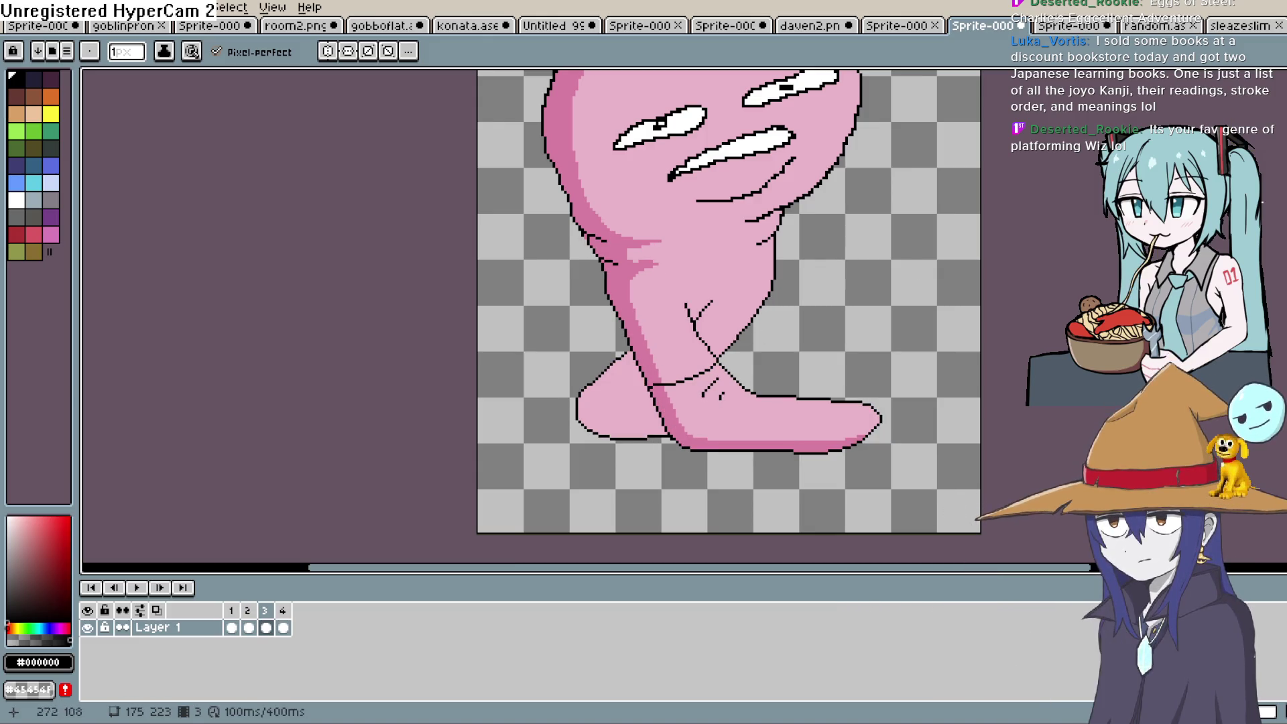
pyautogui.press('g')
pyautogui.click(737, 417)
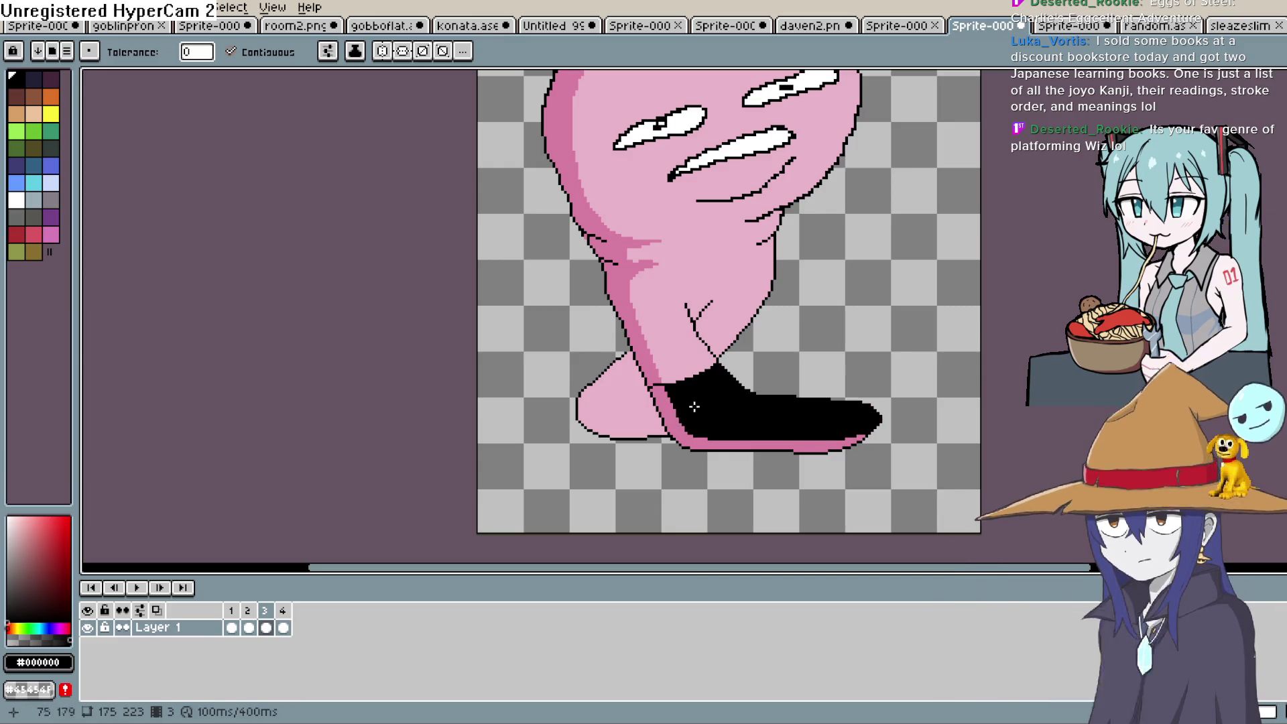
pyautogui.hotkey('ctrl', 'z')
pyautogui.press('i')
pyautogui.press(',')
pyautogui.click(738, 415)
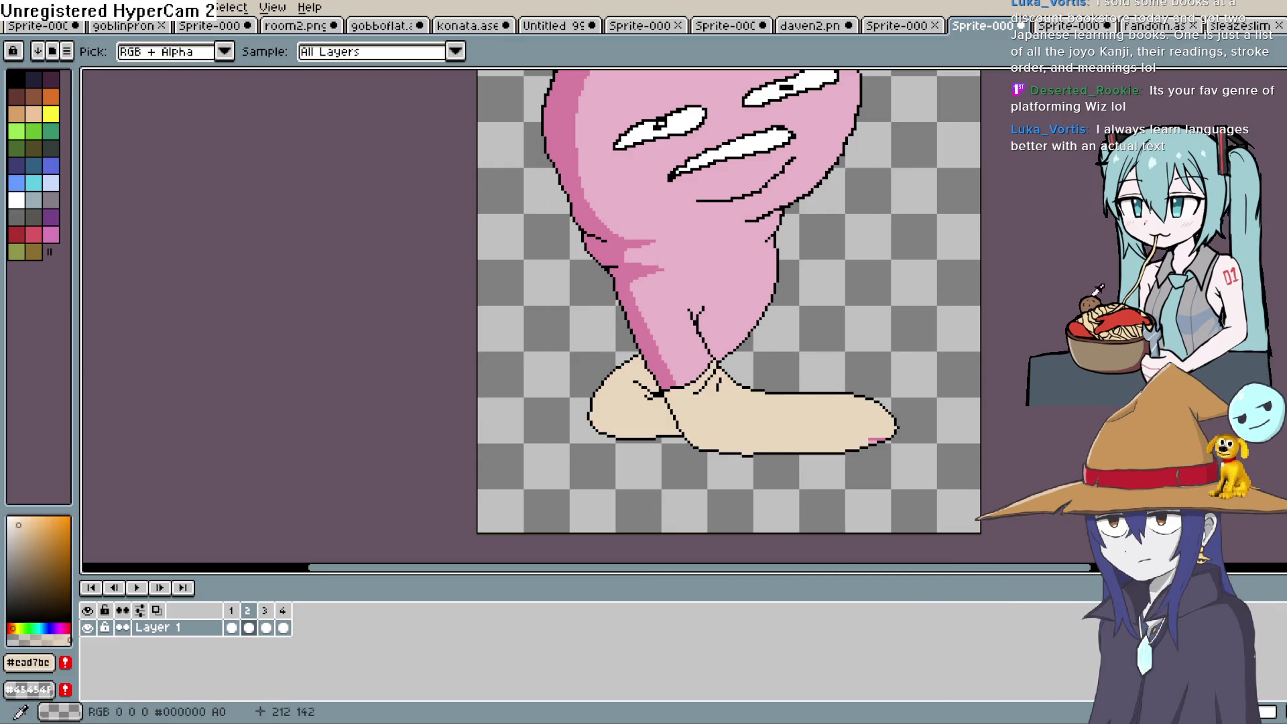
# Step: Fill both feet on frame 3 beige and add outline strokes on the left foot's upper edge
pyautogui.press('g')
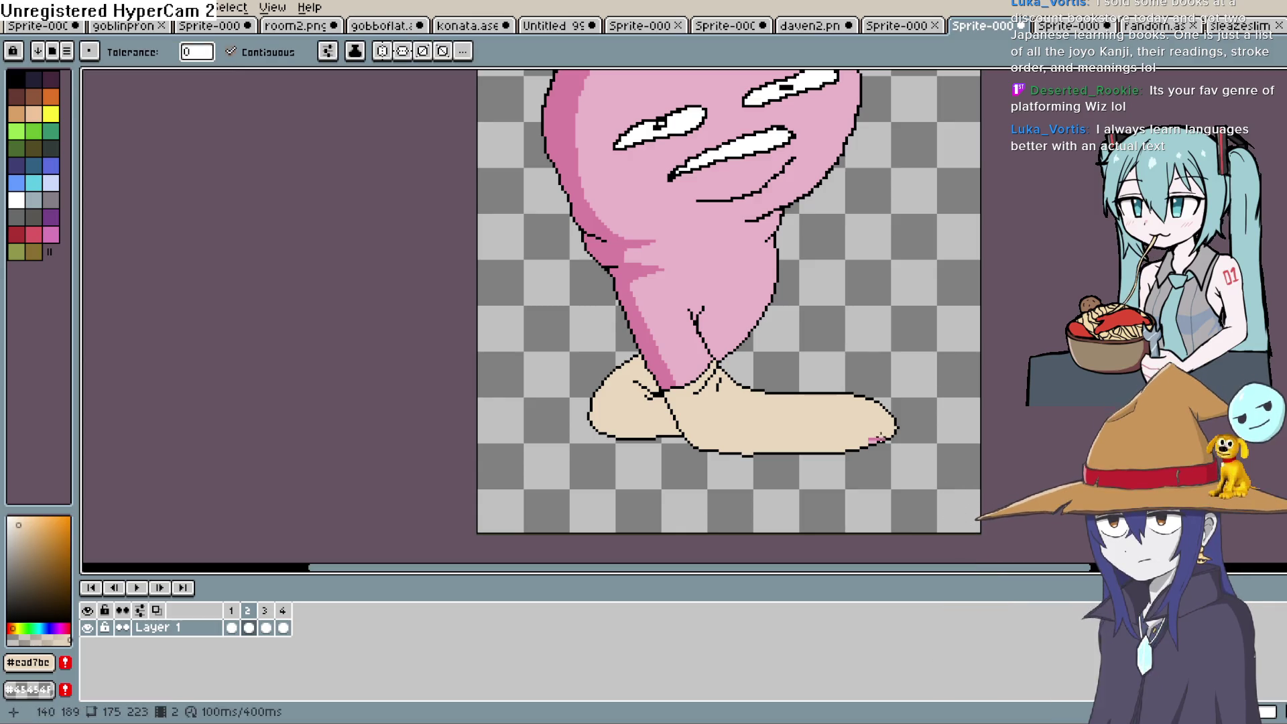
pyautogui.press('.')
pyautogui.click(825, 410)
pyautogui.click(720, 439)
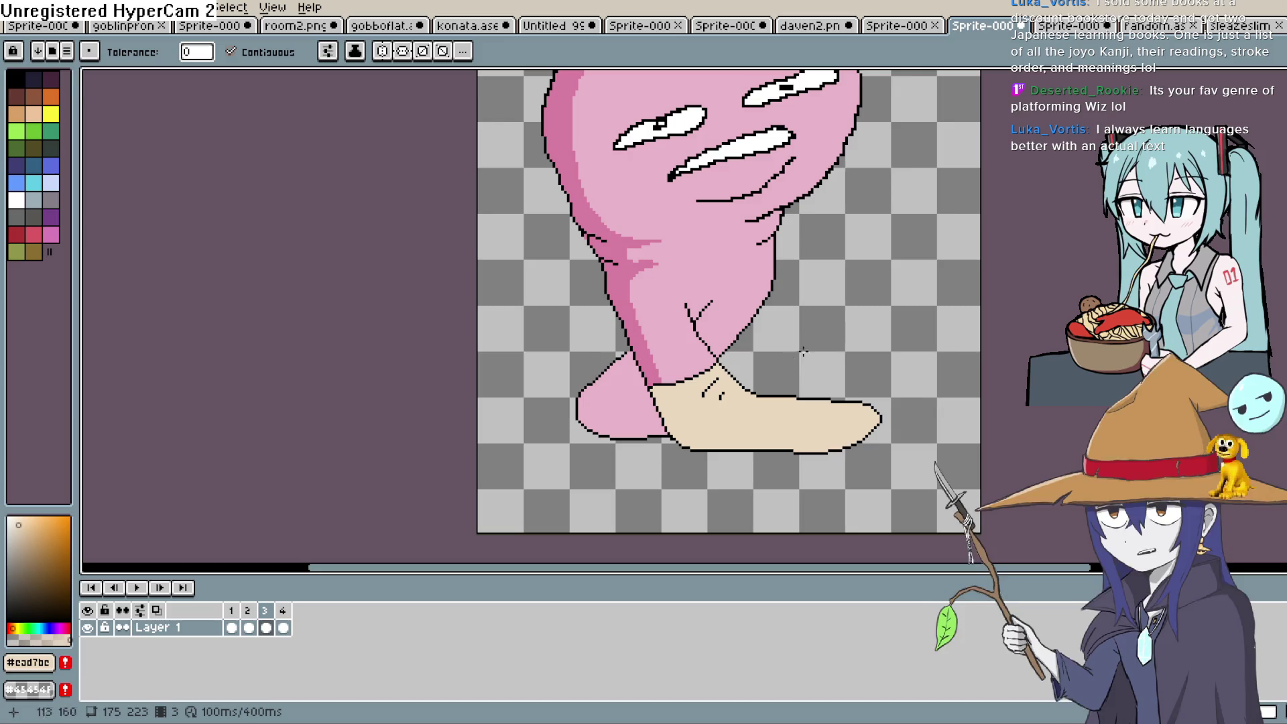
pyautogui.click(637, 408)
pyautogui.press('b')
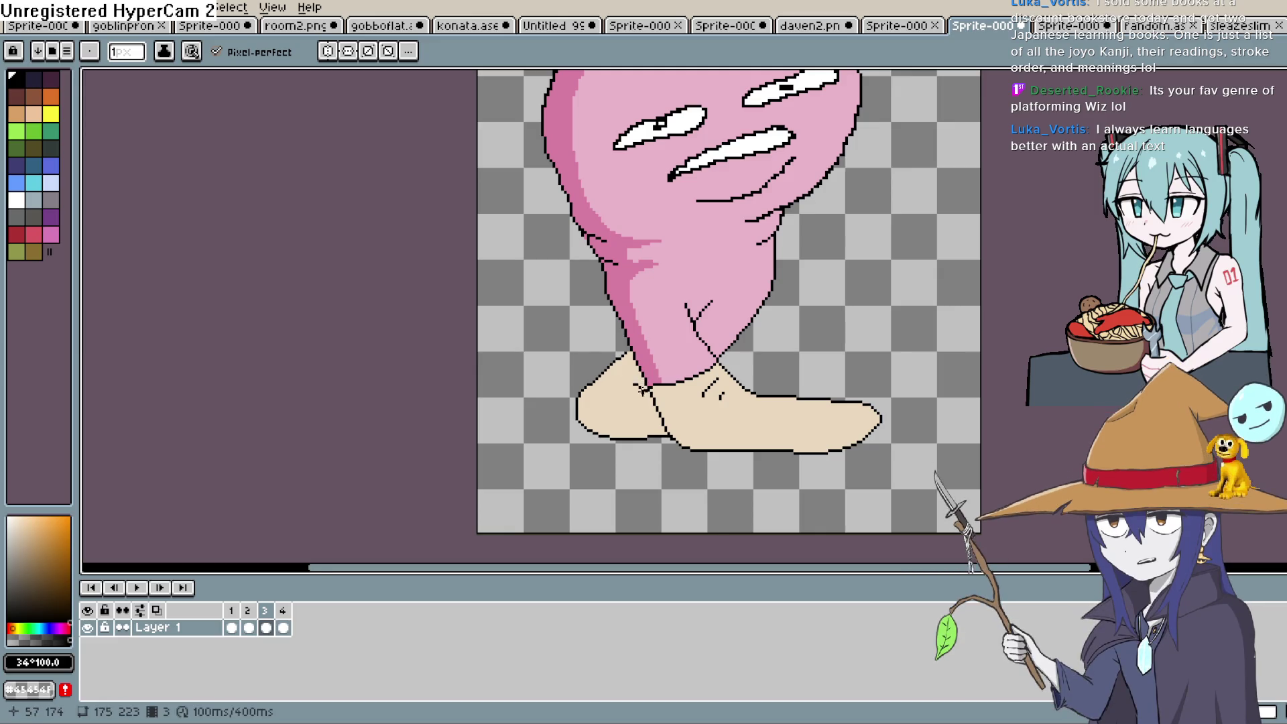
pyautogui.moveTo(612, 373); pyautogui.dragTo(640, 387)
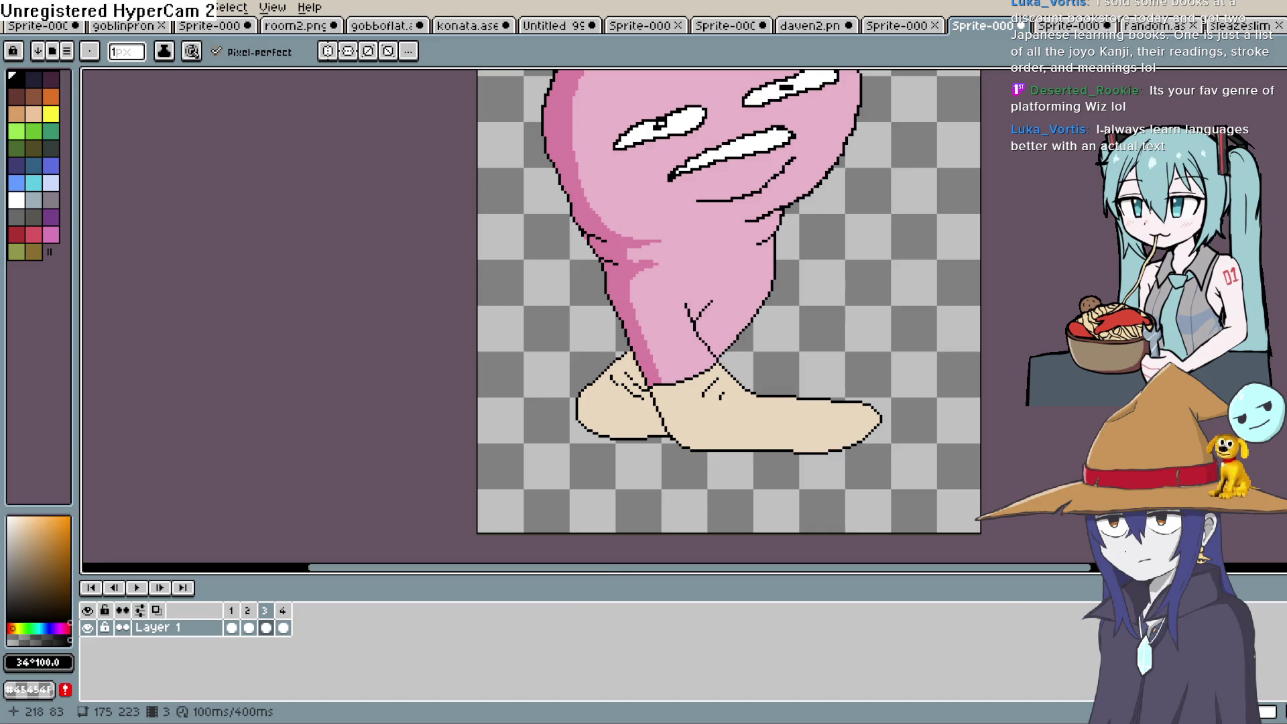
# Step: Fill both feet on frame 4 with beige sampled from frame 3, undoing a stray black fill
pyautogui.press('.')
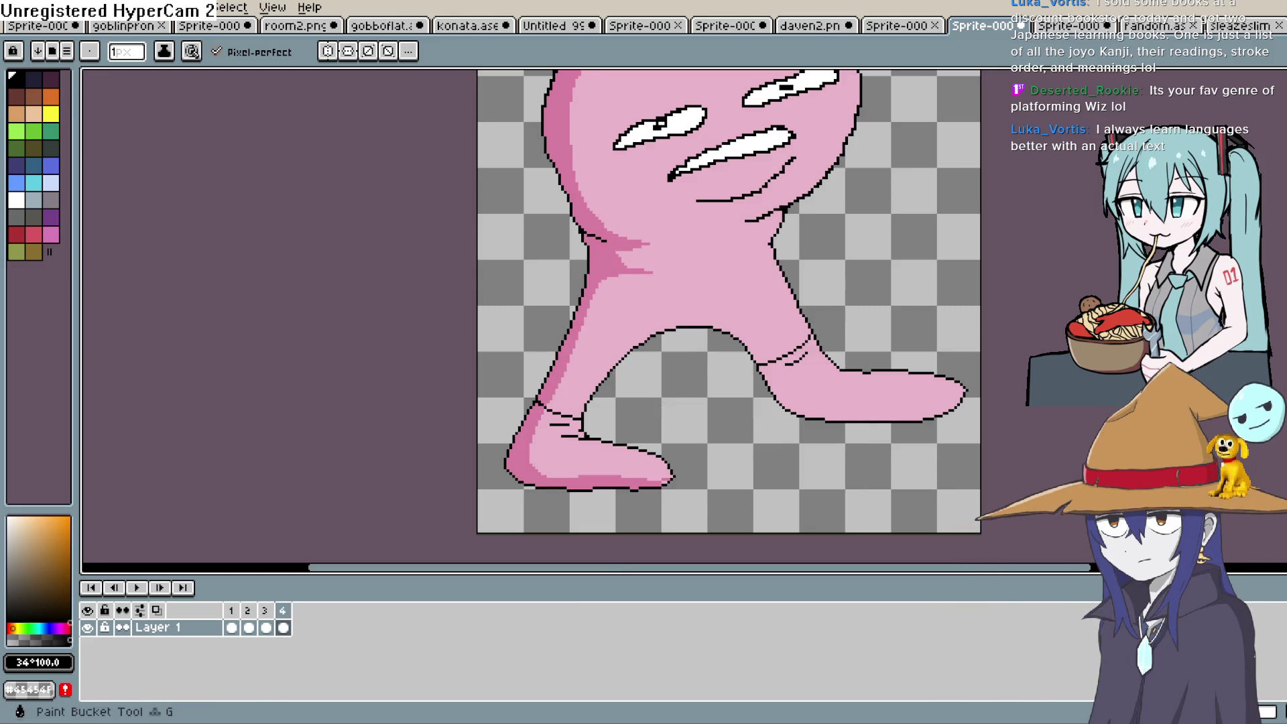
pyautogui.press('g')
pyautogui.click(815, 378)
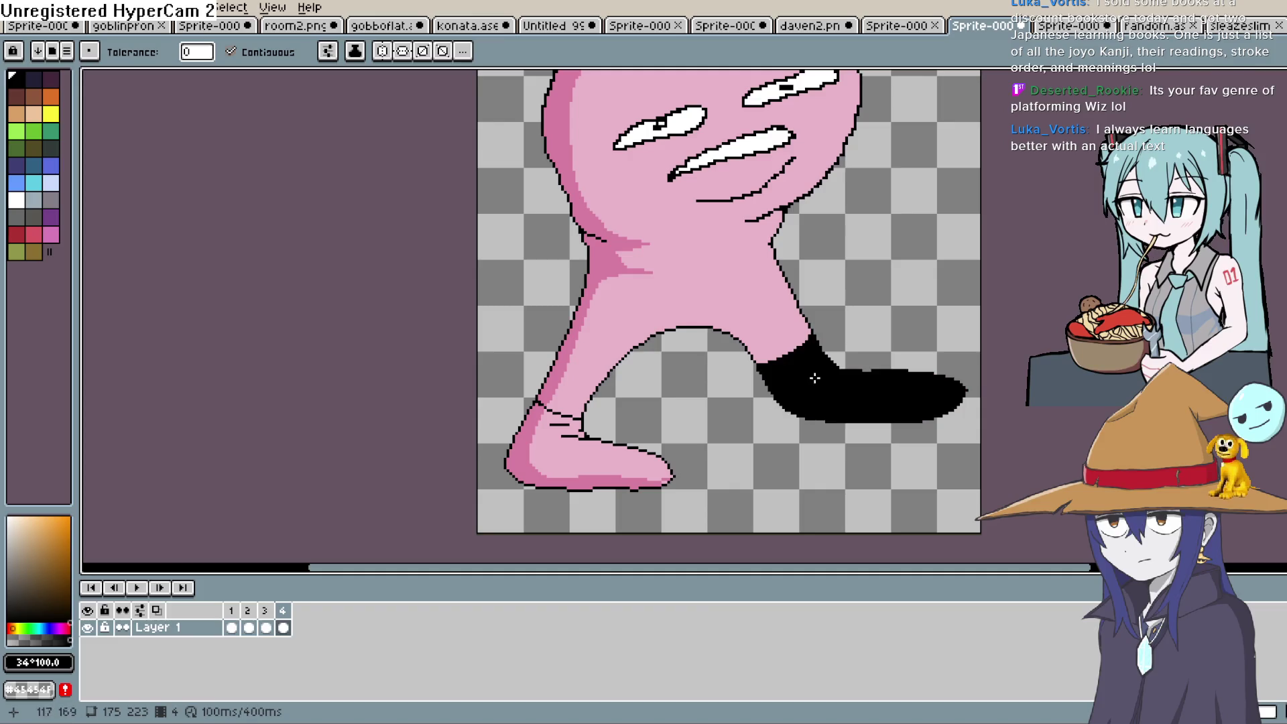
pyautogui.hotkey('ctrl', 'z')
pyautogui.press(',')
pyautogui.press('i')
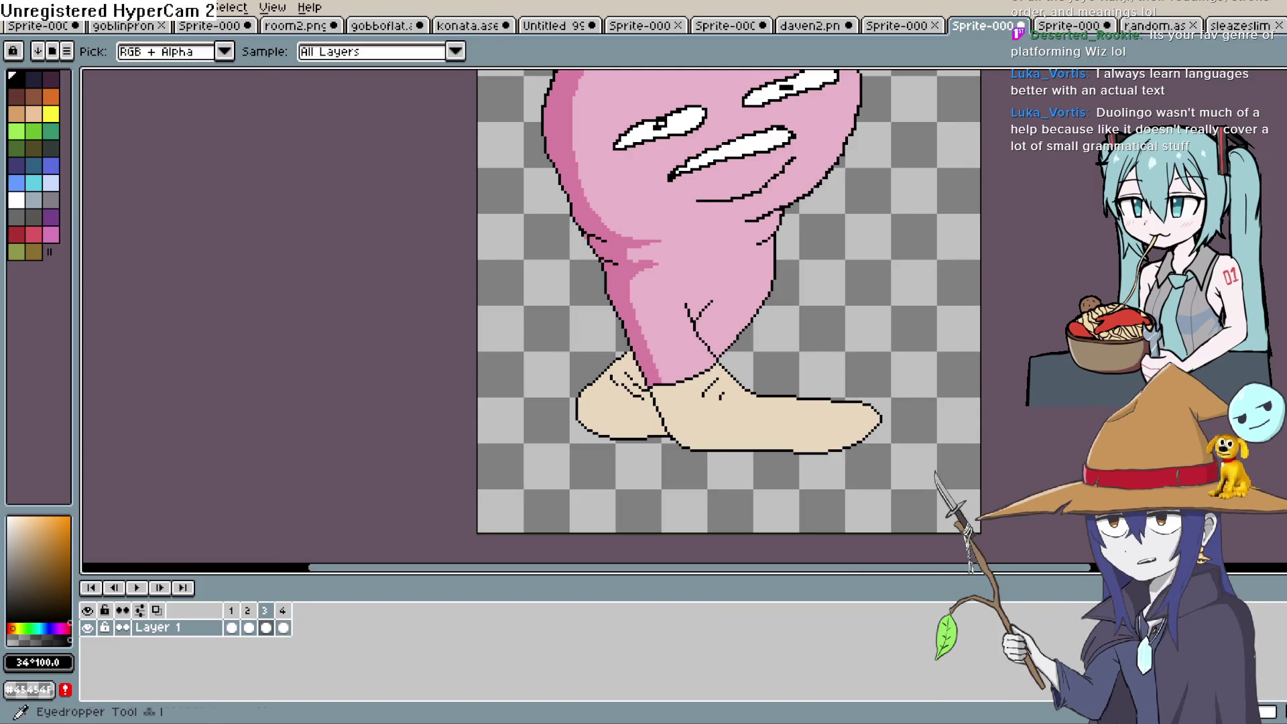
pyautogui.click(771, 414)
pyautogui.press('g')
pyautogui.press('.')
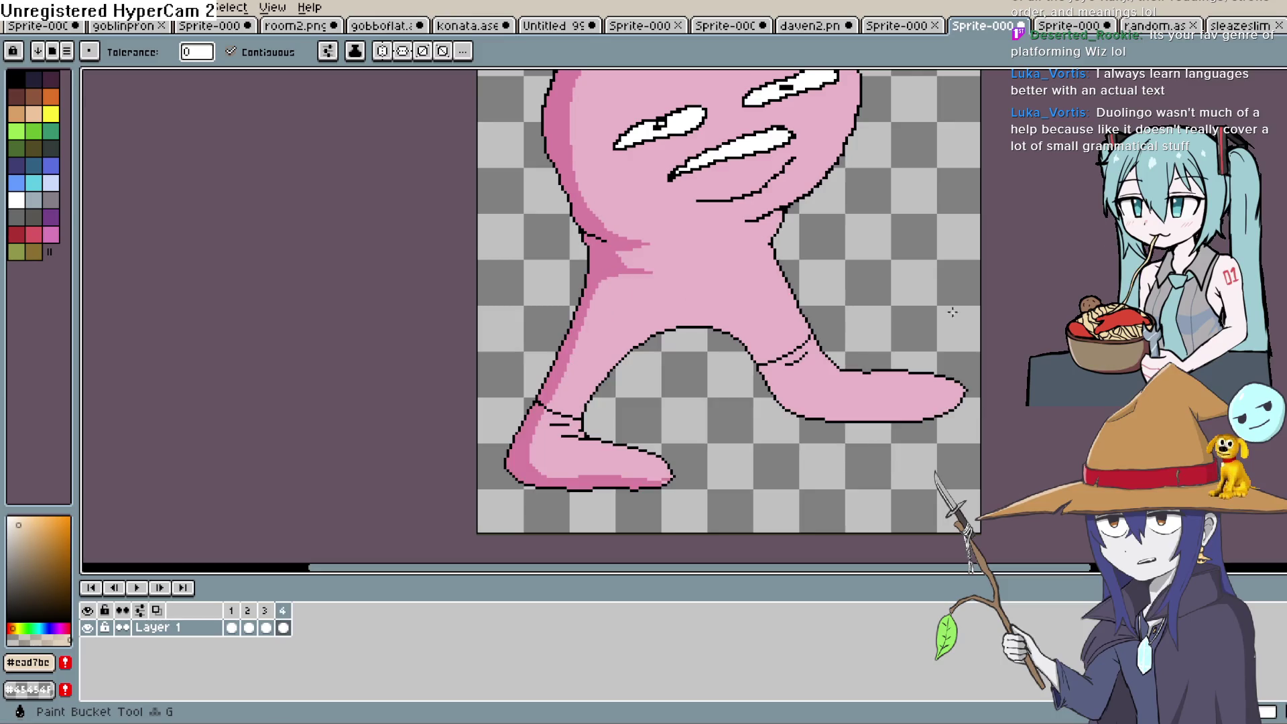
pyautogui.click(865, 395)
pyautogui.click(603, 463)
pyautogui.click(556, 419)
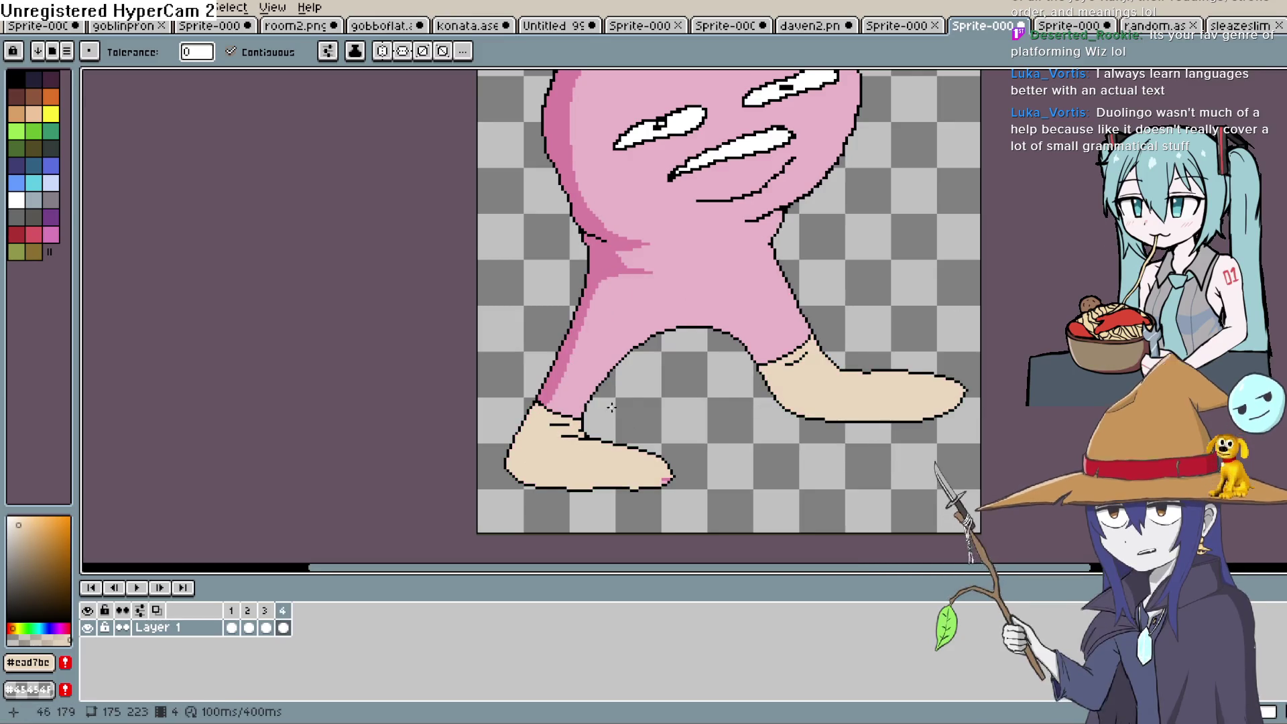
# Step: Fill the small pink patch at frame 4's left toe with beige
pyautogui.click(666, 479)
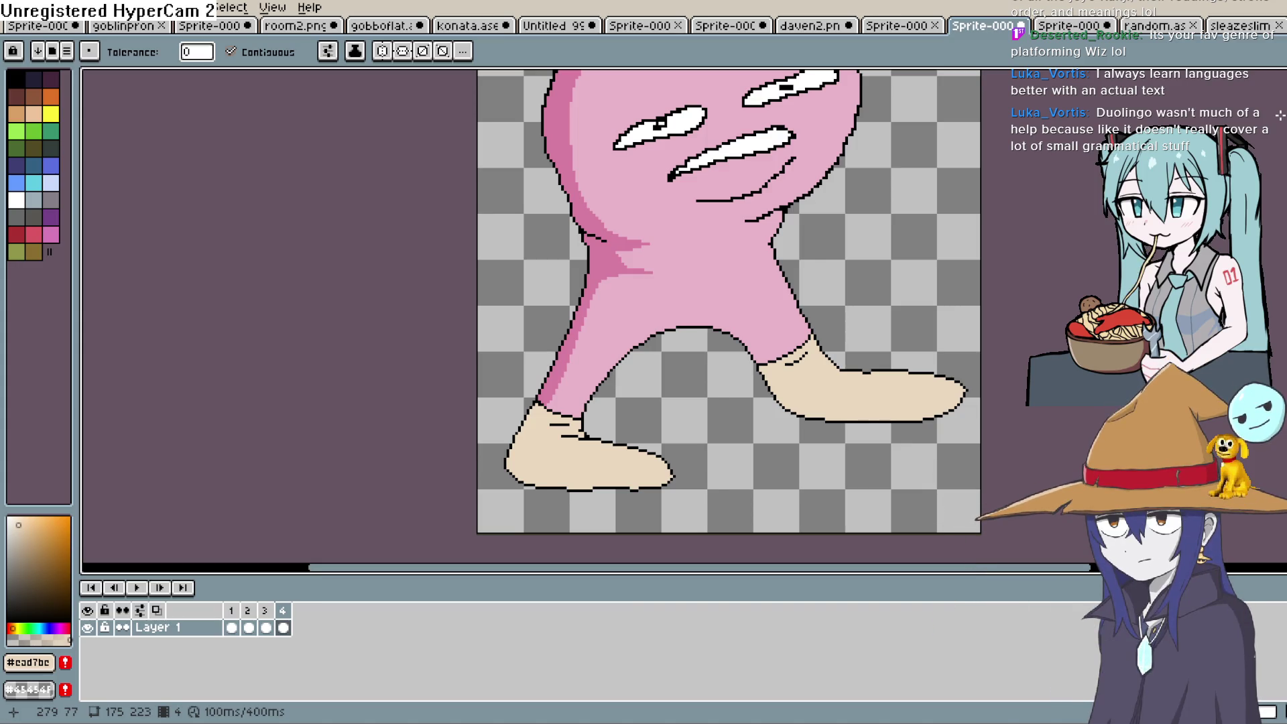
pyautogui.click(1280, 115)
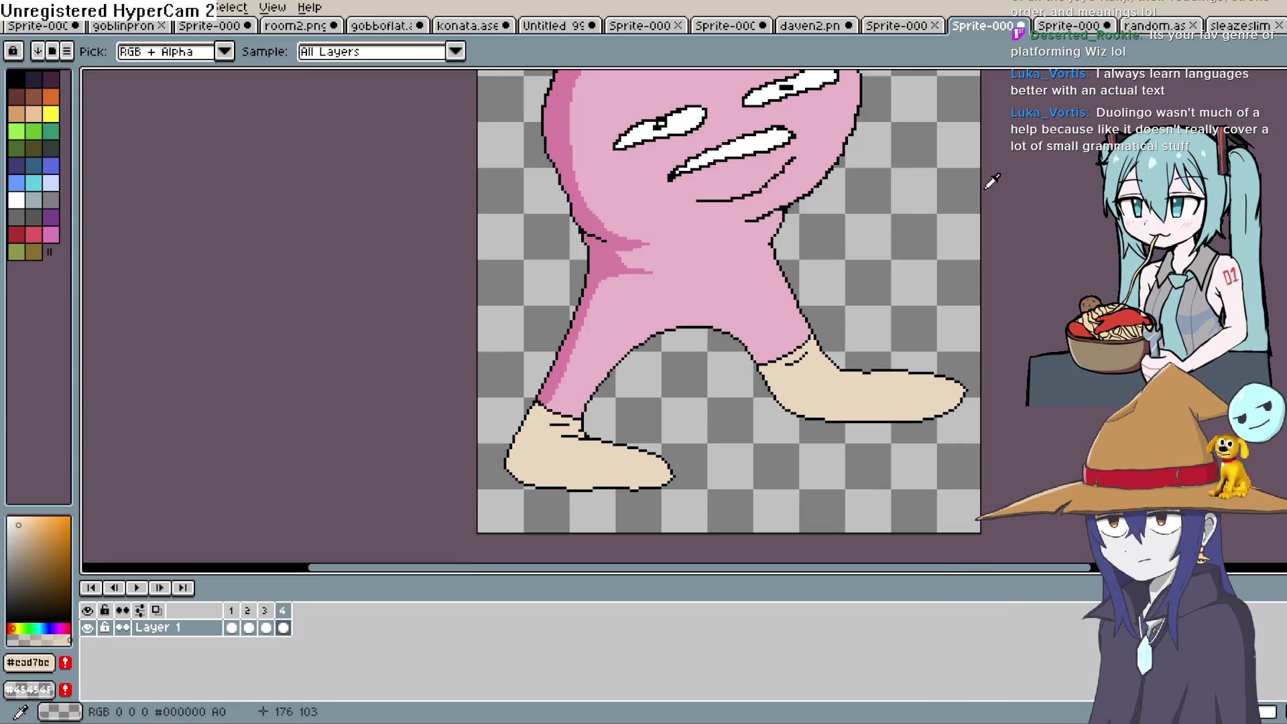
# Step: Draw a sole line on frame 4's right shoe and an inner heel outline on the left shoe
pyautogui.press('space')
pyautogui.moveTo(900, 285); pyautogui.dragTo(872, 251)
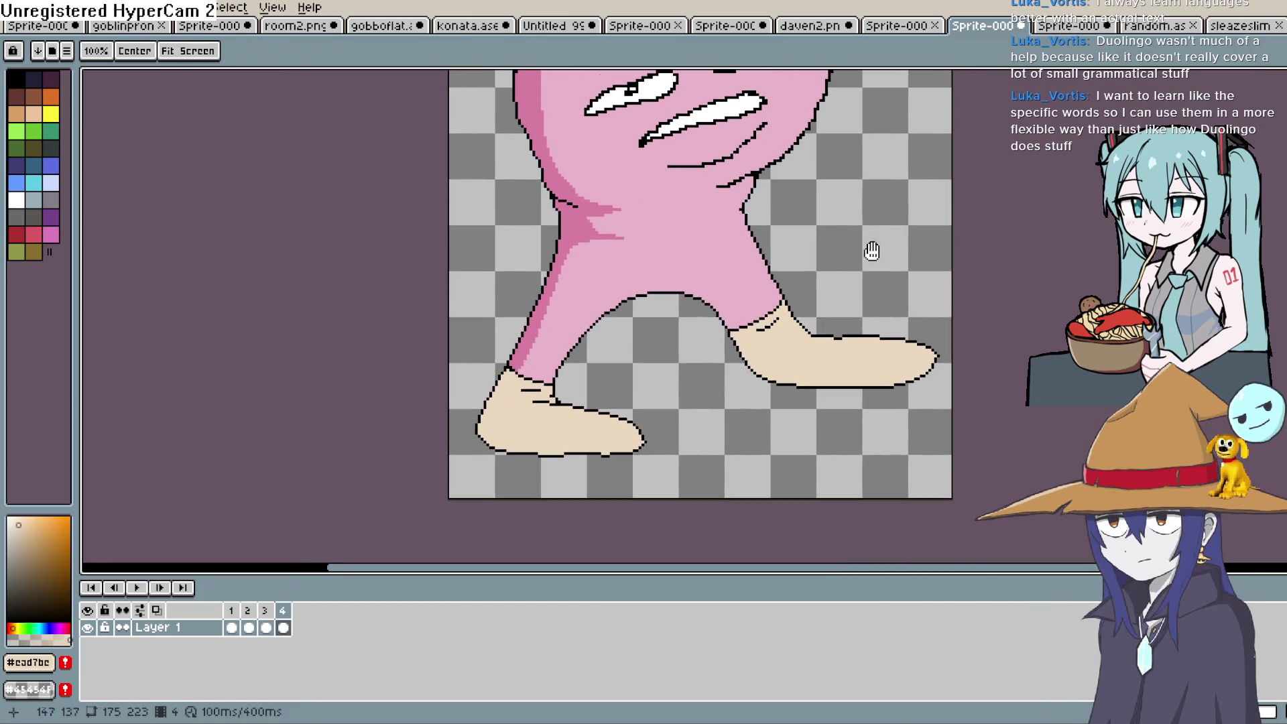
pyautogui.moveTo(979, 172); pyautogui.dragTo(931, 209)
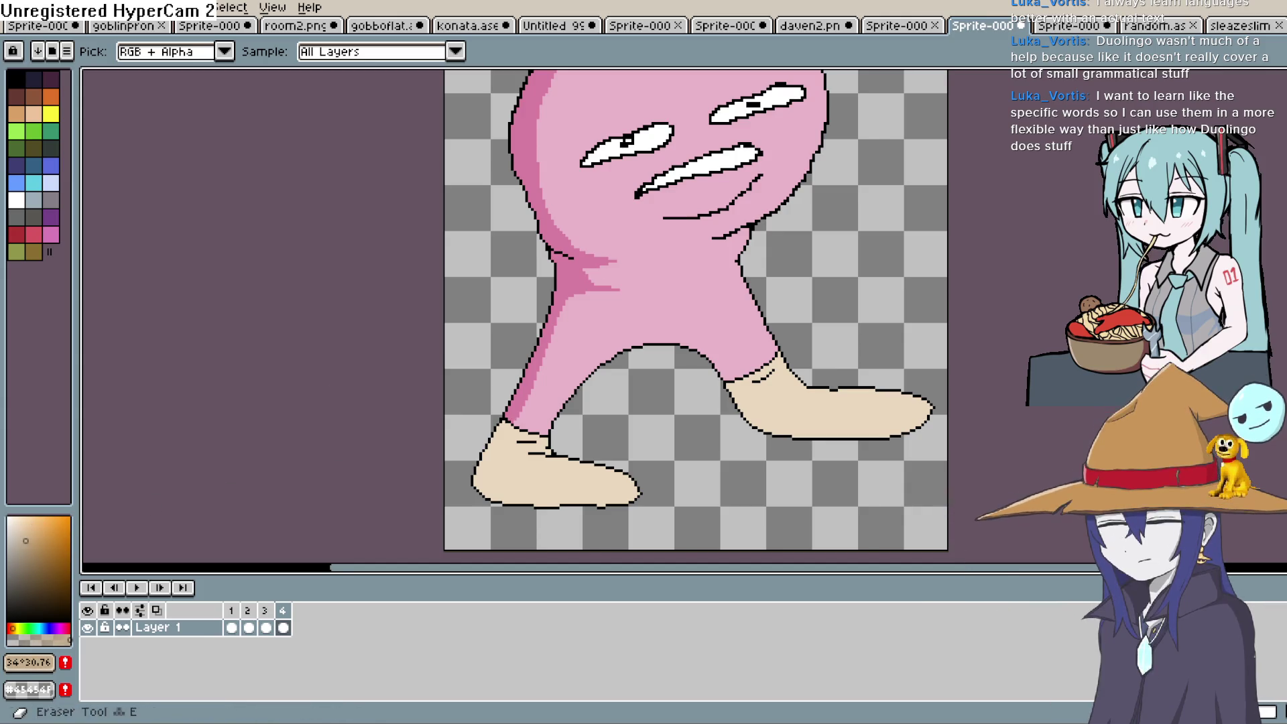
pyautogui.press('b')
pyautogui.click(741, 379)
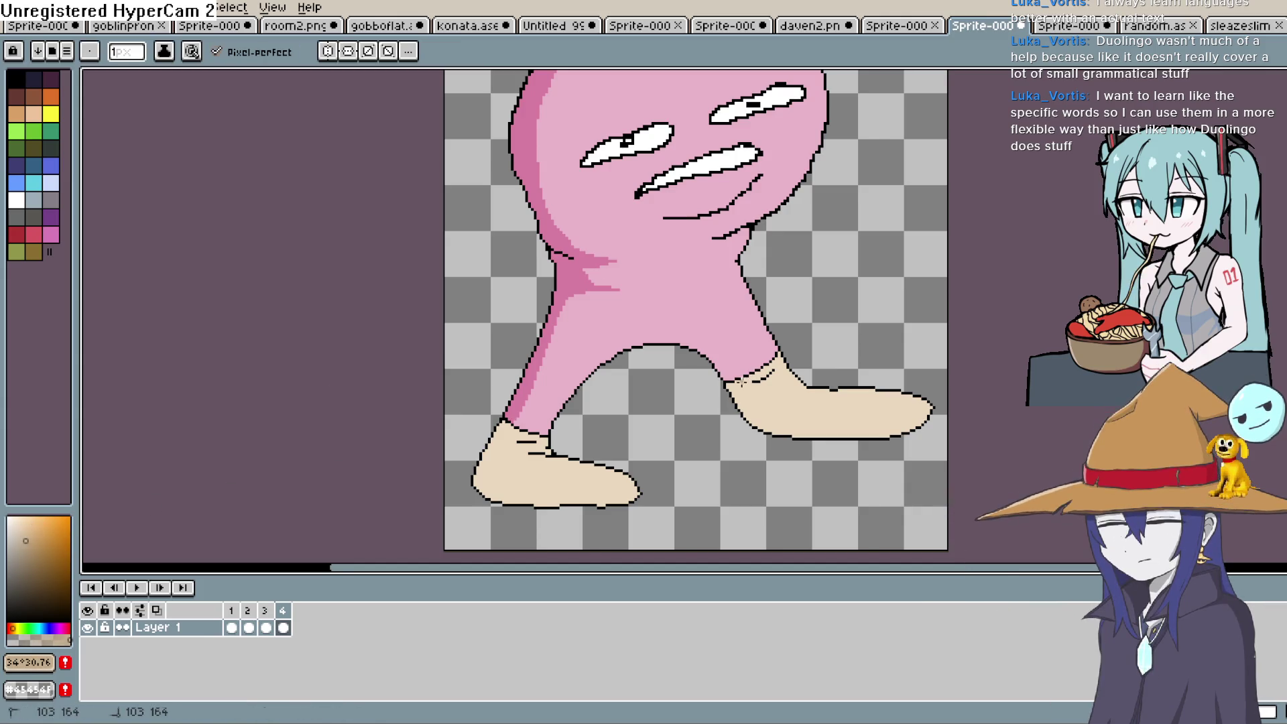
pyautogui.moveTo(871, 427)
pyautogui.mouseDown()
pyautogui.moveTo(915, 423)
pyautogui.moveTo(926, 409)
pyautogui.mouseUp()
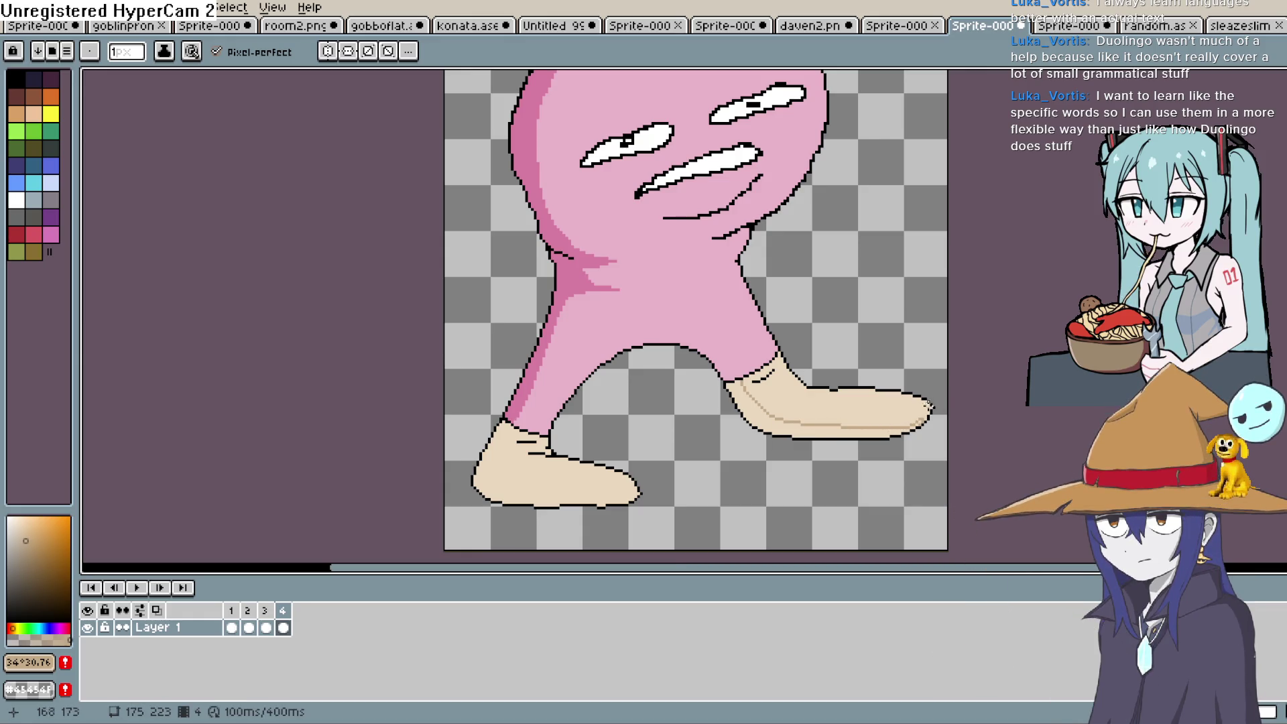
pyautogui.moveTo(487, 443); pyautogui.dragTo(504, 498)
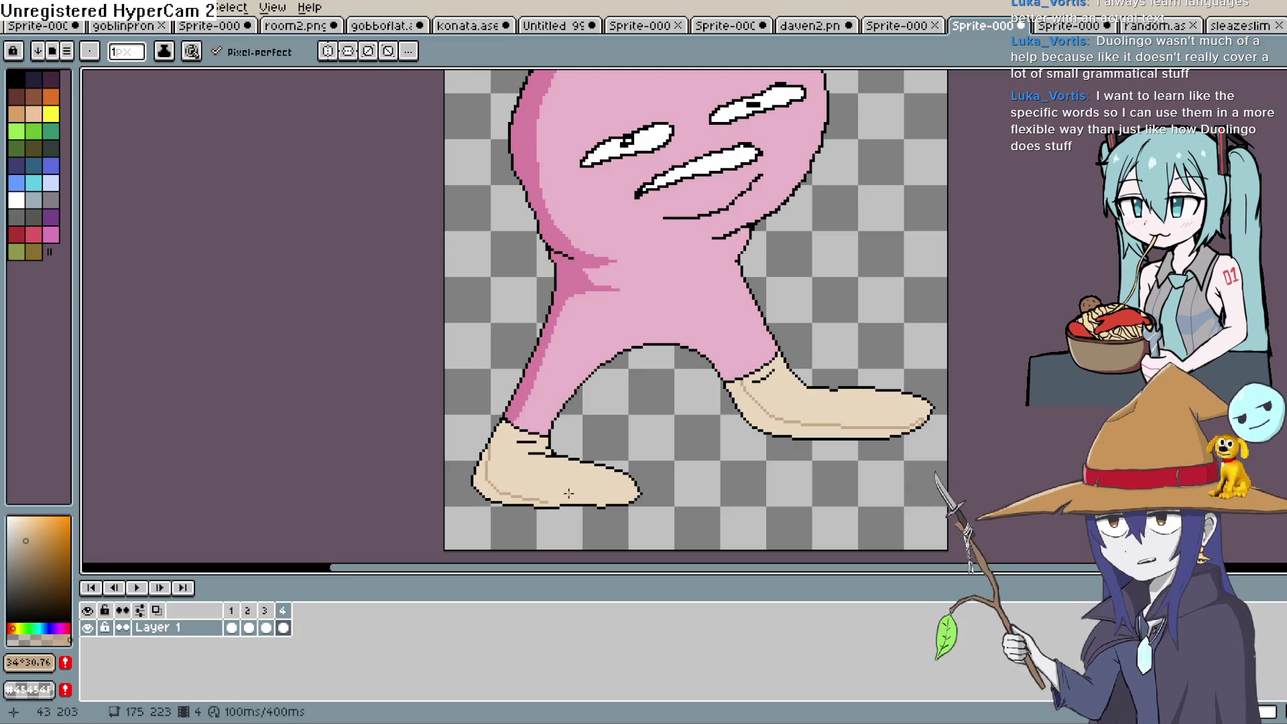
# Step: Fill the right shoe's sole darker beige, then move to frame 1
pyautogui.press('g')
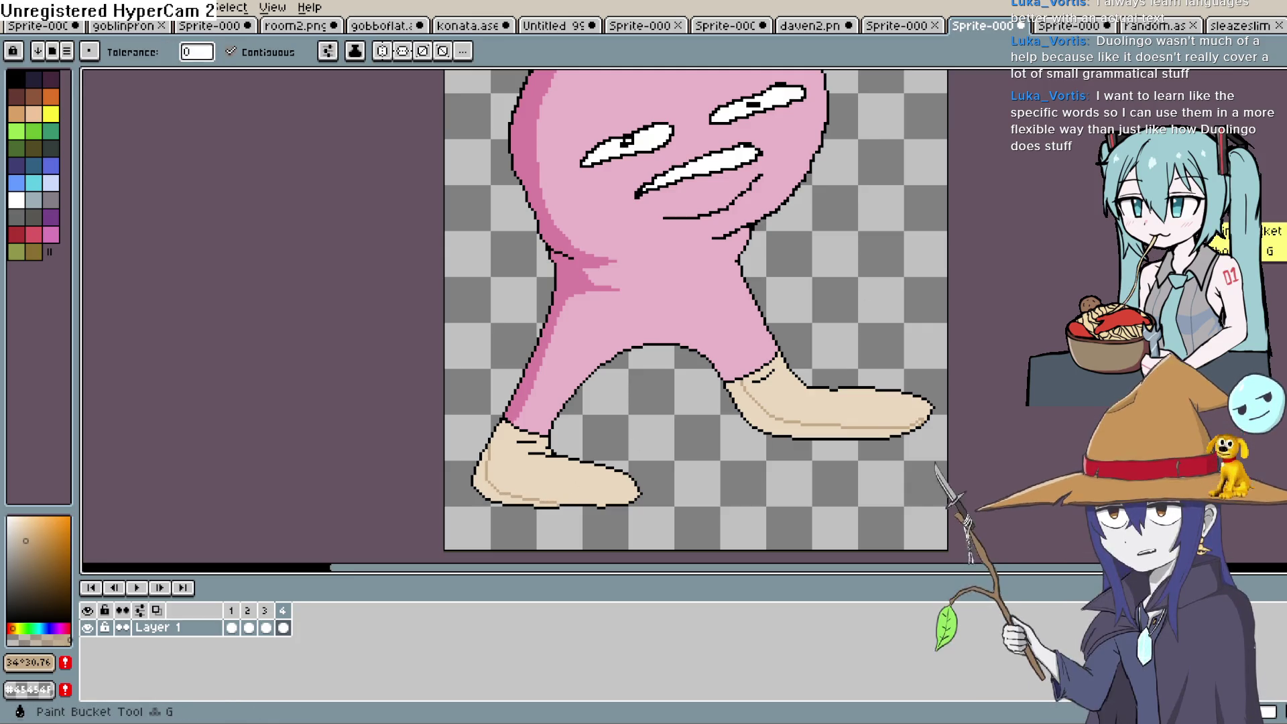
pyautogui.click(802, 416)
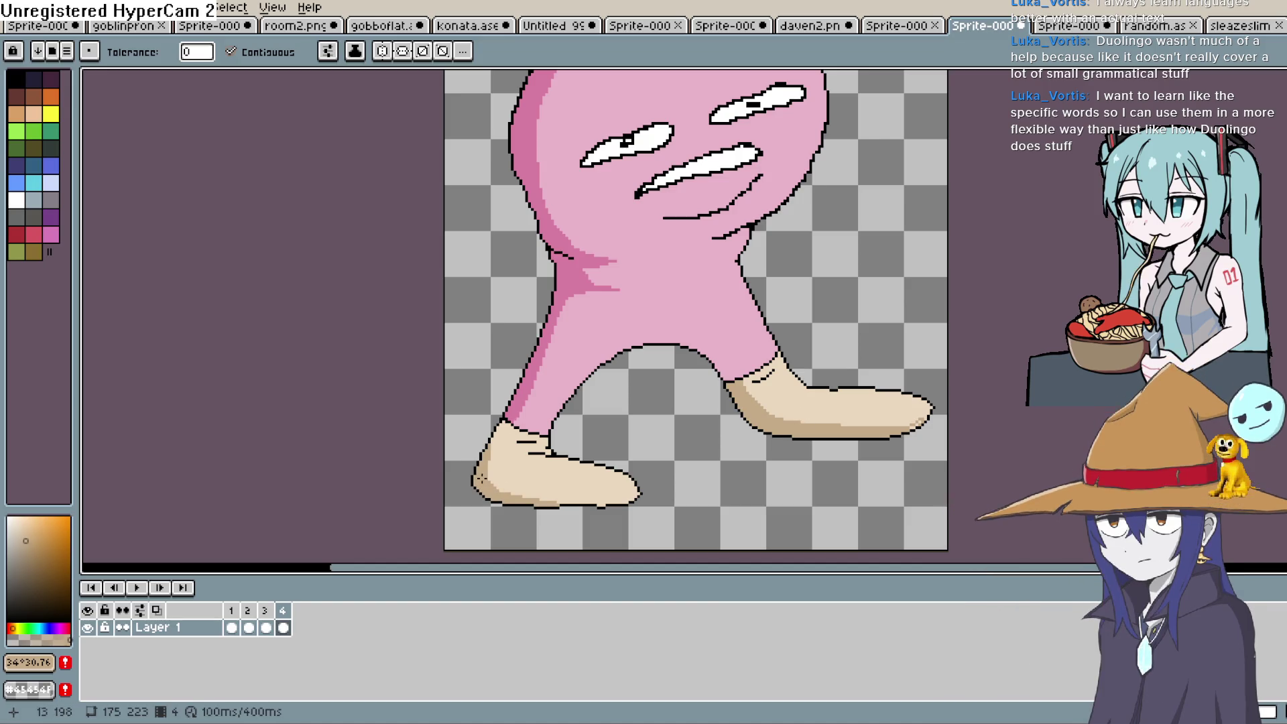
pyautogui.press('Right')
pyautogui.press('b')
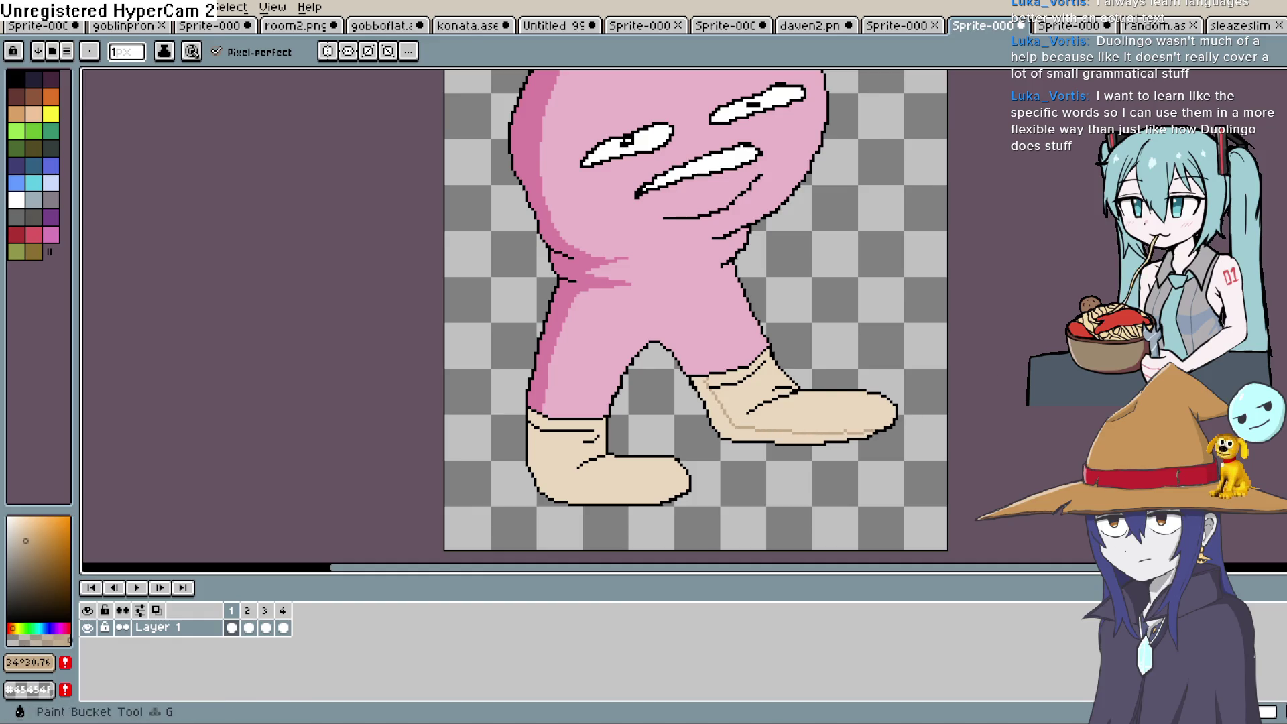
# Step: On frame 1, shade the shoe's bottom strip and left boot sole darker tan, then play the walk cycle
pyautogui.press('g')
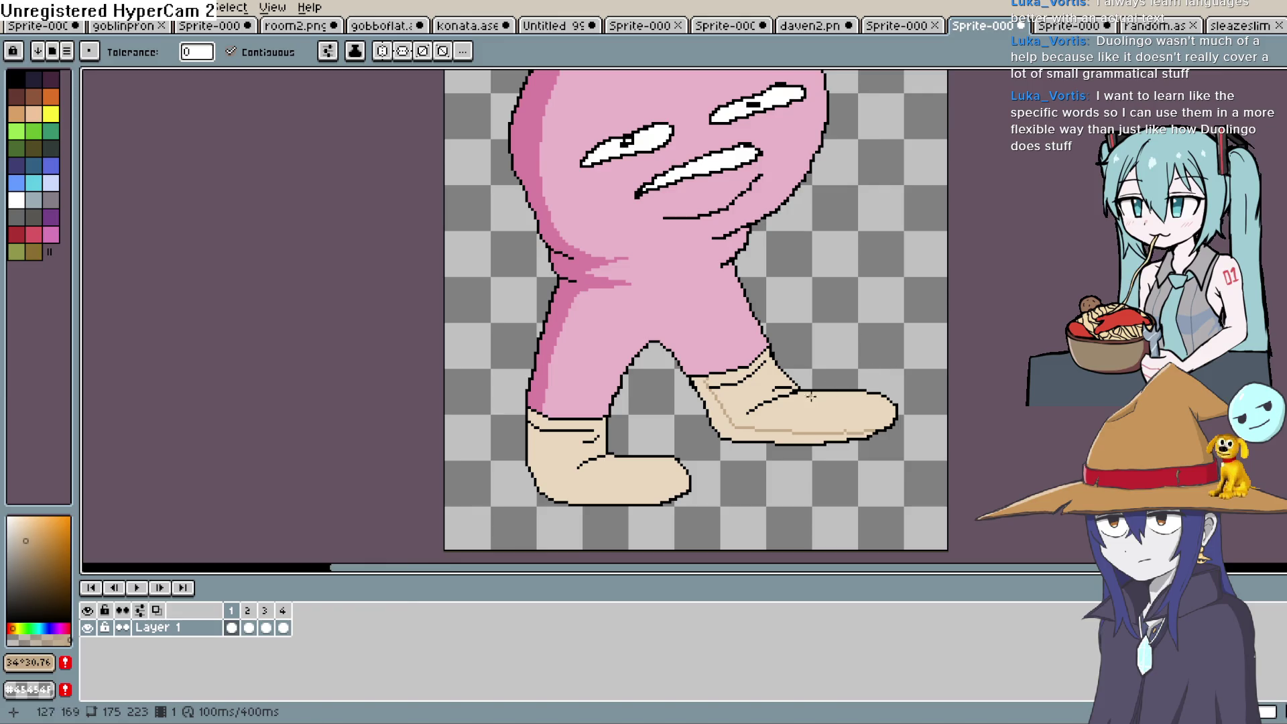
pyautogui.click(765, 438)
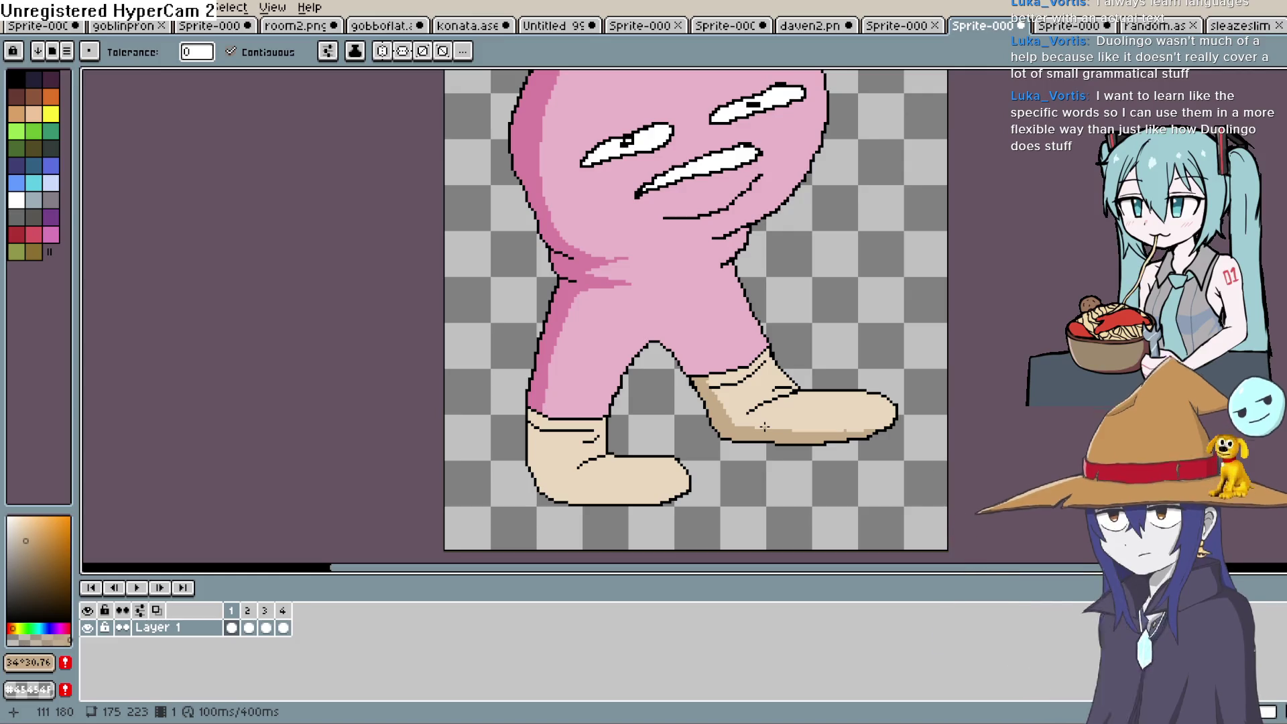
pyautogui.press('b')
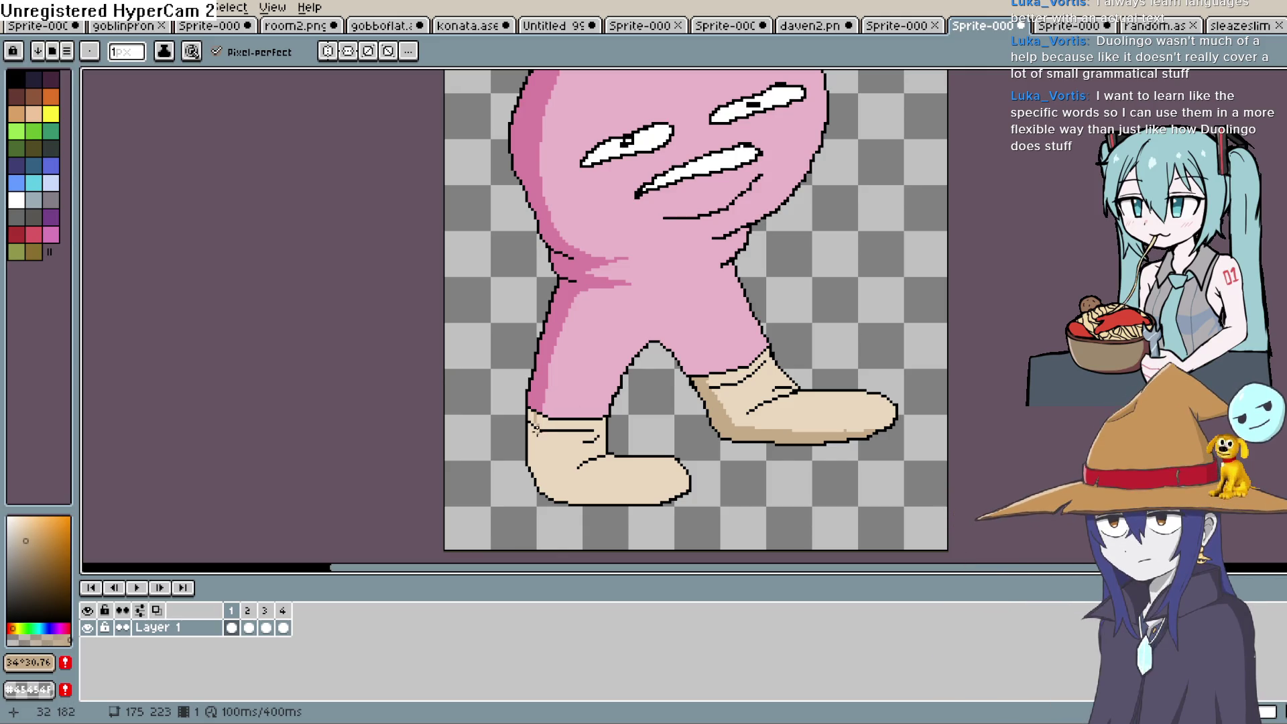
pyautogui.moveTo(540, 480)
pyautogui.mouseDown()
pyautogui.moveTo(567, 498)
pyautogui.moveTo(618, 497)
pyautogui.mouseUp()
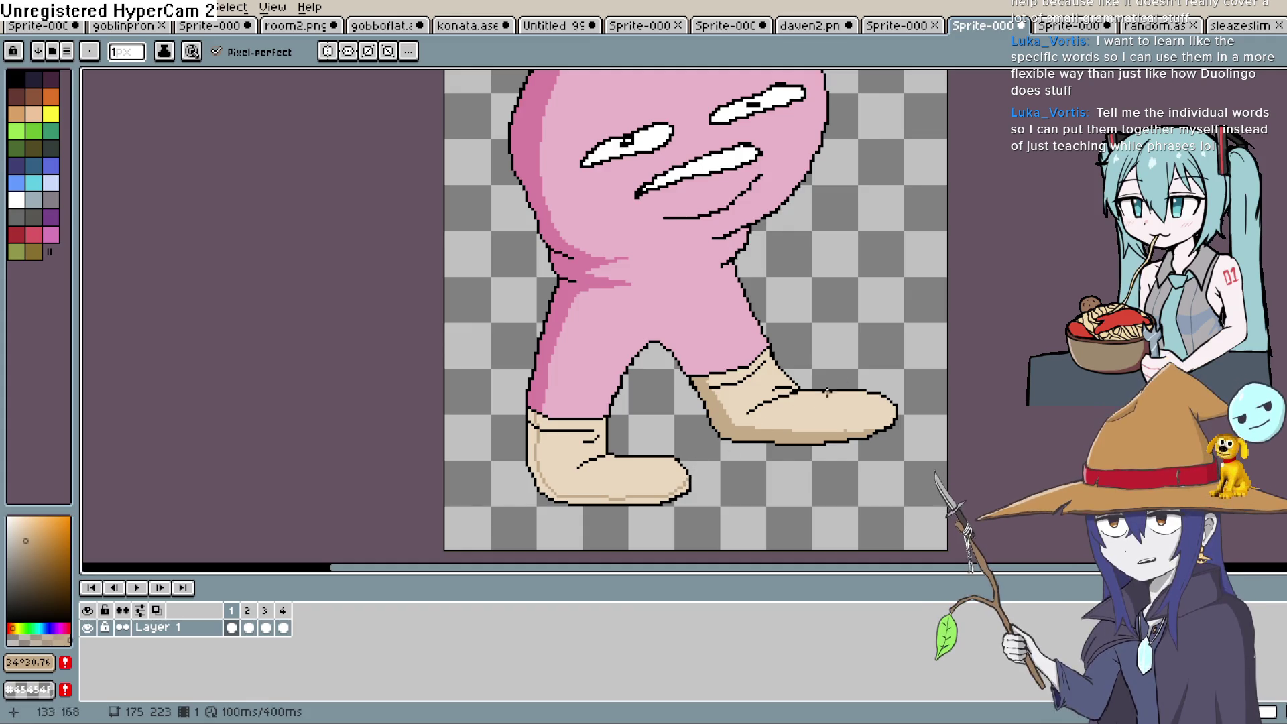
pyautogui.press('g')
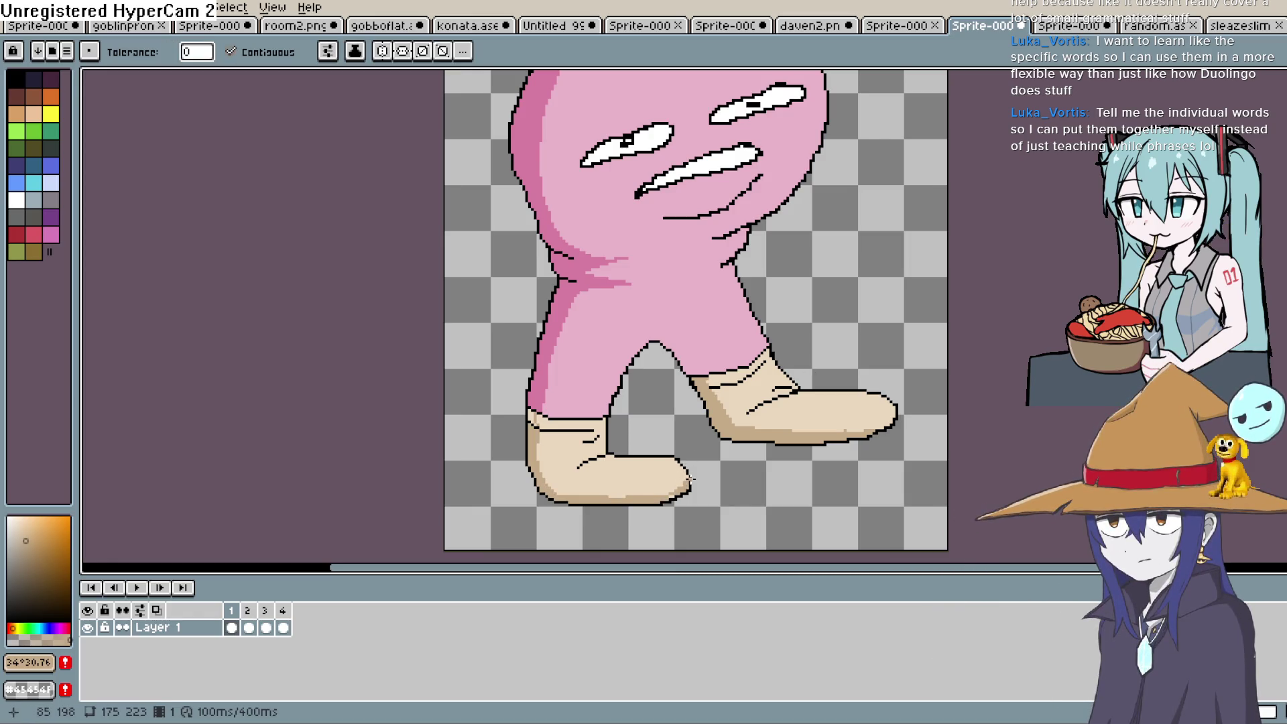
pyautogui.press('Return')
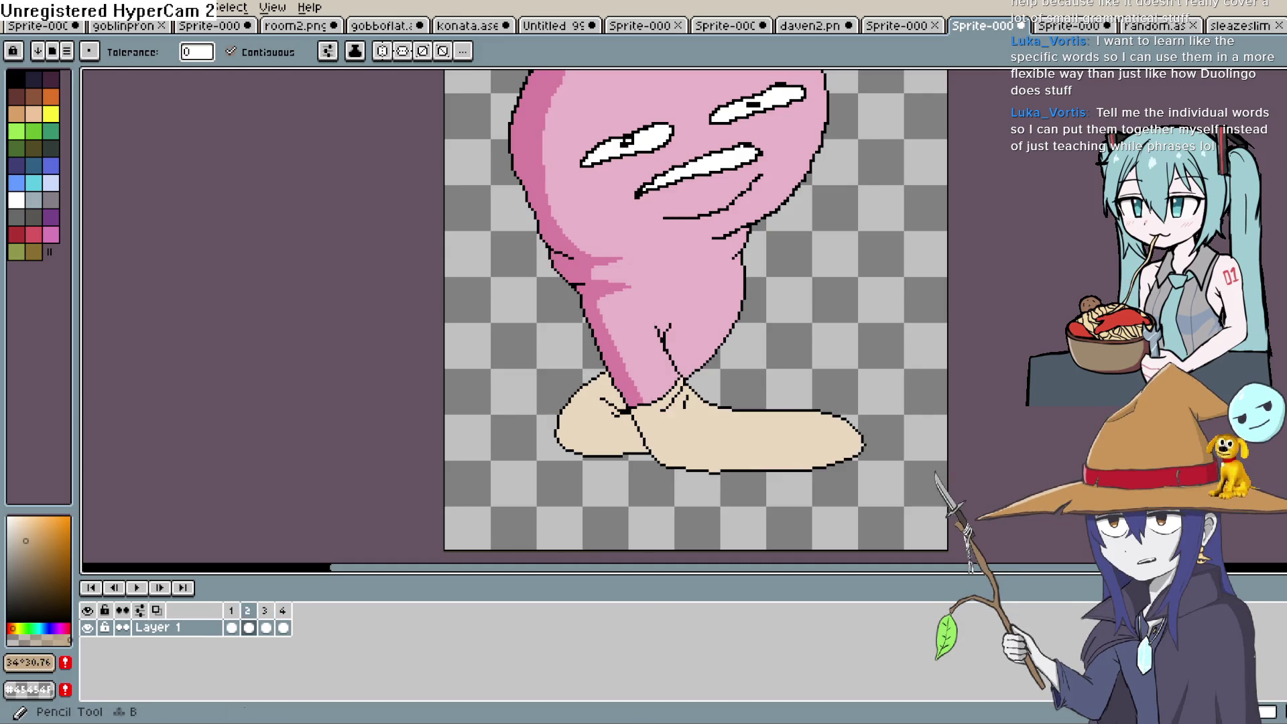
# Step: Draw a light tan shading line along the feet bottoms in frame 2, discarding a trial fill
pyautogui.press('b')
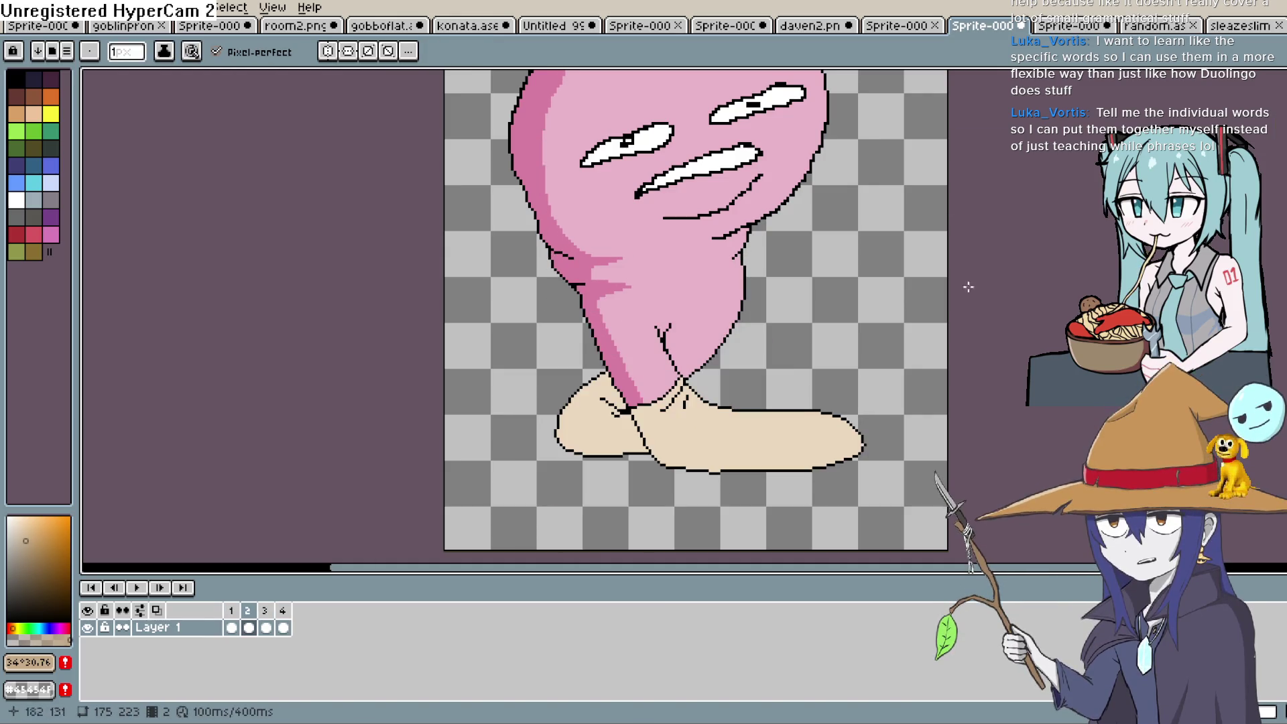
pyautogui.moveTo(636, 411)
pyautogui.mouseDown()
pyautogui.moveTo(684, 457)
pyautogui.moveTo(804, 459)
pyautogui.mouseUp()
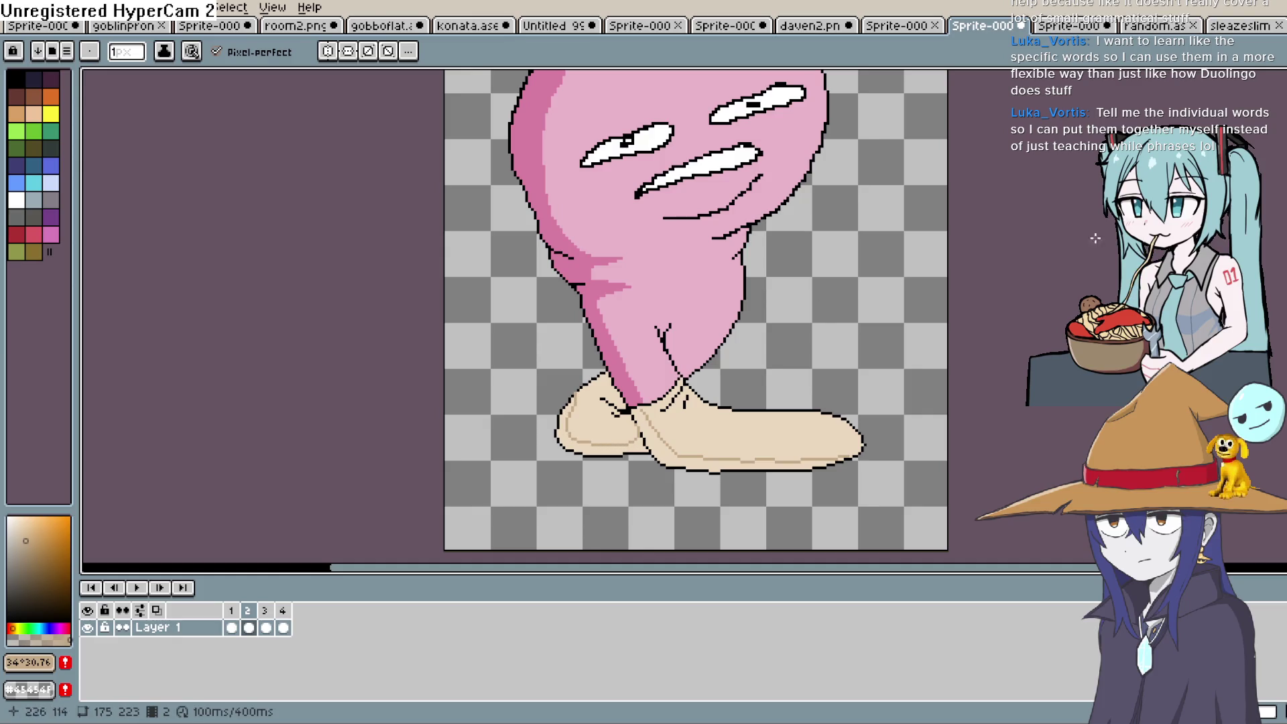
pyautogui.press('g')
pyautogui.click(767, 453)
pyautogui.hotkey('ctrl', 'z')
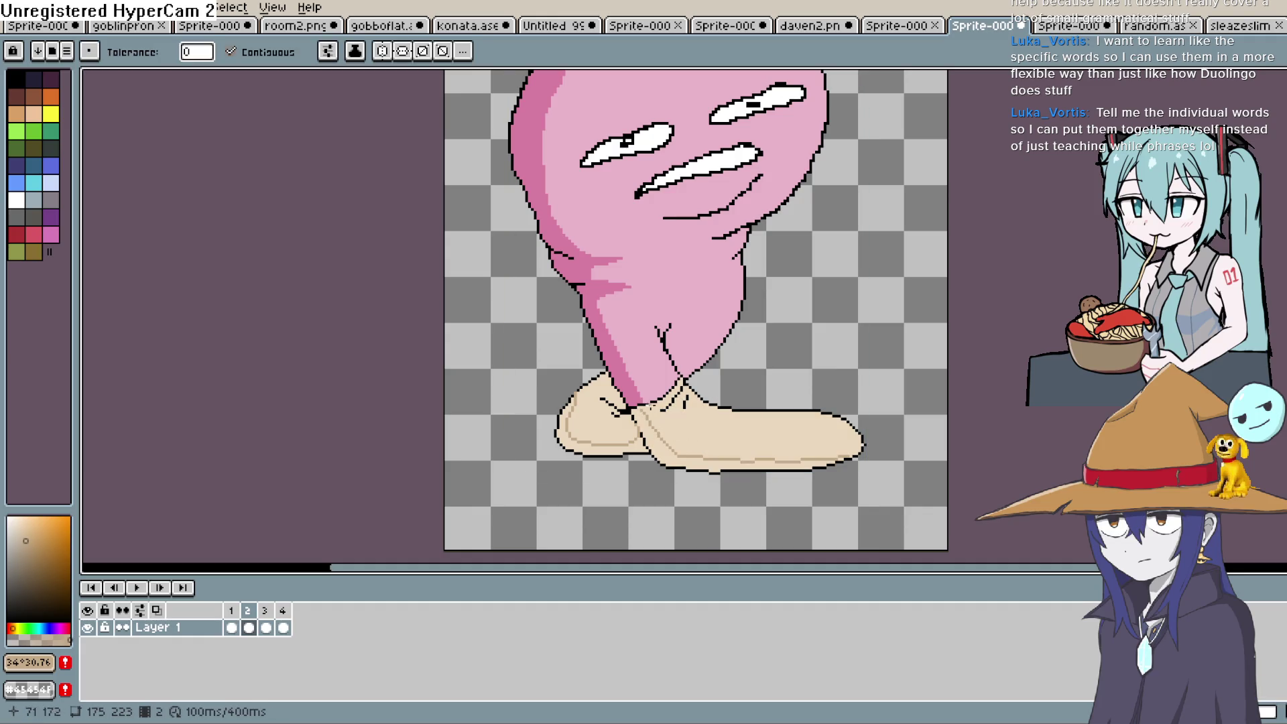
pyautogui.press('b')
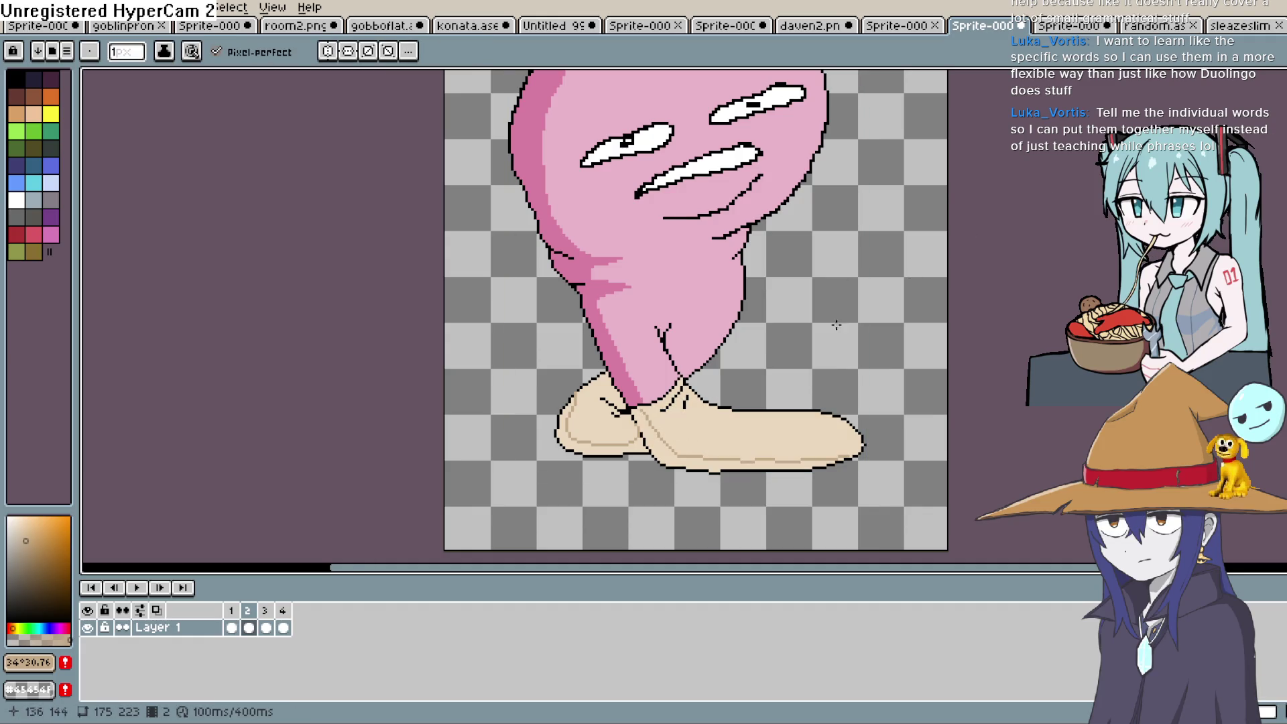
pyautogui.scroll(1, 730, 380)
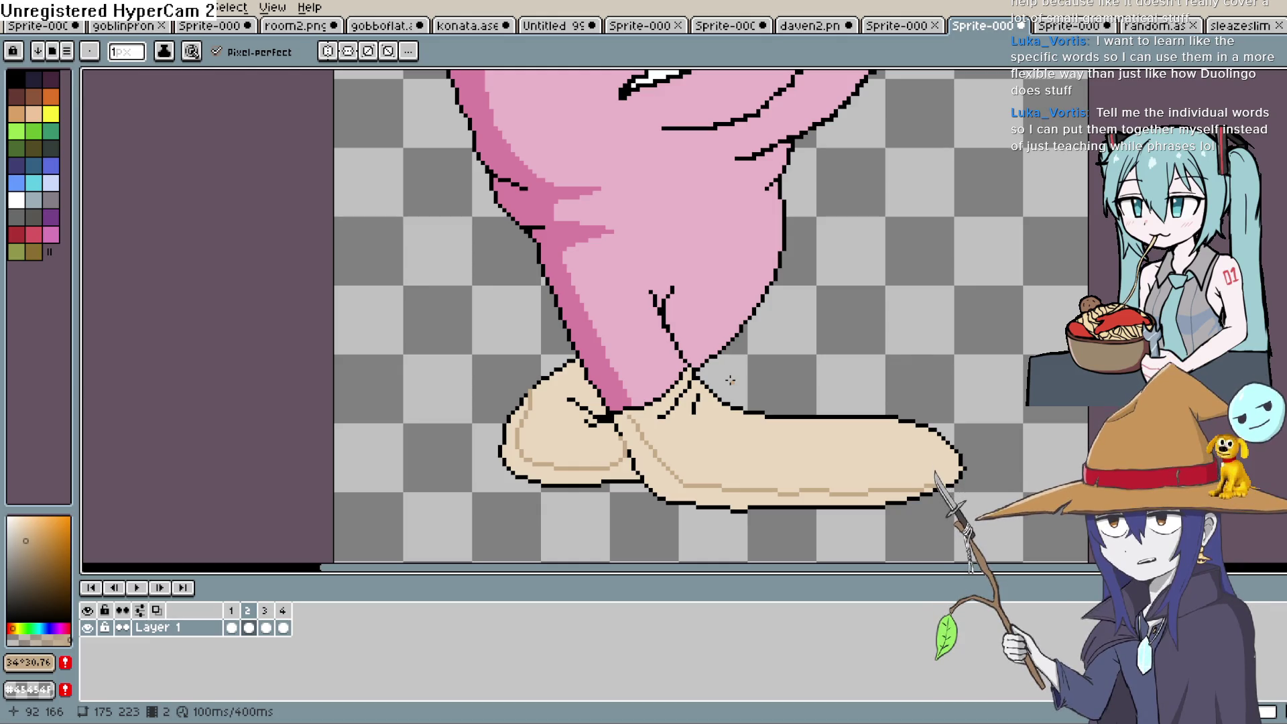
# Step: Fill the shading bands of both shoes in frame 2 with darker tan
pyautogui.scroll(-1, 689, 395)
pyautogui.scroll(4, 689, 395)
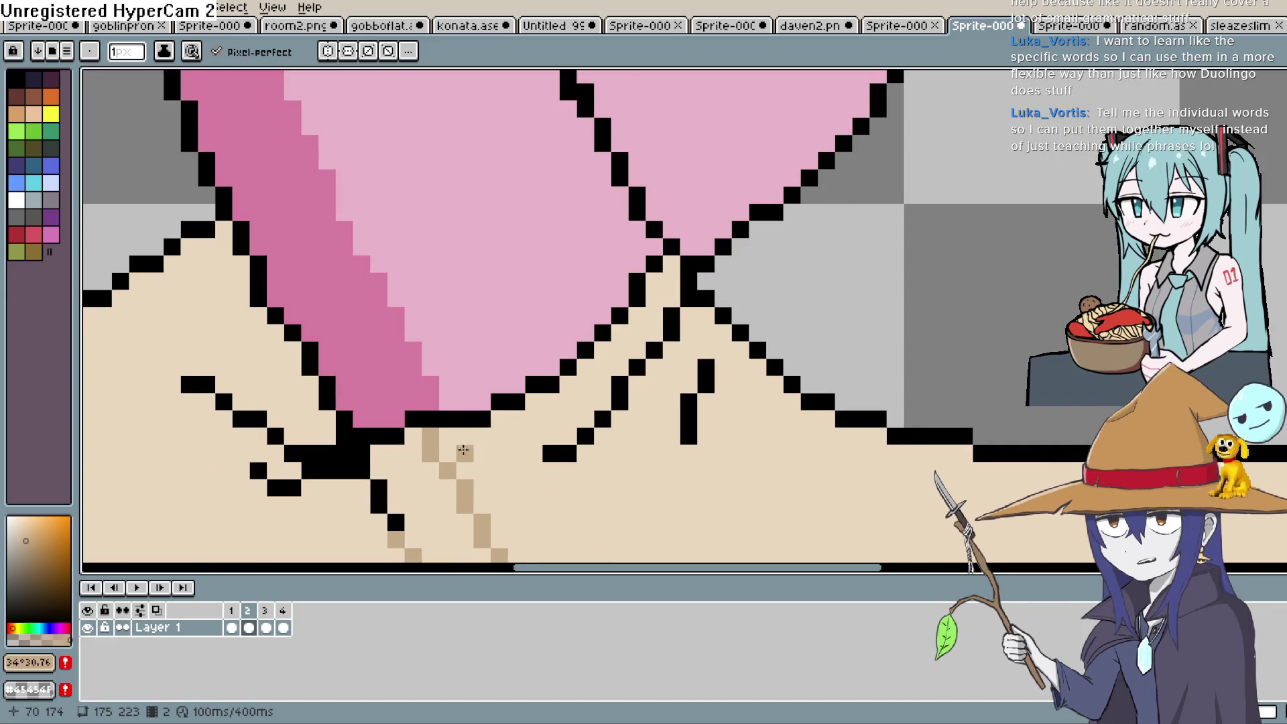
pyautogui.moveTo(463, 450); pyautogui.dragTo(683, 287)
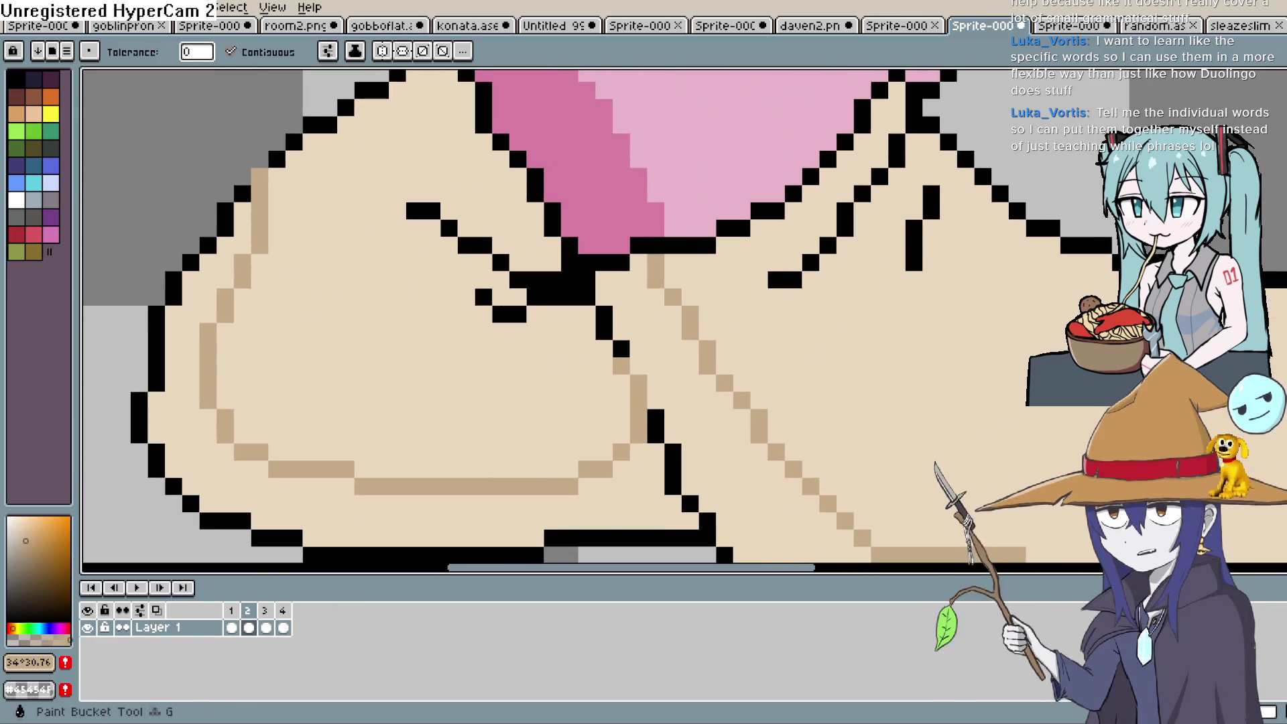
pyautogui.click(681, 382)
pyautogui.click(428, 508)
pyautogui.moveTo(572, 354)
pyautogui.mouseDown()
pyautogui.moveTo(735, 302)
pyautogui.moveTo(647, 302)
pyautogui.mouseUp()
# Step: Add a small black detail pixel on the frame 2 shoe
pyautogui.press('b')
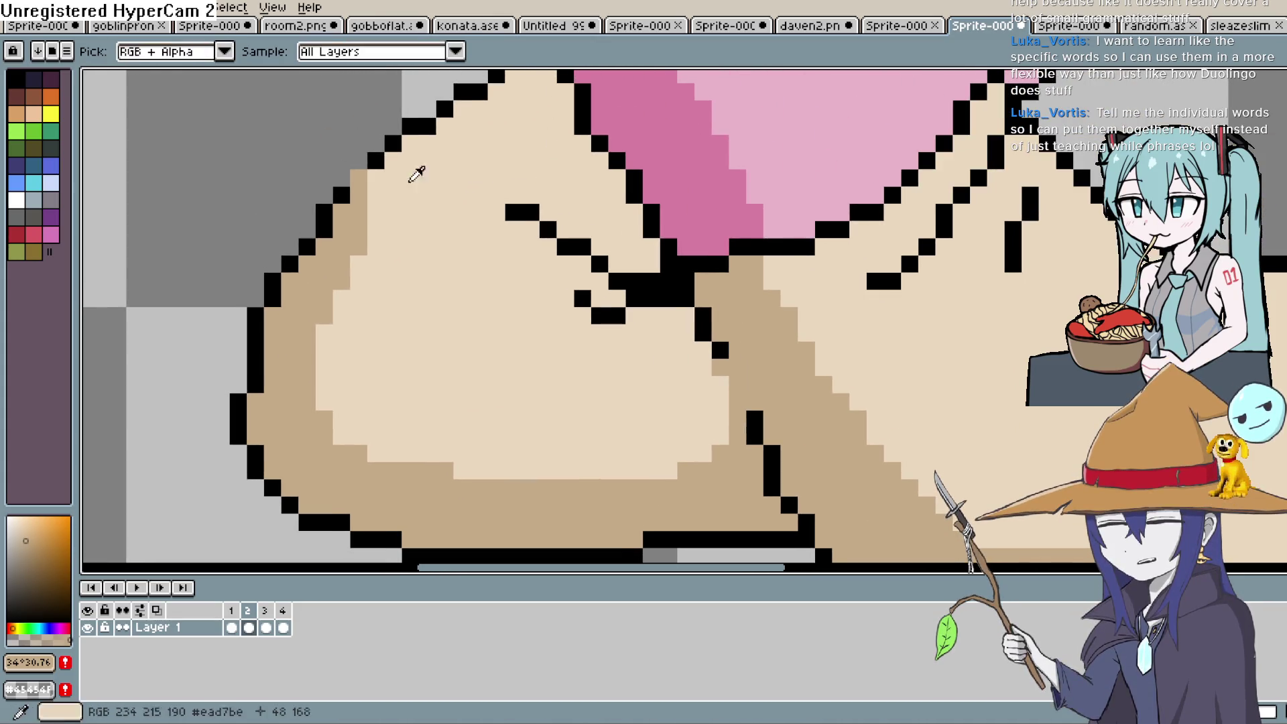
pyautogui.keyDown('alt'); pyautogui.click(384, 153); pyautogui.keyUp('alt')
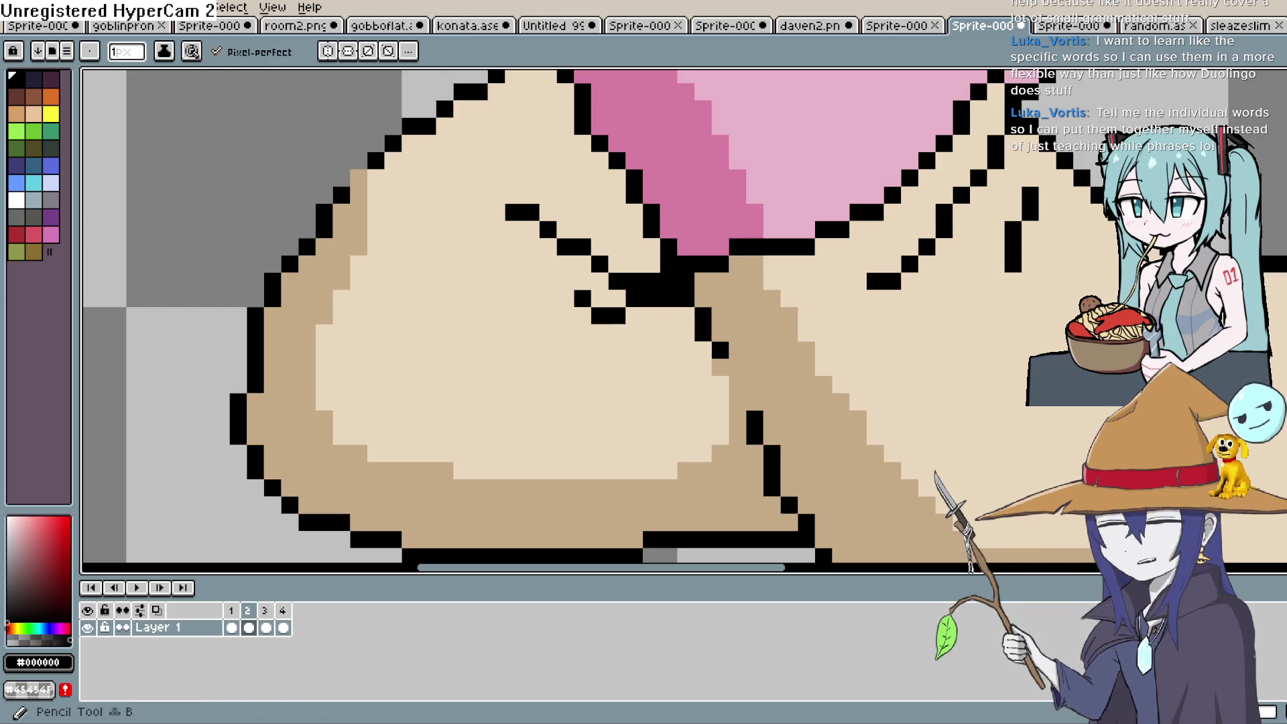
pyautogui.click(480, 195)
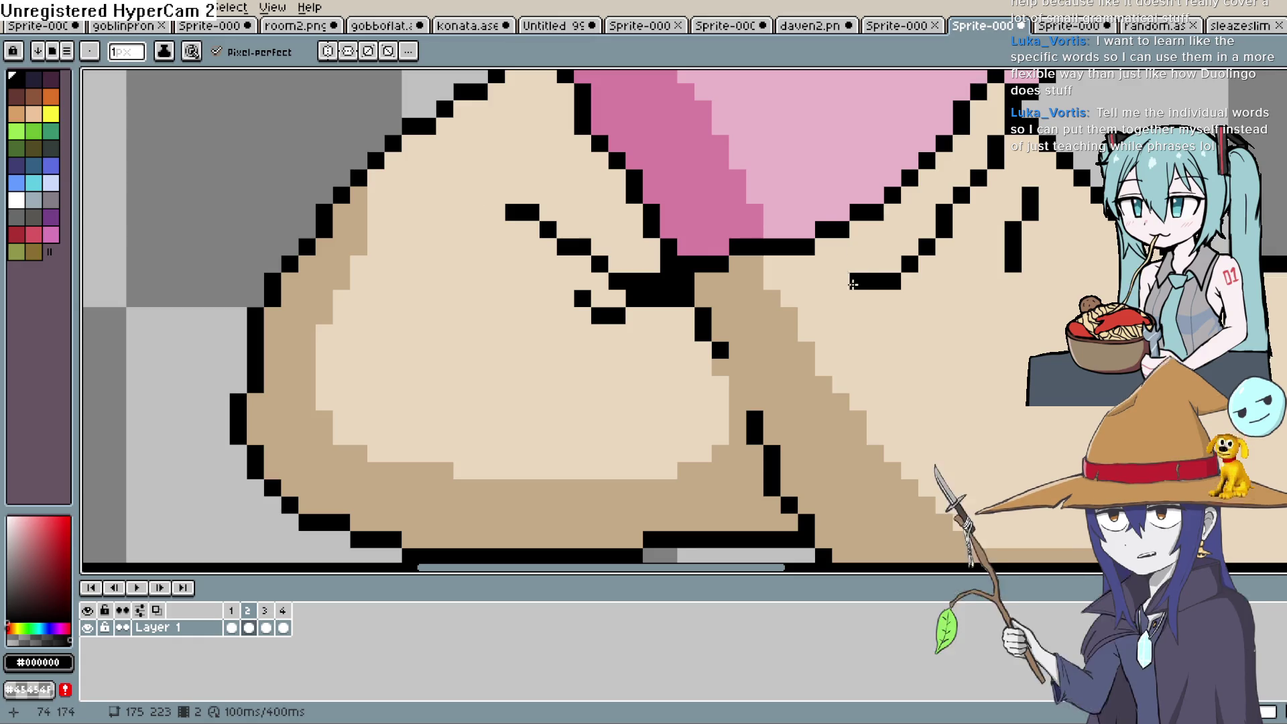
pyautogui.scroll(-2, 776, 344)
pyautogui.hscroll(3, 776, 345)
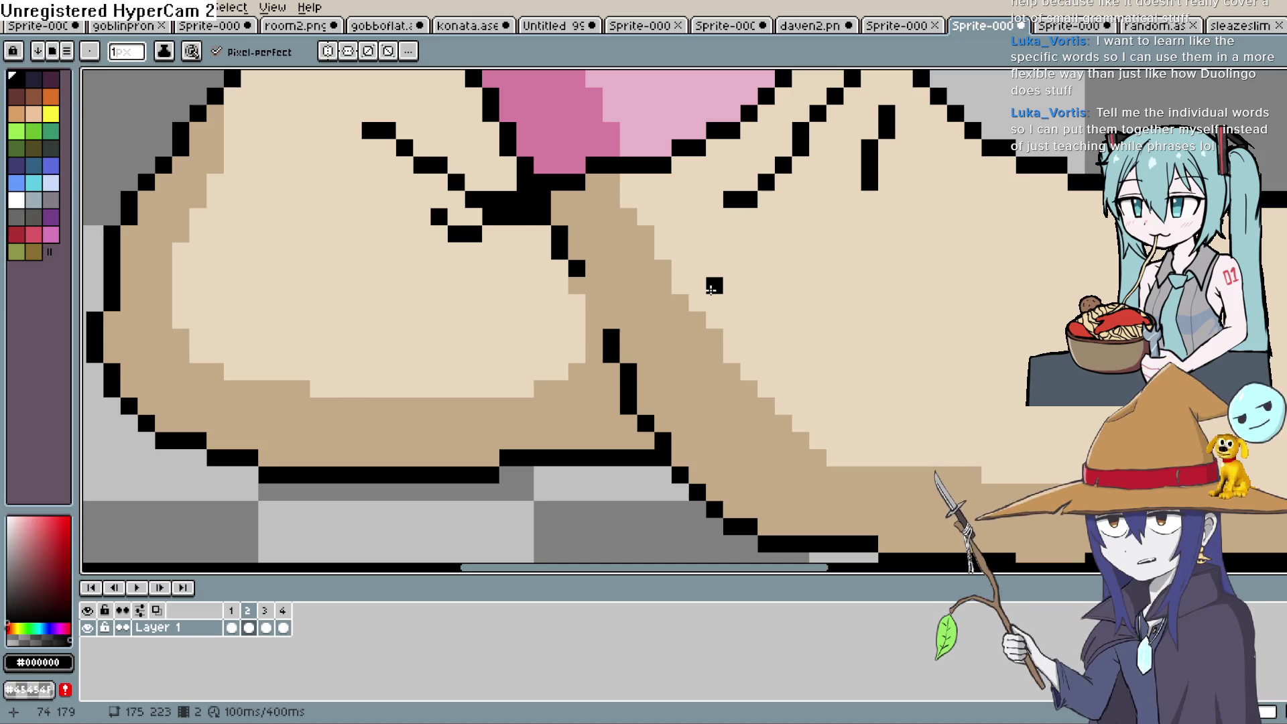
# Step: Add two black outline pixels on the frame 2 shoe
pyautogui.press('i')
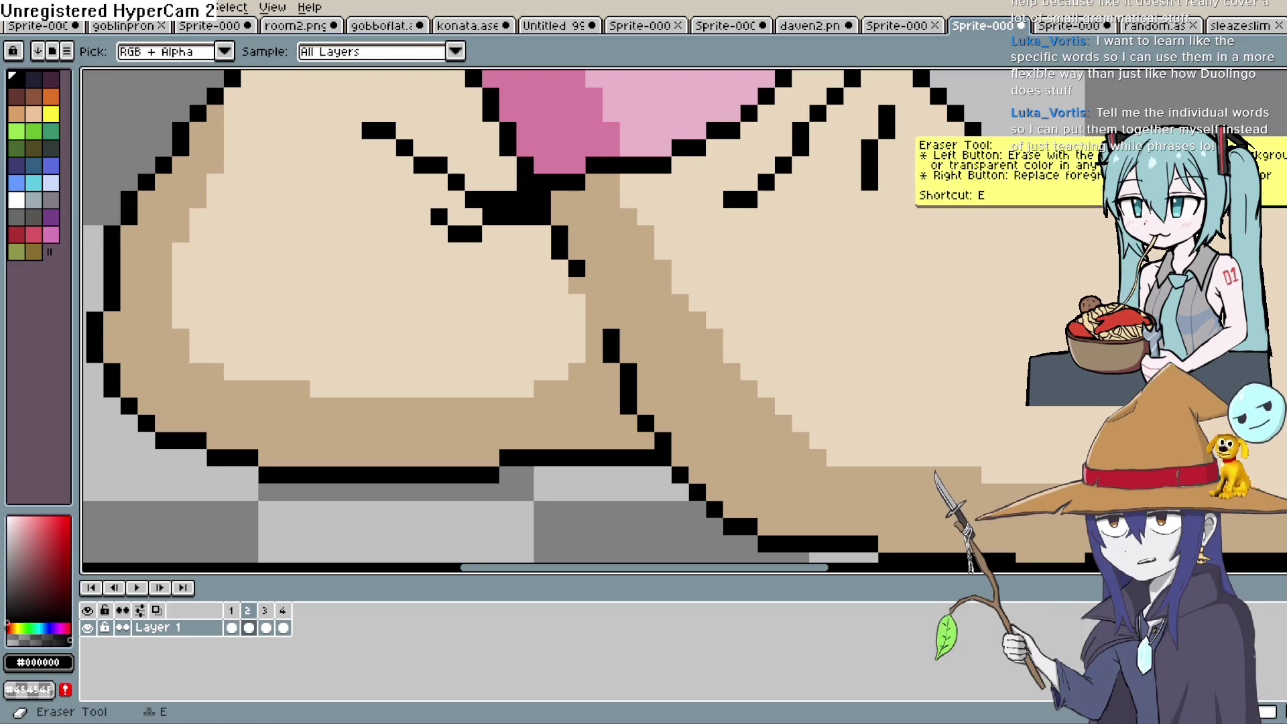
pyautogui.press('b')
pyautogui.click(594, 285)
pyautogui.click(656, 301)
# Step: Sample the darker shoe tan from frame 2 and move on to frame 3
pyautogui.press('.')
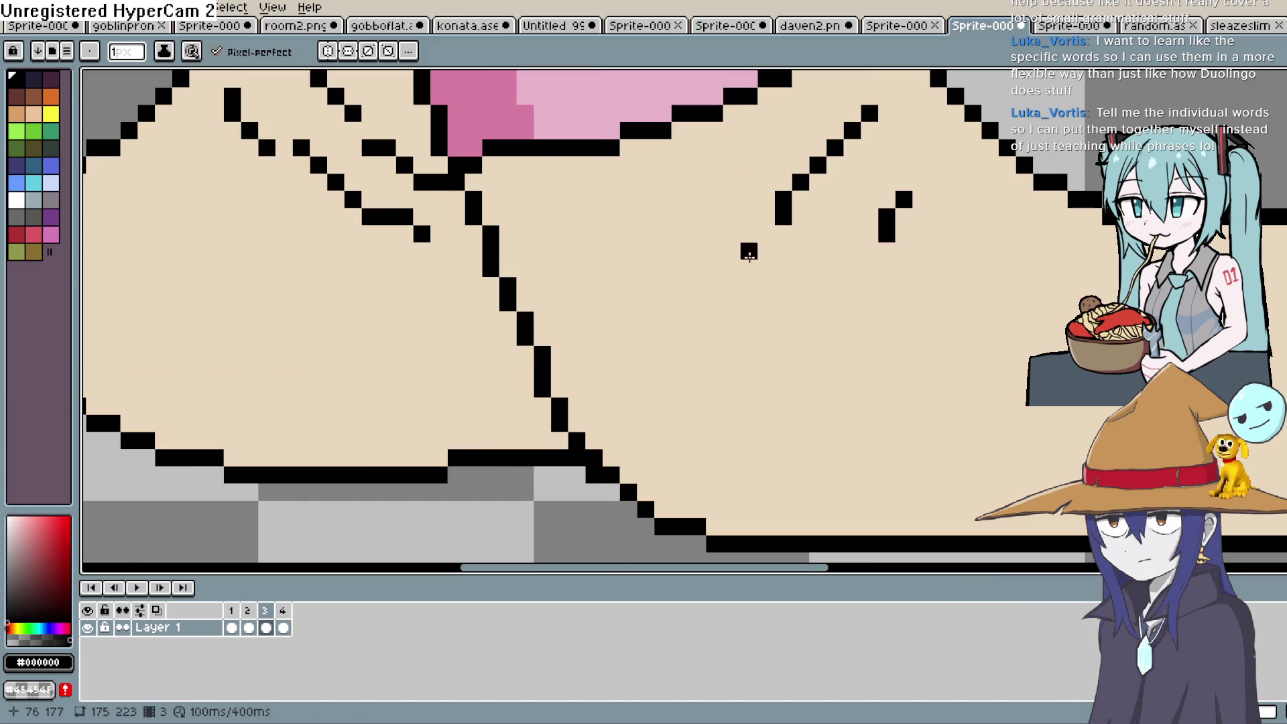
pyautogui.press(',')
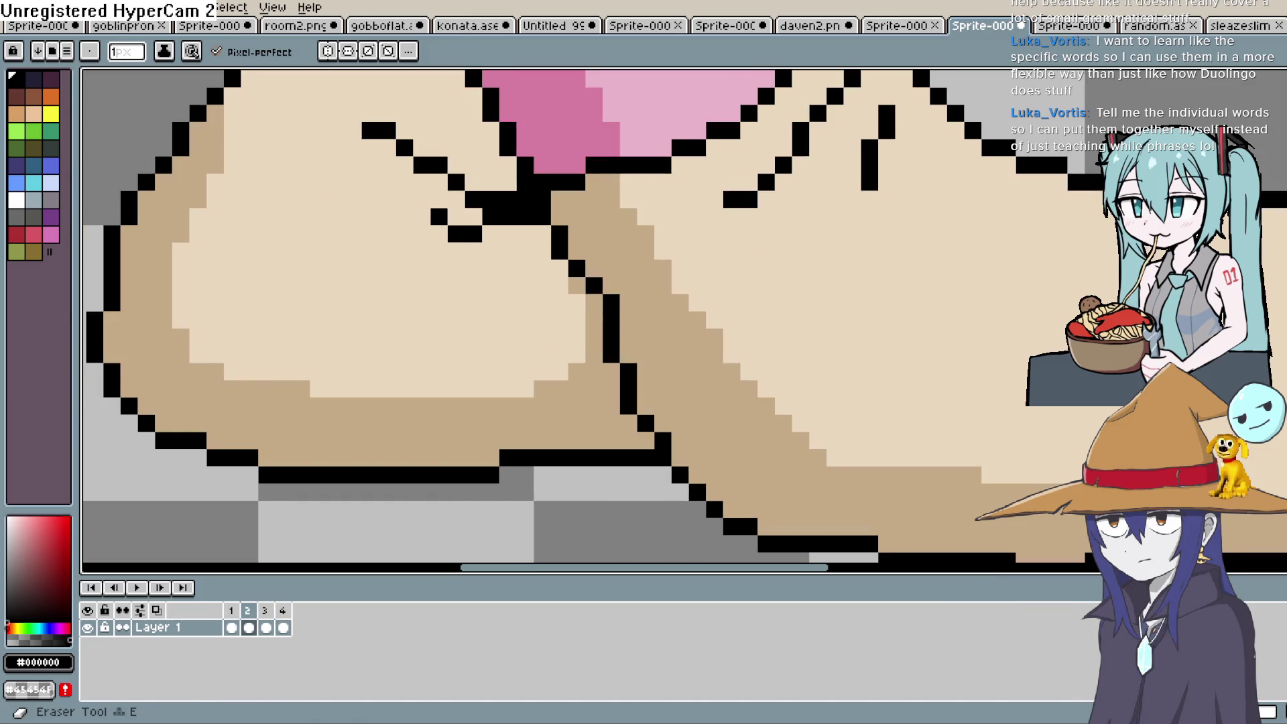
pyautogui.press('i')
pyautogui.click(679, 351)
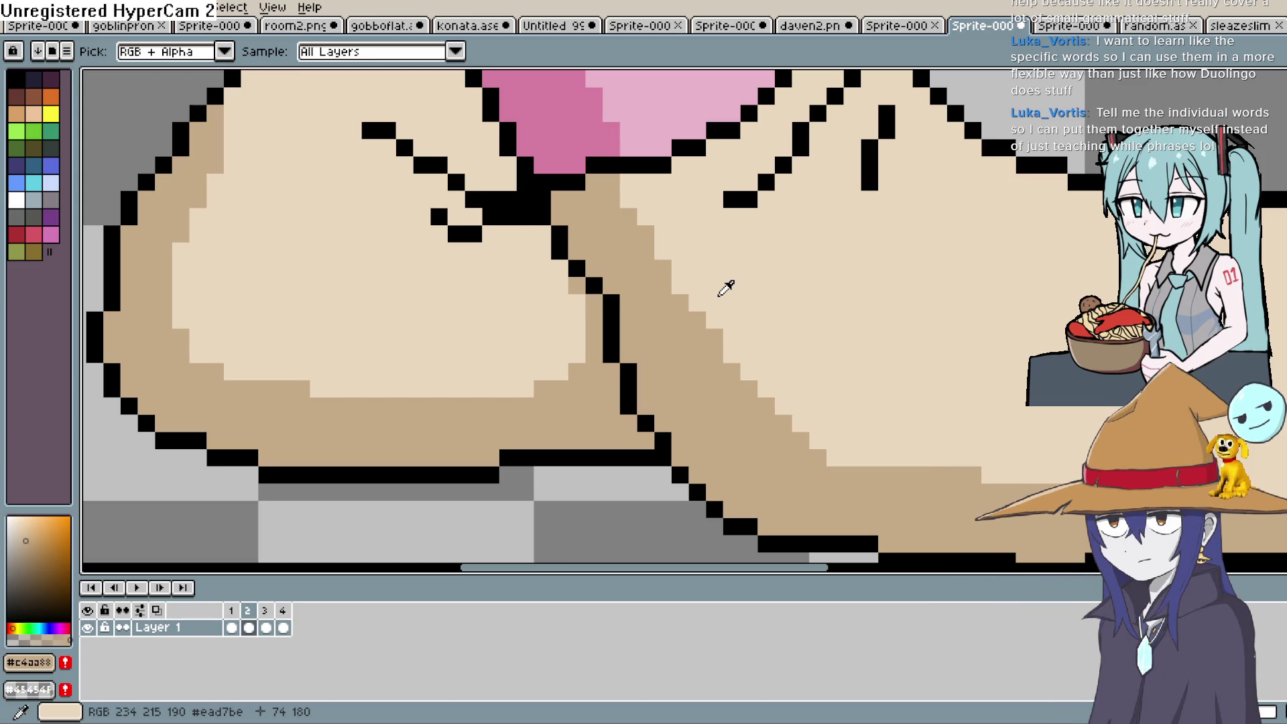
pyautogui.press('.')
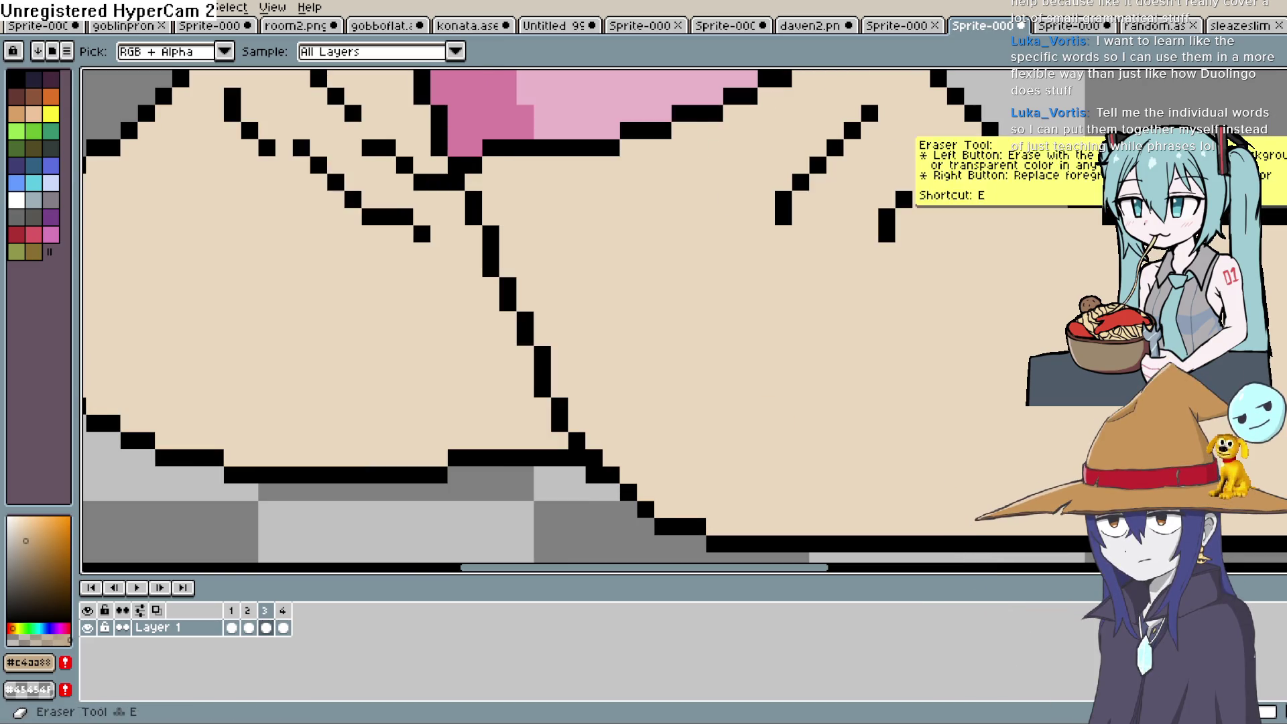
pyautogui.click(1282, 131)
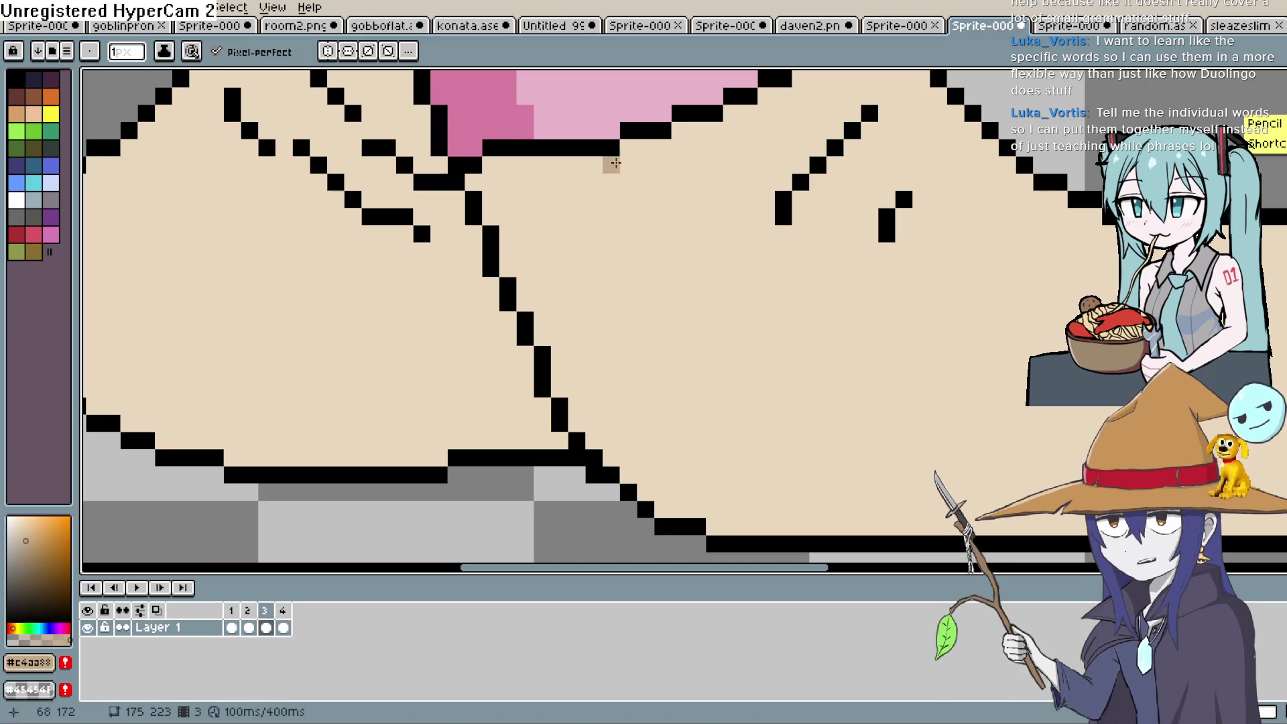
# Step: Draw tan shading lines inside the boot outline and along the sole on frame 3
pyautogui.moveTo(680, 129)
pyautogui.mouseDown()
pyautogui.moveTo(628, 254)
pyautogui.moveTo(785, 458)
pyautogui.moveTo(1063, 437)
pyautogui.moveTo(729, 351)
pyautogui.moveTo(1187, 361)
pyautogui.mouseUp()
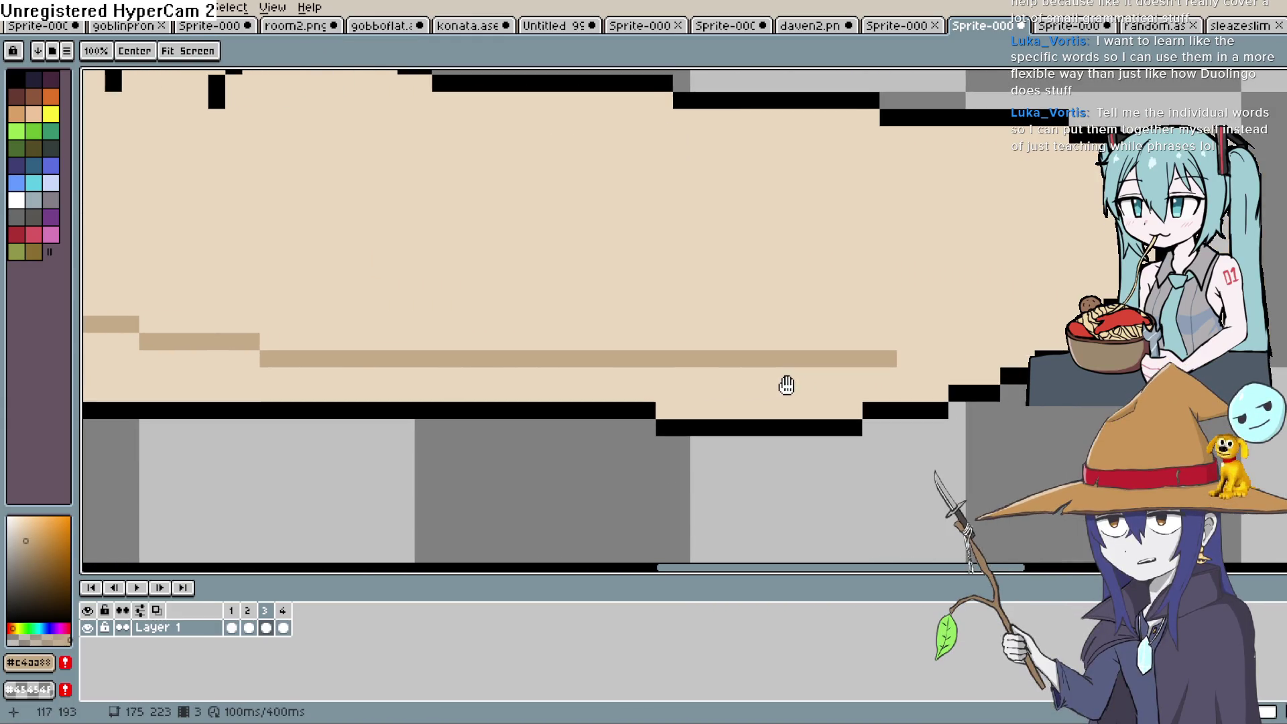
pyautogui.moveTo(940, 323)
pyautogui.mouseDown()
pyautogui.moveTo(947, 342)
pyautogui.moveTo(1109, 285)
pyautogui.mouseUp()
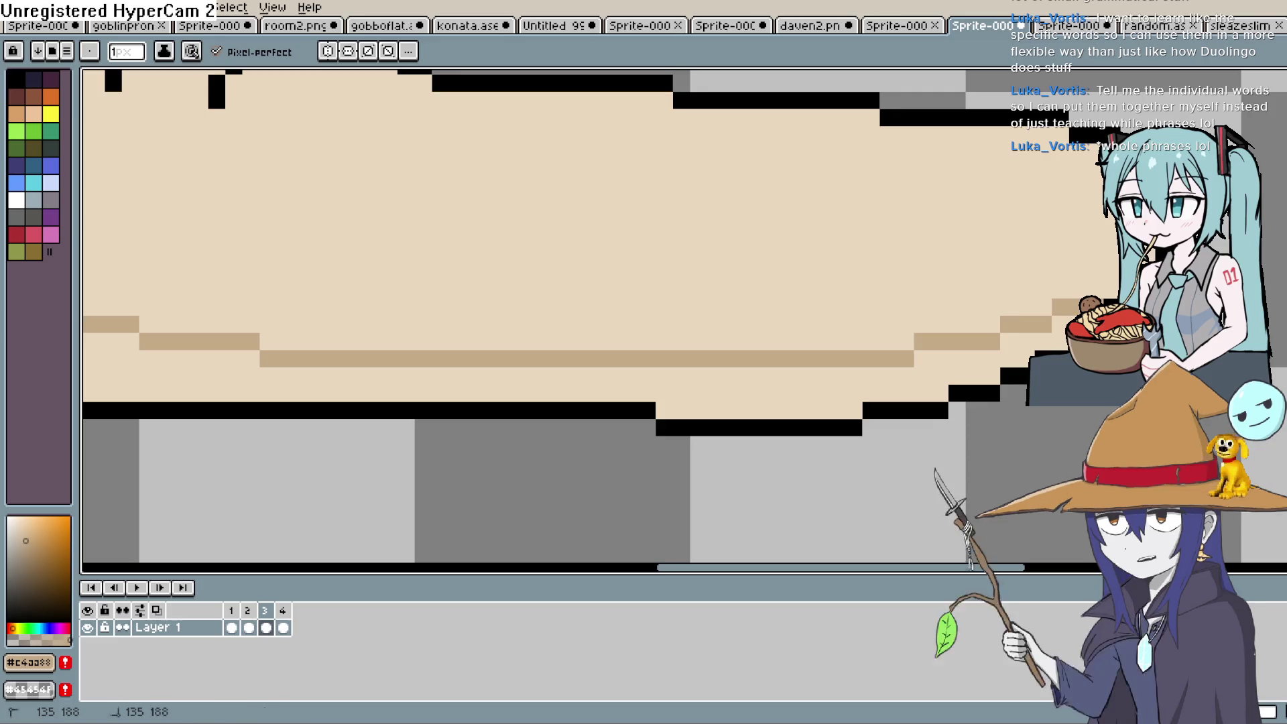
pyautogui.moveTo(686, 393)
pyautogui.mouseDown()
pyautogui.moveTo(626, 279)
pyautogui.moveTo(943, 382)
pyautogui.mouseUp()
pyautogui.moveTo(682, 365); pyautogui.dragTo(694, 543)
pyautogui.moveTo(742, 407)
pyautogui.mouseDown()
pyautogui.moveTo(758, 368)
pyautogui.moveTo(807, 348)
pyautogui.moveTo(824, 366)
pyautogui.mouseUp()
pyautogui.moveTo(849, 430); pyautogui.dragTo(832, 310)
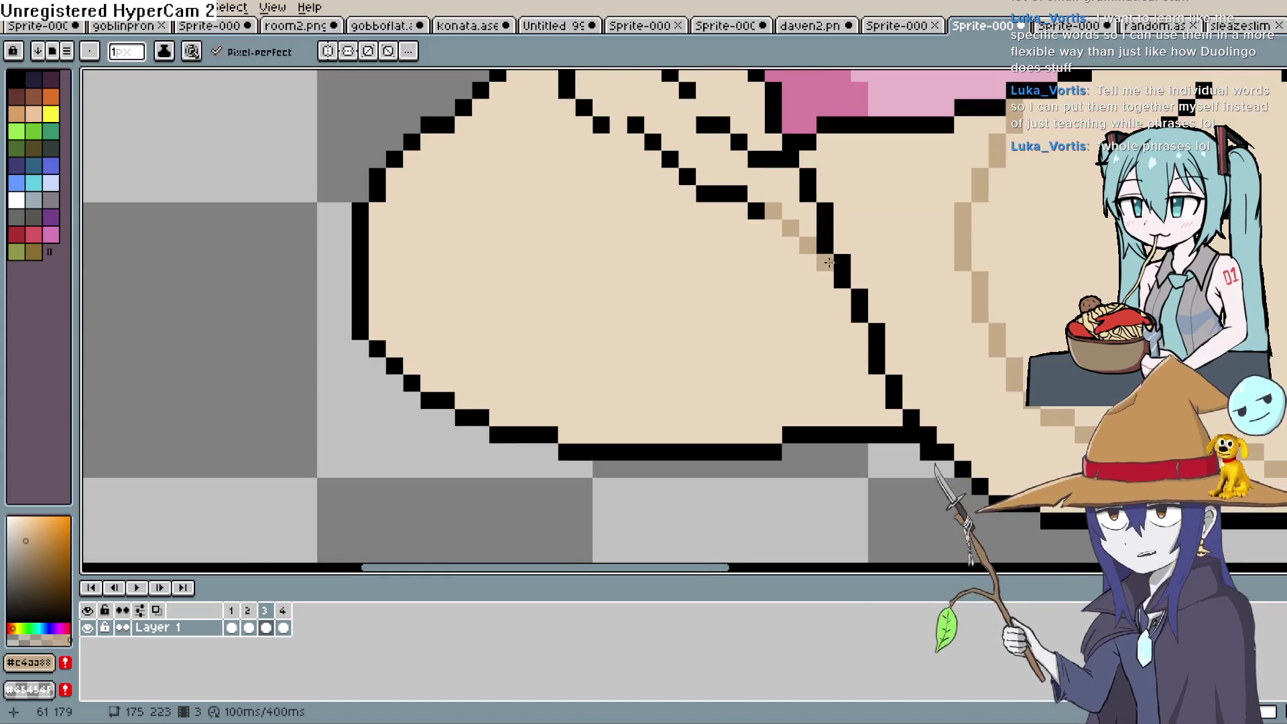
pyautogui.click(824, 264)
pyautogui.moveTo(825, 264); pyautogui.dragTo(893, 417)
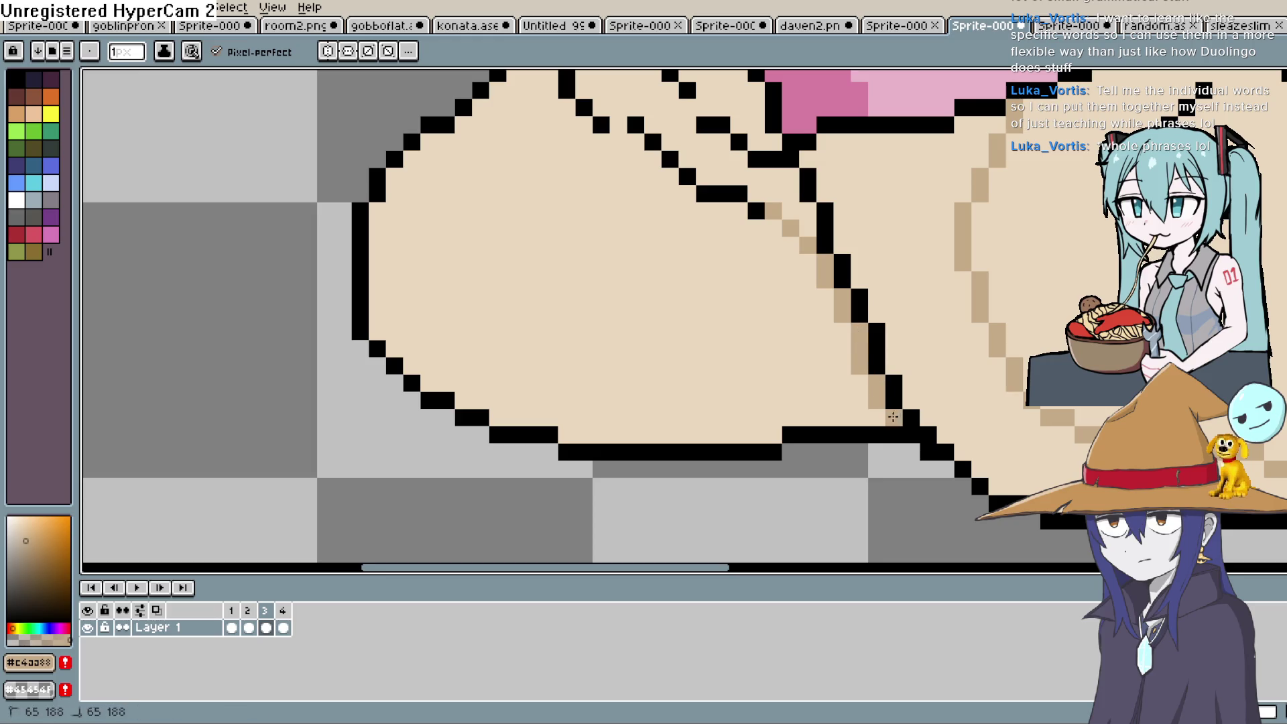
# Step: Shade the boot's inner left curve and top with tan pixels, removing one stray pixel
pyautogui.moveTo(777, 411)
pyautogui.mouseDown()
pyautogui.moveTo(526, 359)
pyautogui.moveTo(476, 161)
pyautogui.moveTo(499, 100)
pyautogui.mouseUp()
pyautogui.moveTo(606, 250); pyautogui.dragTo(606, 383)
pyautogui.click(617, 256)
pyautogui.click(699, 244)
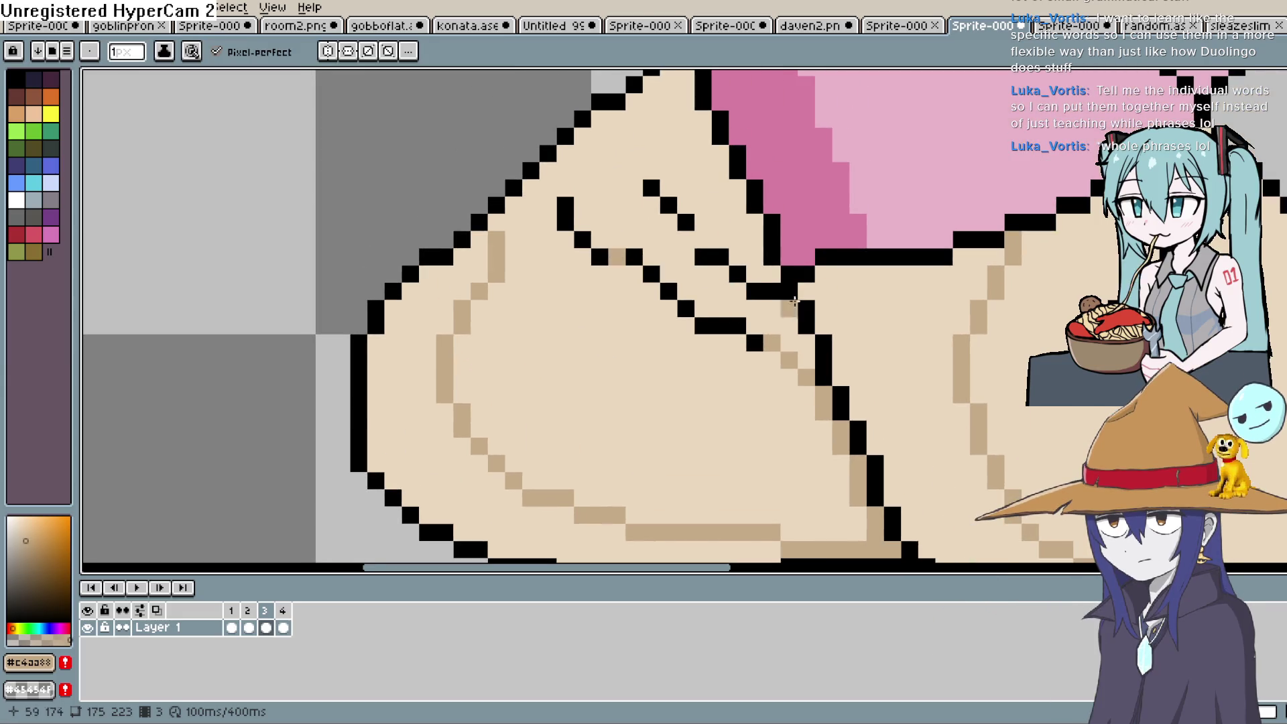
pyautogui.click(672, 241)
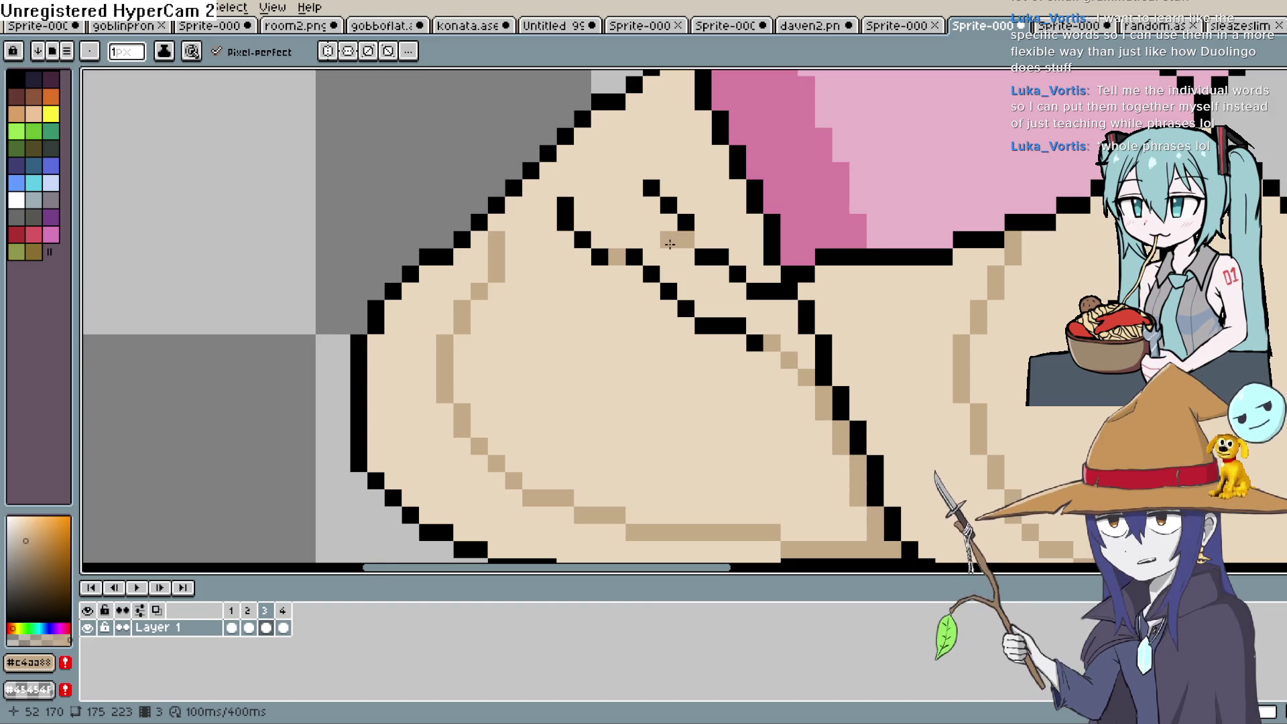
pyautogui.hotkey('ctrl', 'z')
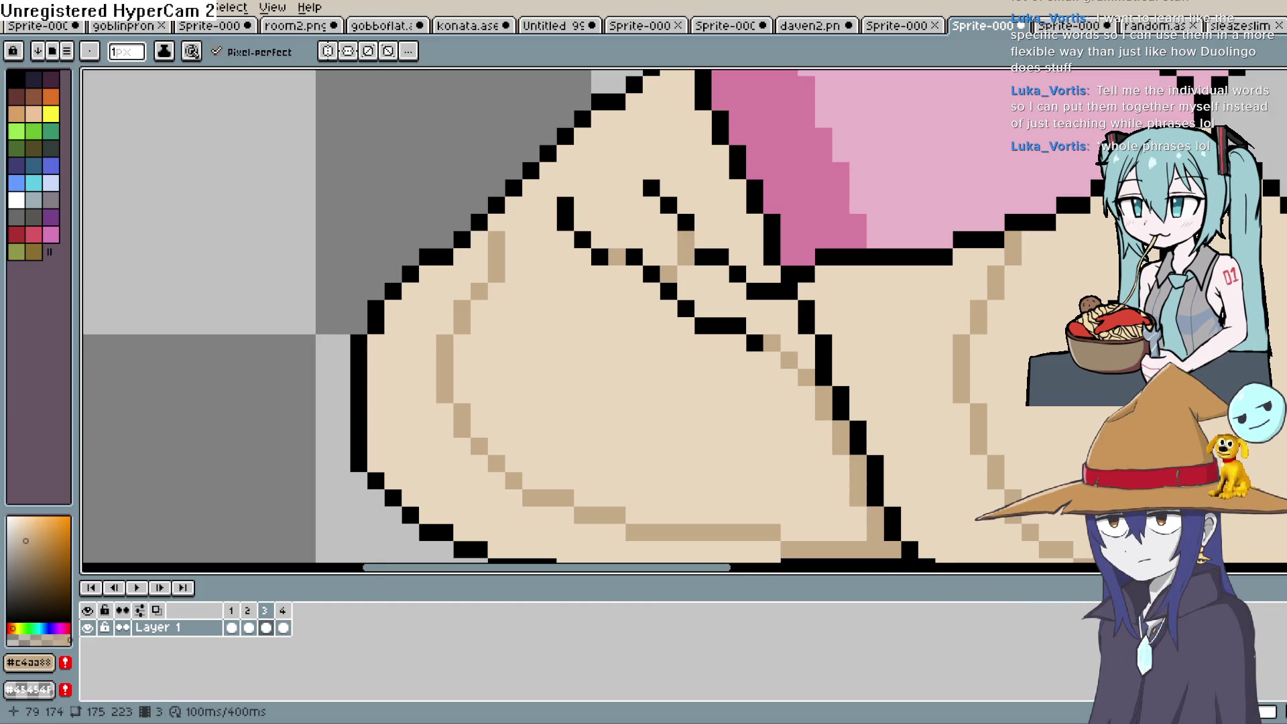
pyautogui.click(496, 223)
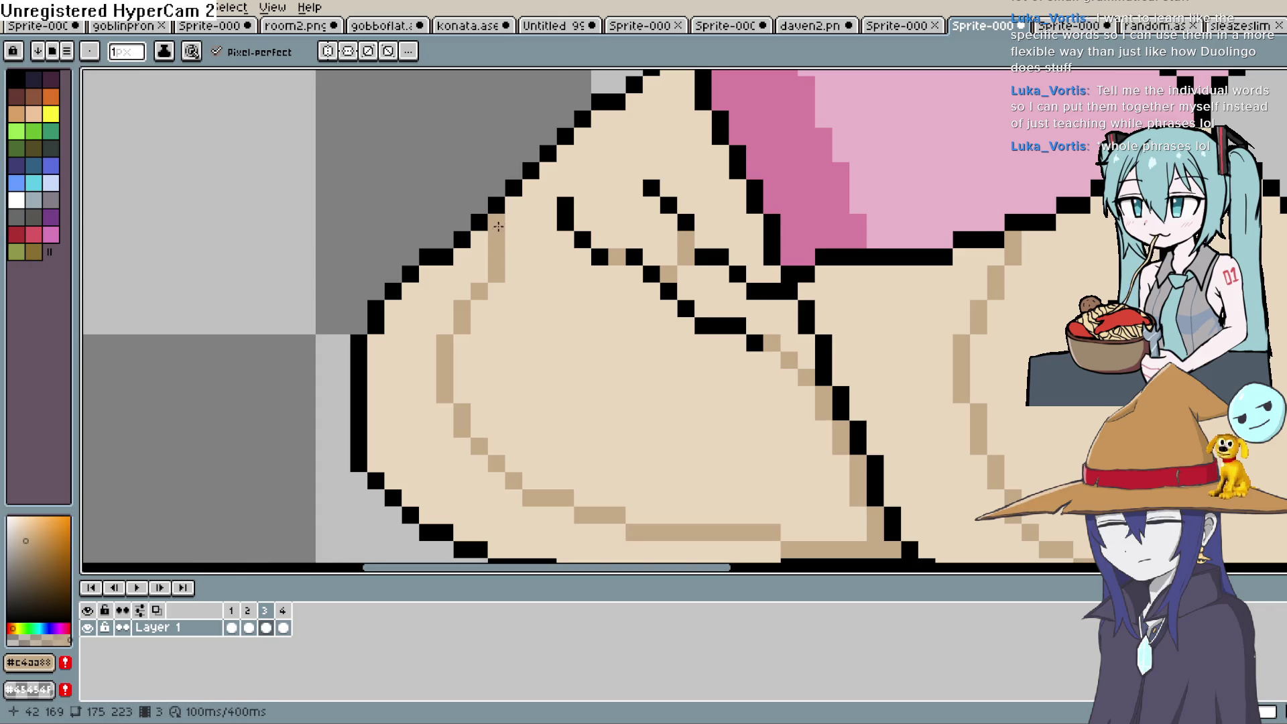
pyautogui.click(602, 205)
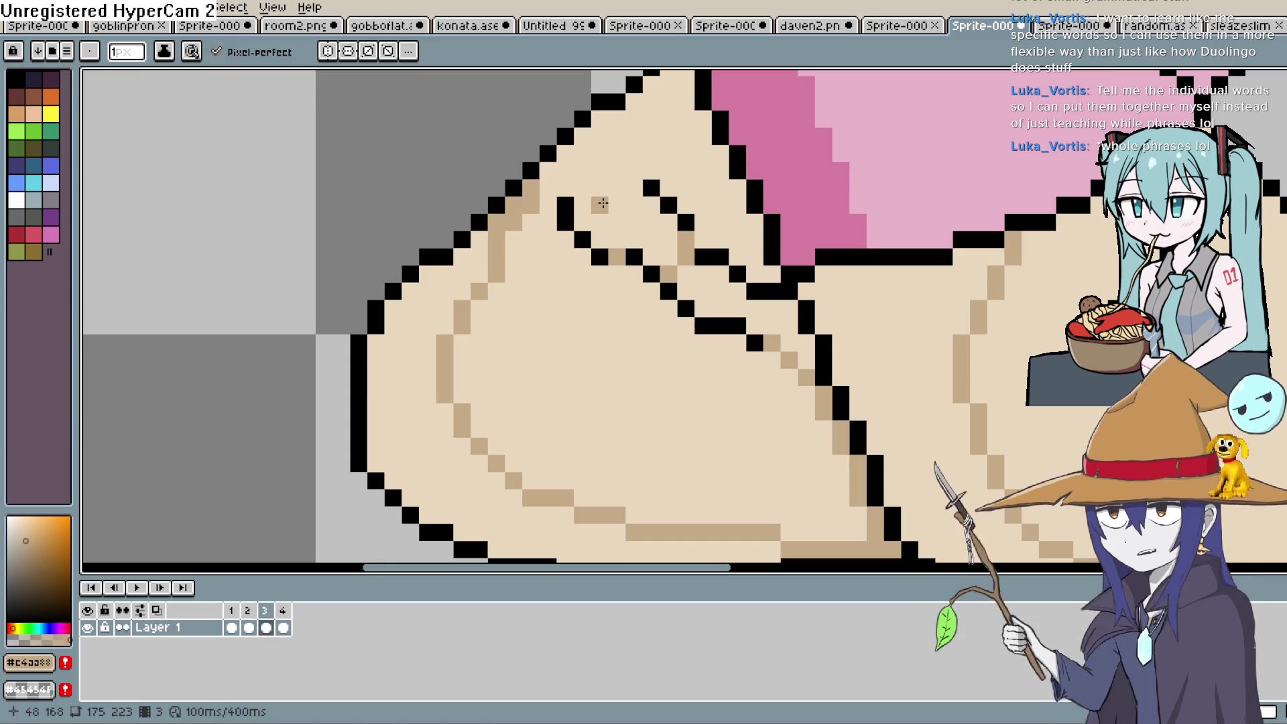
# Step: Zoom out and play the four-frame walk cycle, stopping and restarting playback
pyautogui.scroll(-5, 724, 376)
pyautogui.press('g')
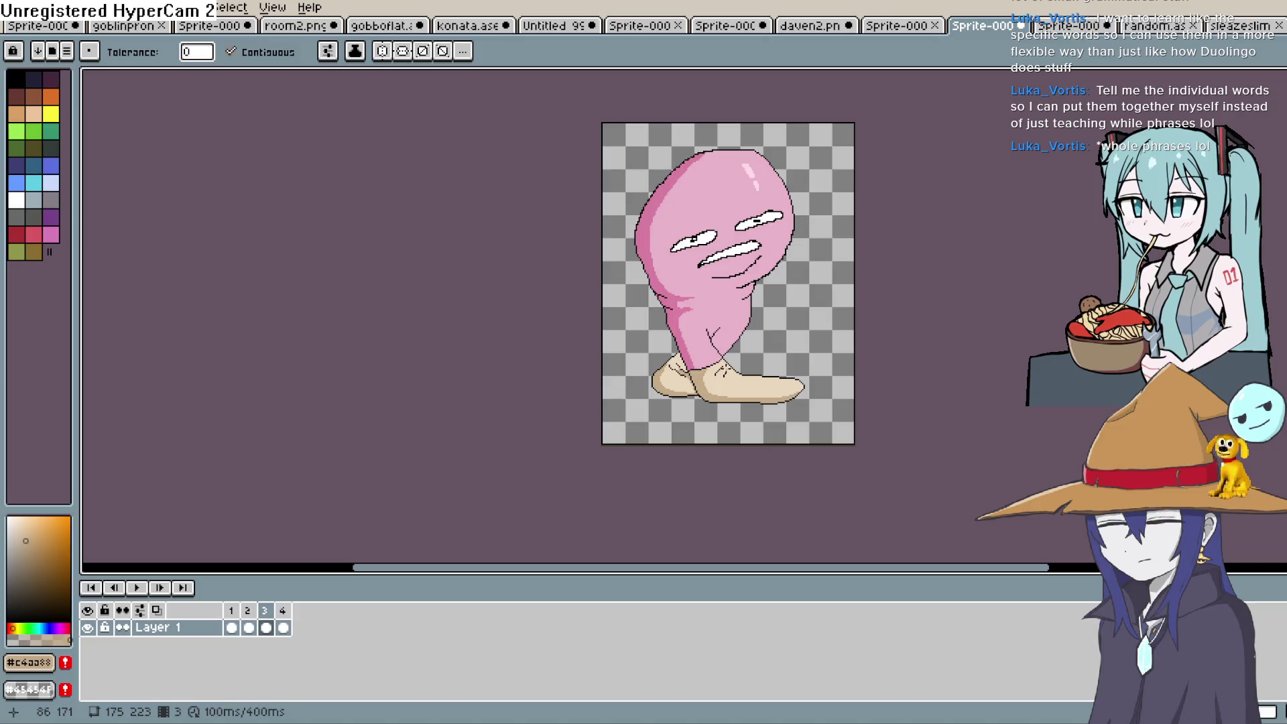
pyautogui.press('.')
pyautogui.press('Return')
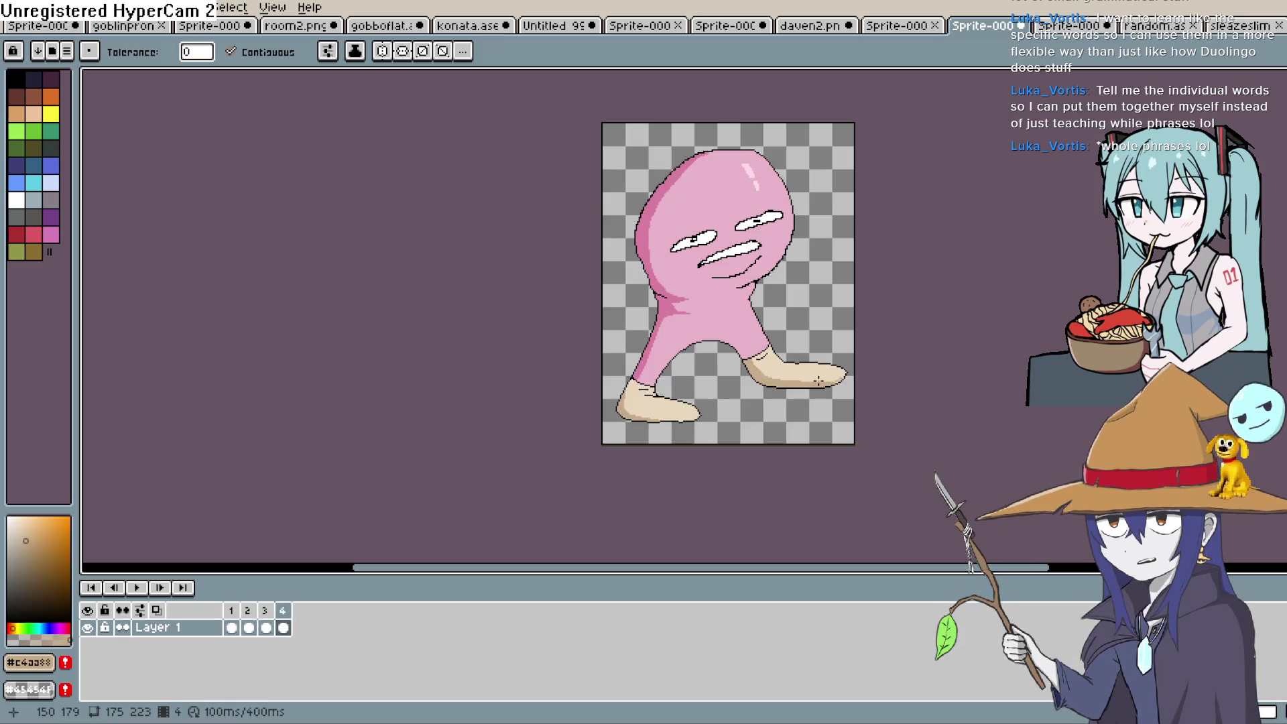
pyautogui.press('Return')
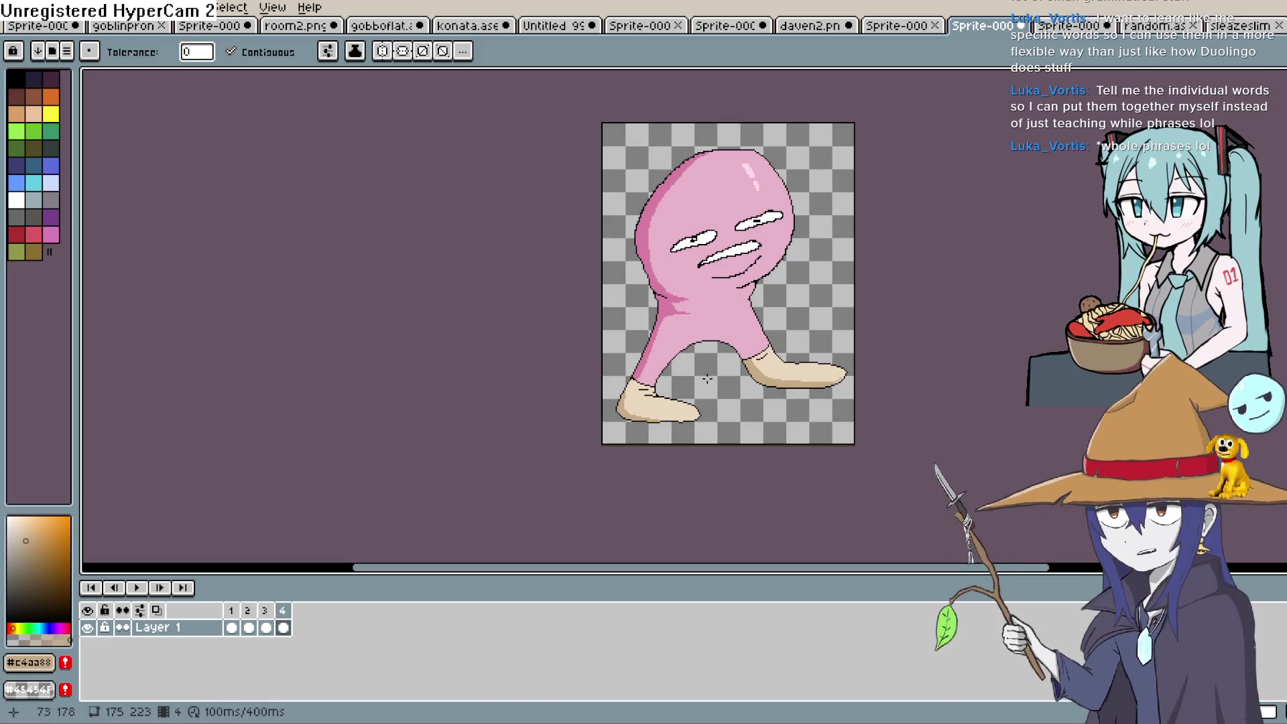
pyautogui.click(139, 590)
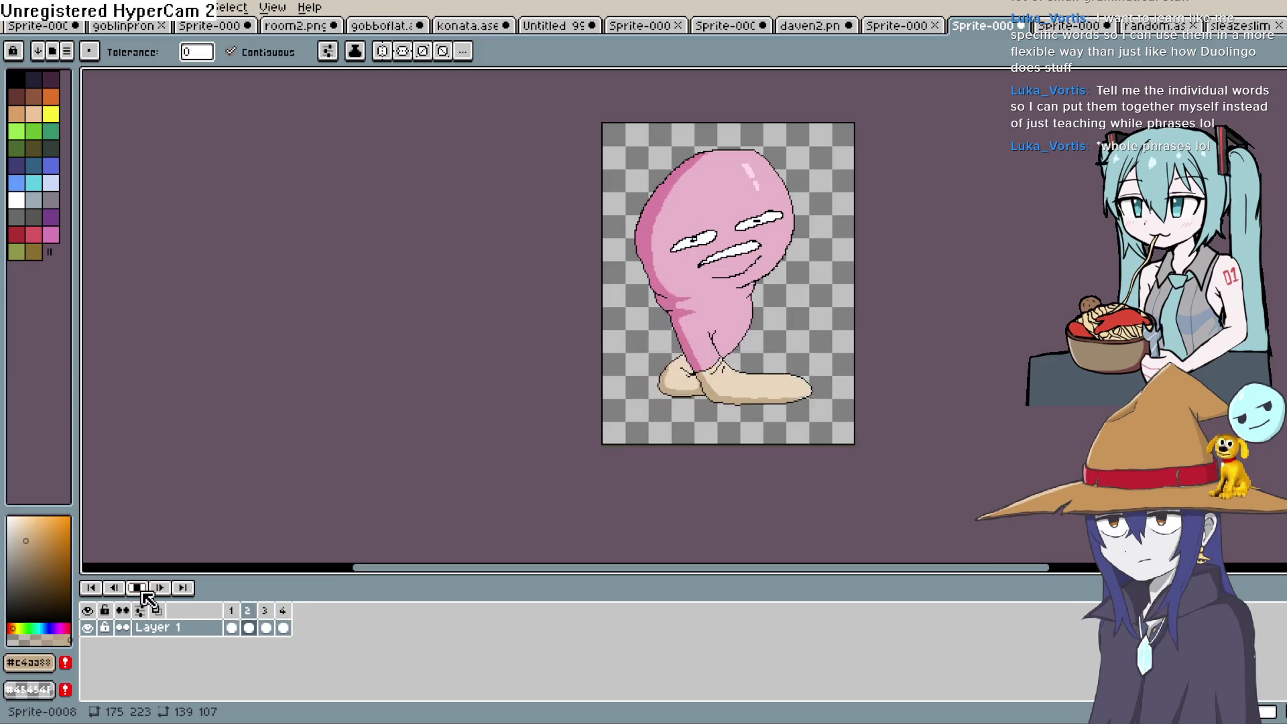
# Step: Export the walk animation as DAVEN RUN.gif with Animation Loop enabled
pyautogui.click(39, 8)
pyautogui.moveTo(17, 8)
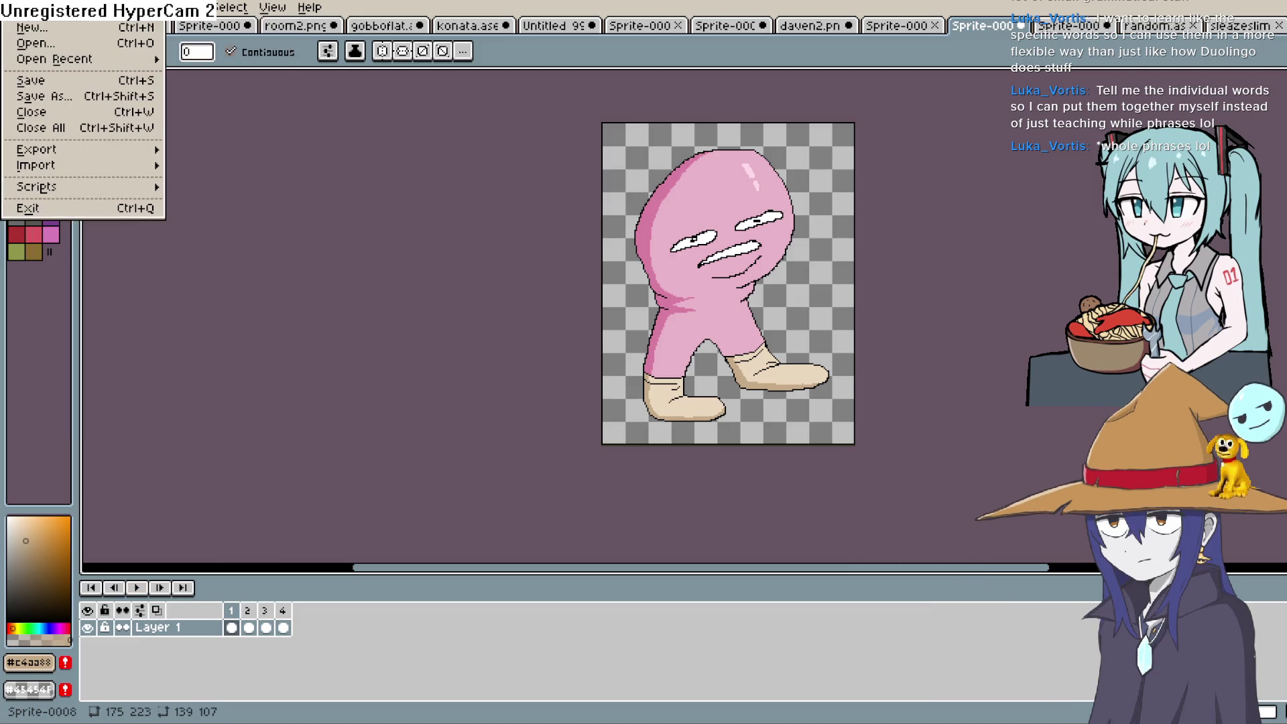
pyautogui.moveTo(124, 152)
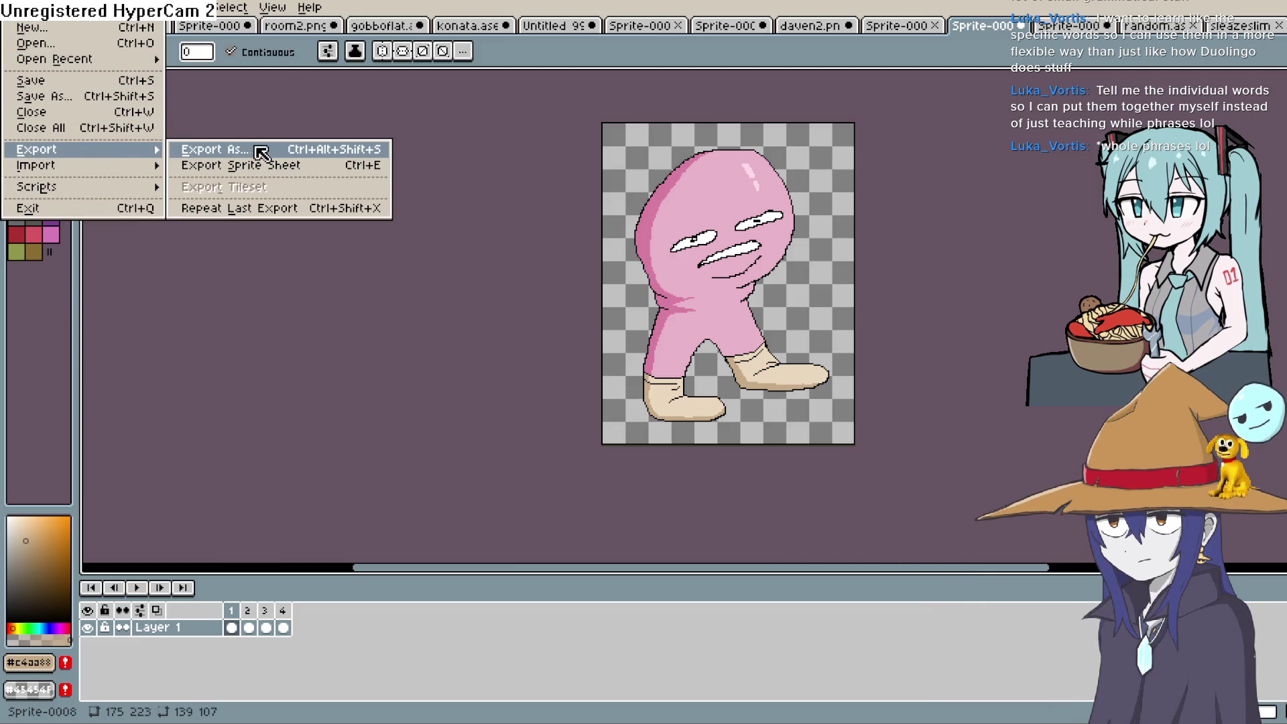
pyautogui.click(310, 152)
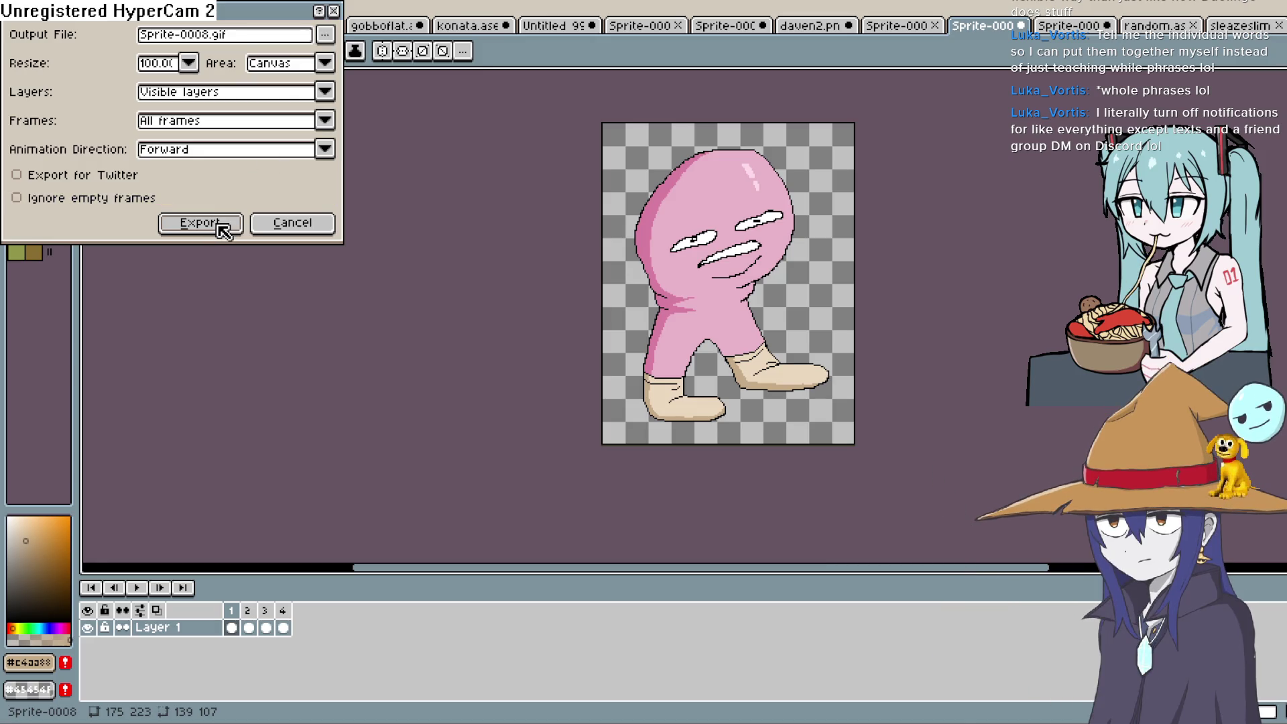
pyautogui.click(325, 34)
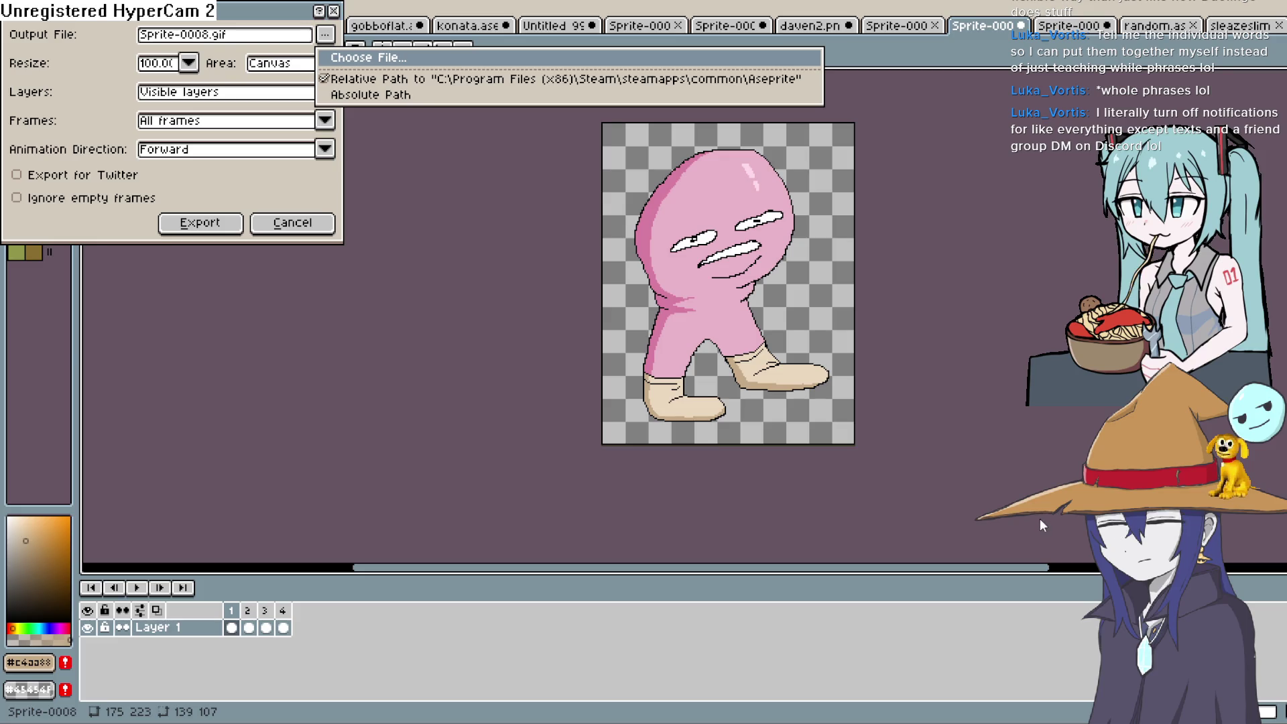
pyautogui.press('Return')
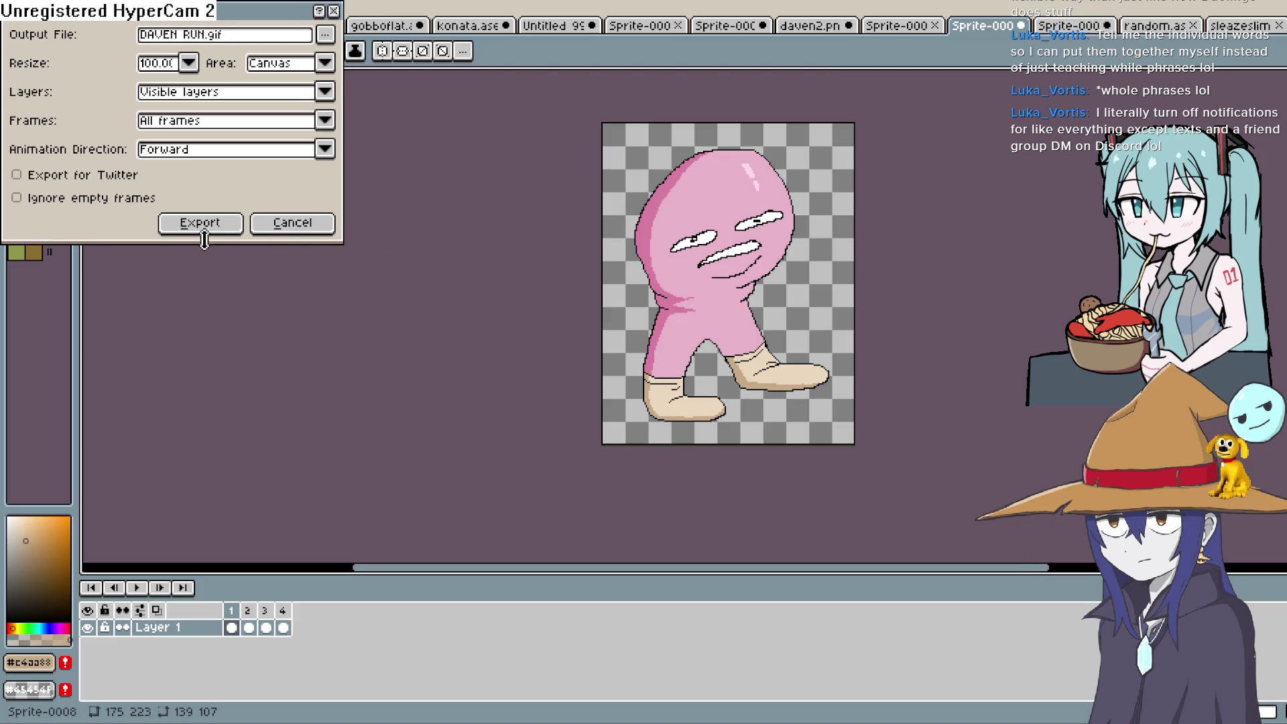
pyautogui.click(207, 231)
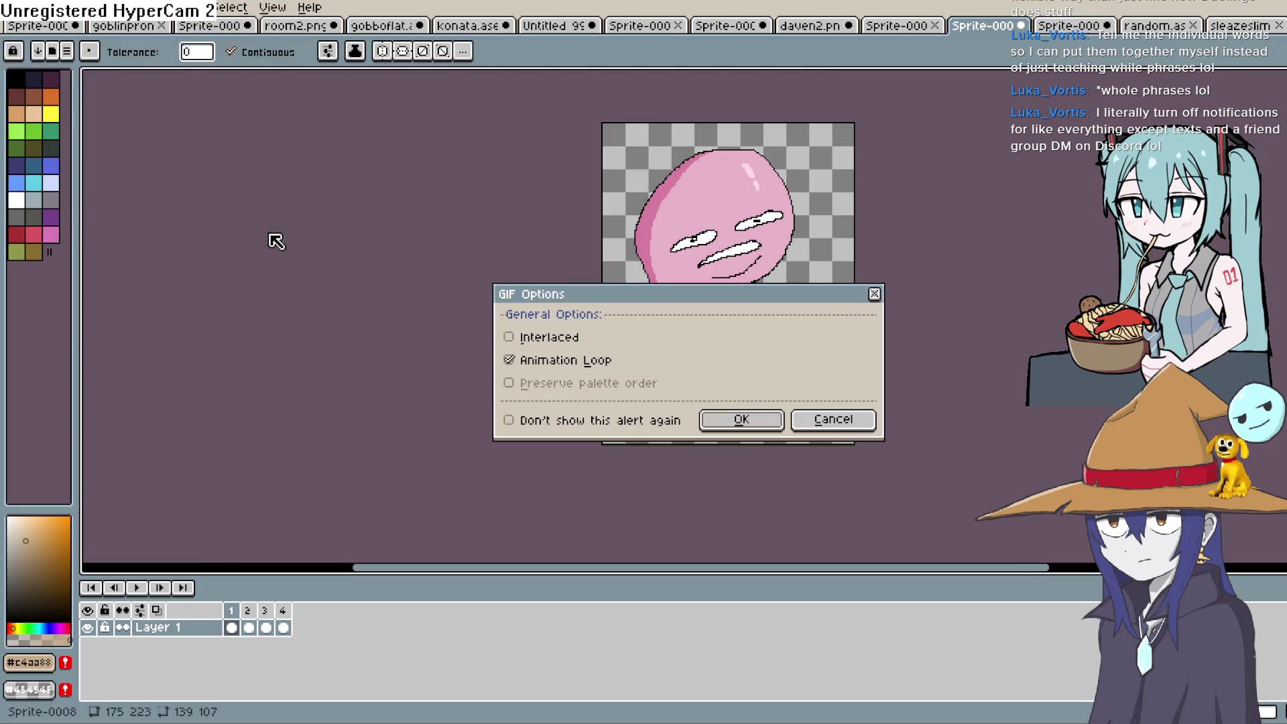
pyautogui.click(768, 429)
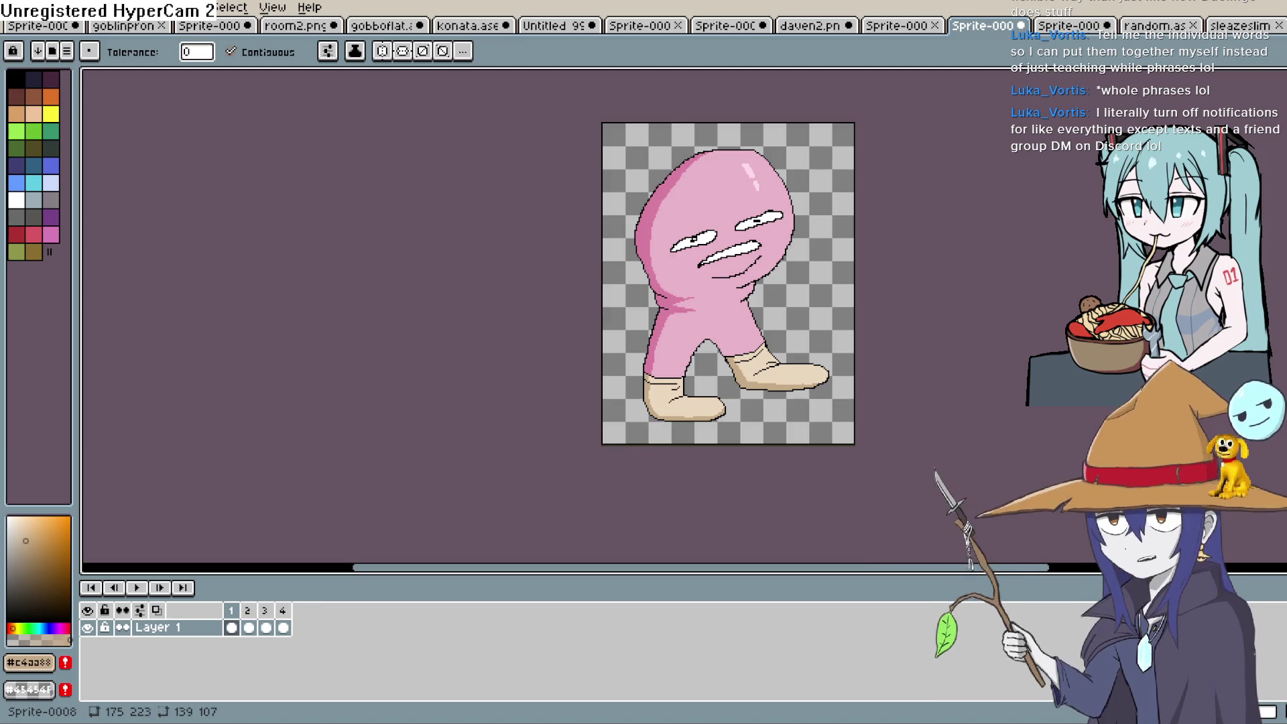
# Step: Switch from Aseprite to the Construct 3 project showing Layout 1 with the pink and purple blobs
pyautogui.hotkey('alt', 'Tab')
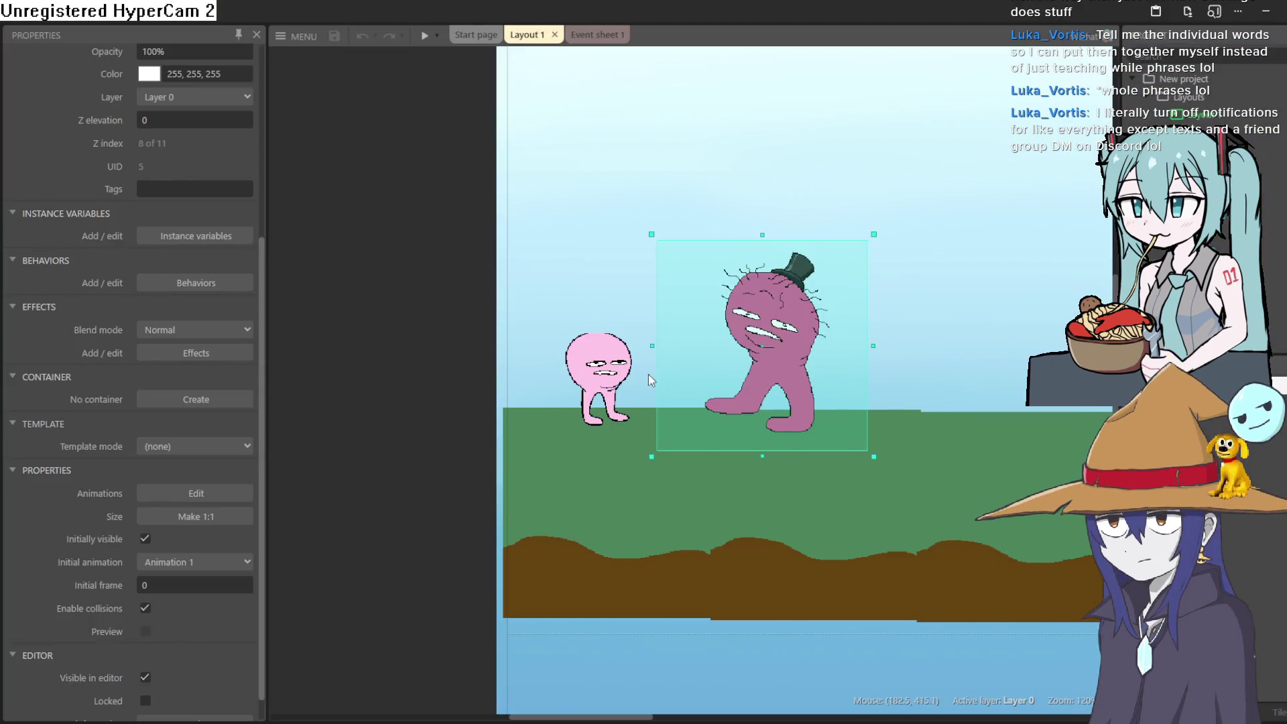
# Step: Paste the walk frames into Sprite2's new Animation 6, undoing the extra frames and size change
pyautogui.doubleClick(606, 372)
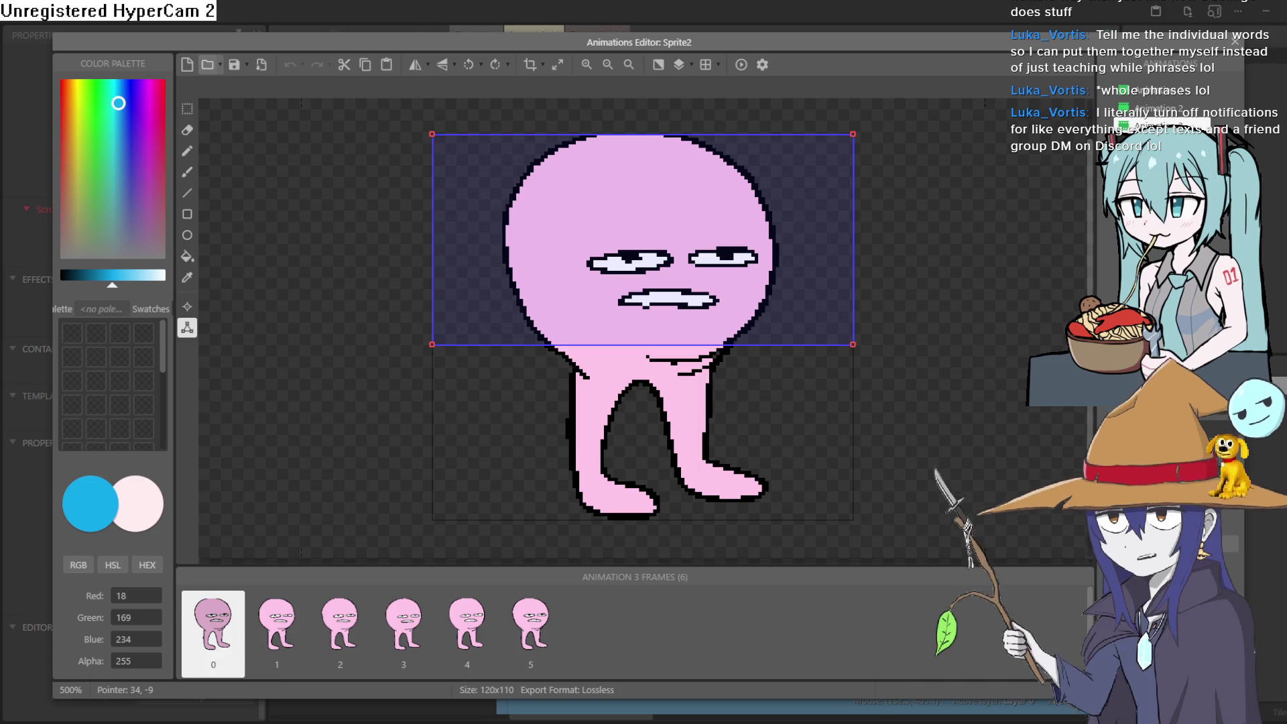
pyautogui.hotkey('ctrl', 'v')
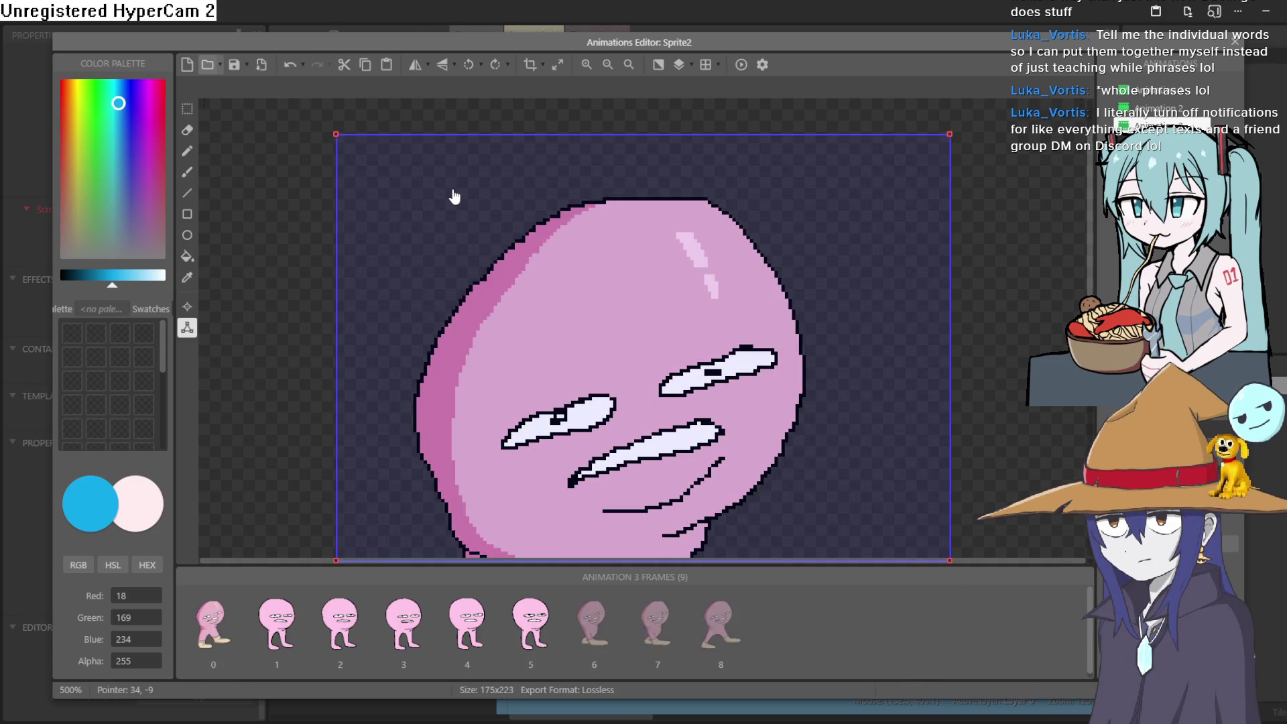
pyautogui.scroll(-5, 656, 296)
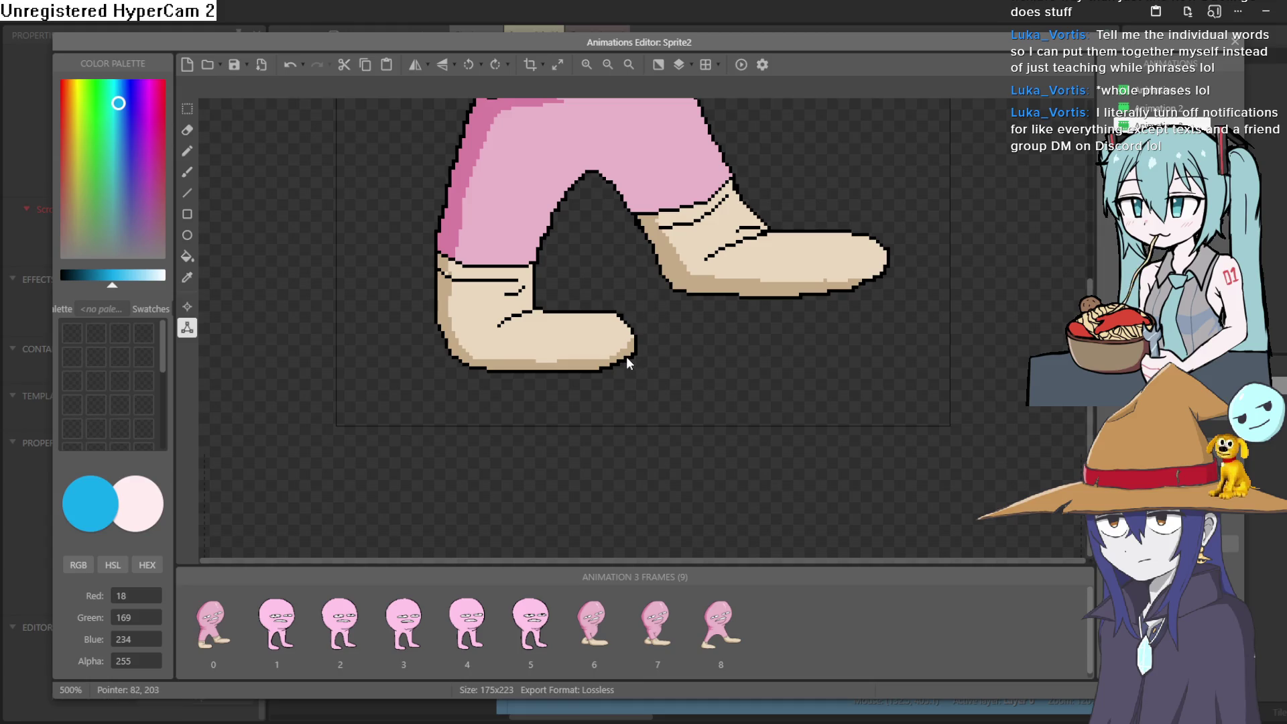
pyautogui.scroll(5, 627, 357)
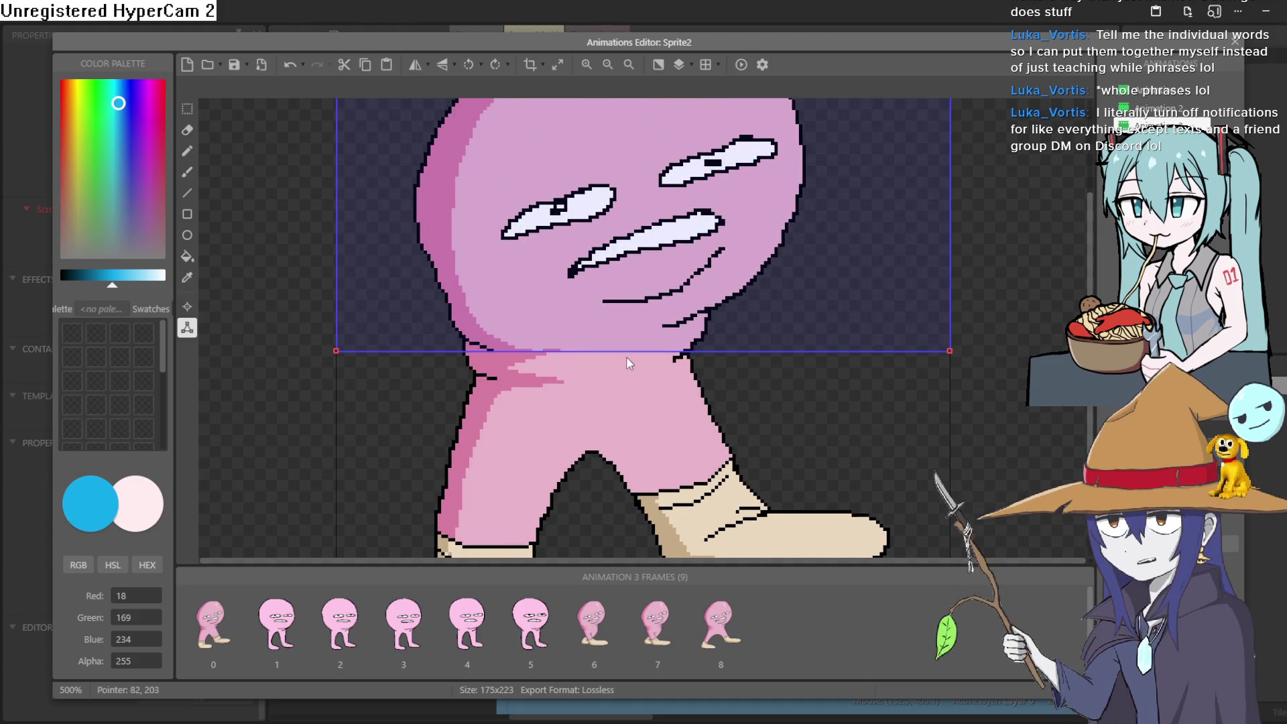
pyautogui.hotkey('ctrl', 'z')
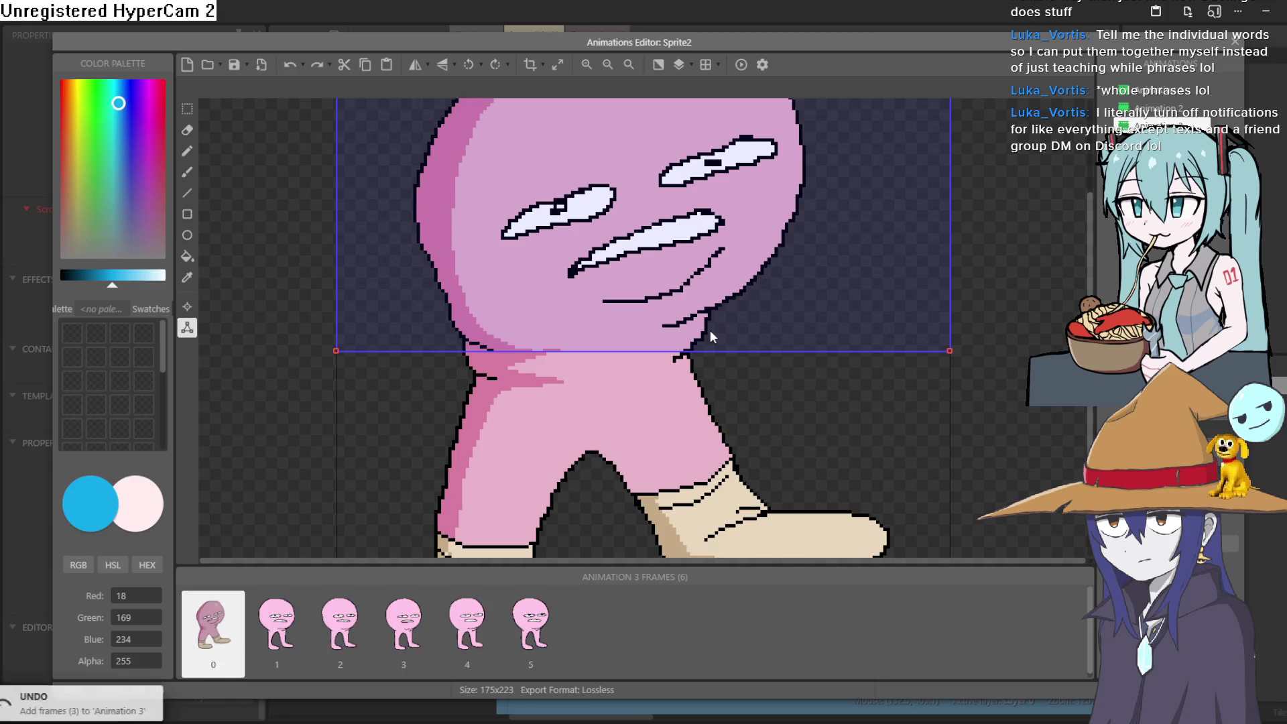
pyautogui.hotkey('ctrl', 'z')
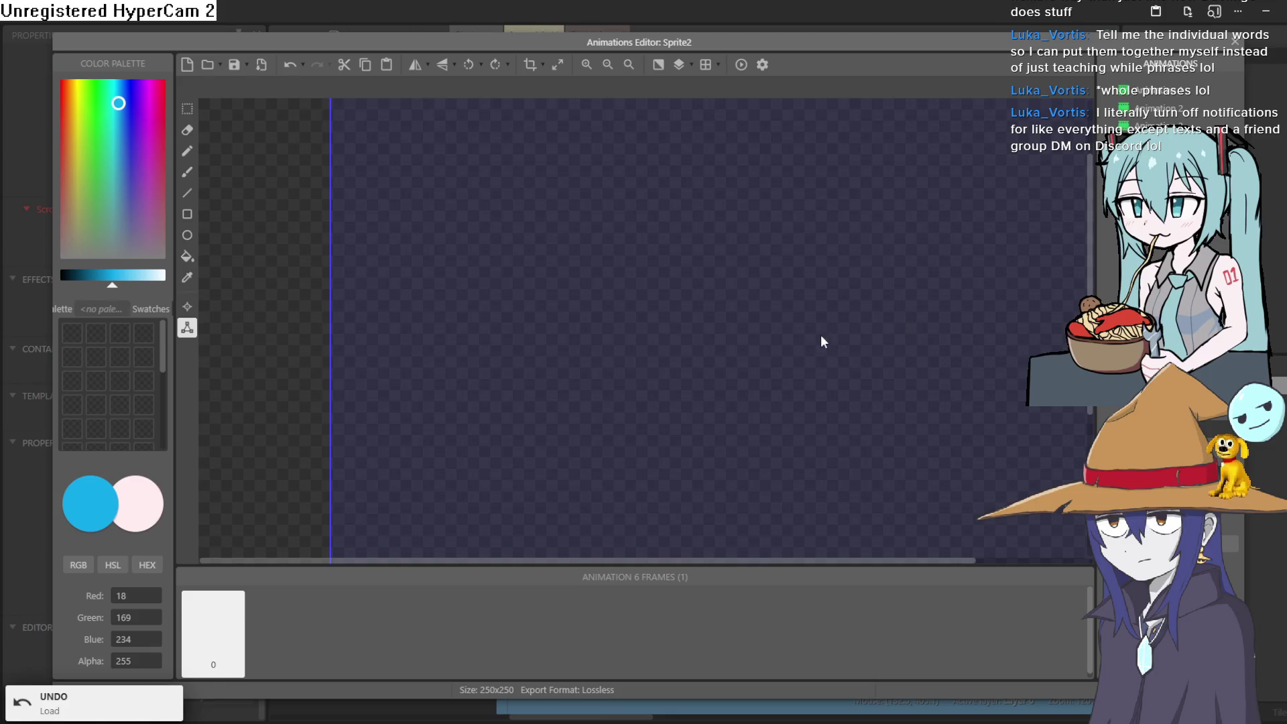
pyautogui.scroll(-1, 726, 287)
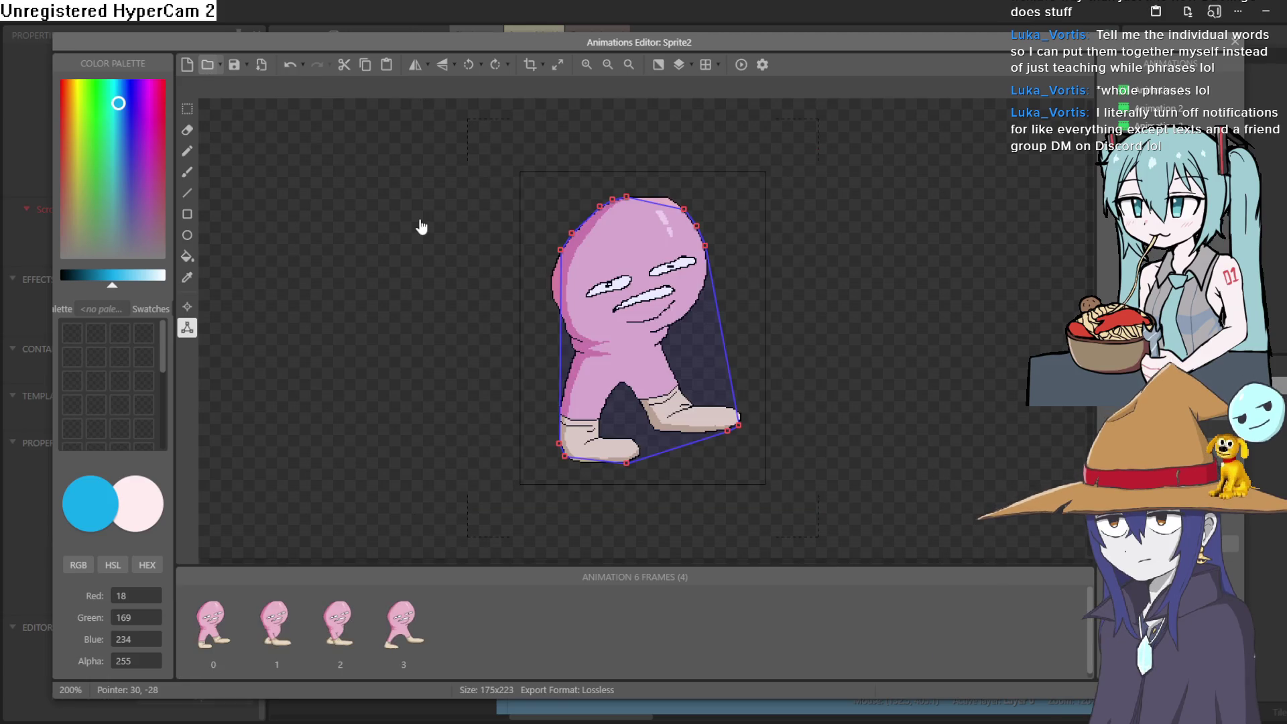
# Step: Preview the four-frame walk animation, then close the Animations Editor
pyautogui.click(740, 64)
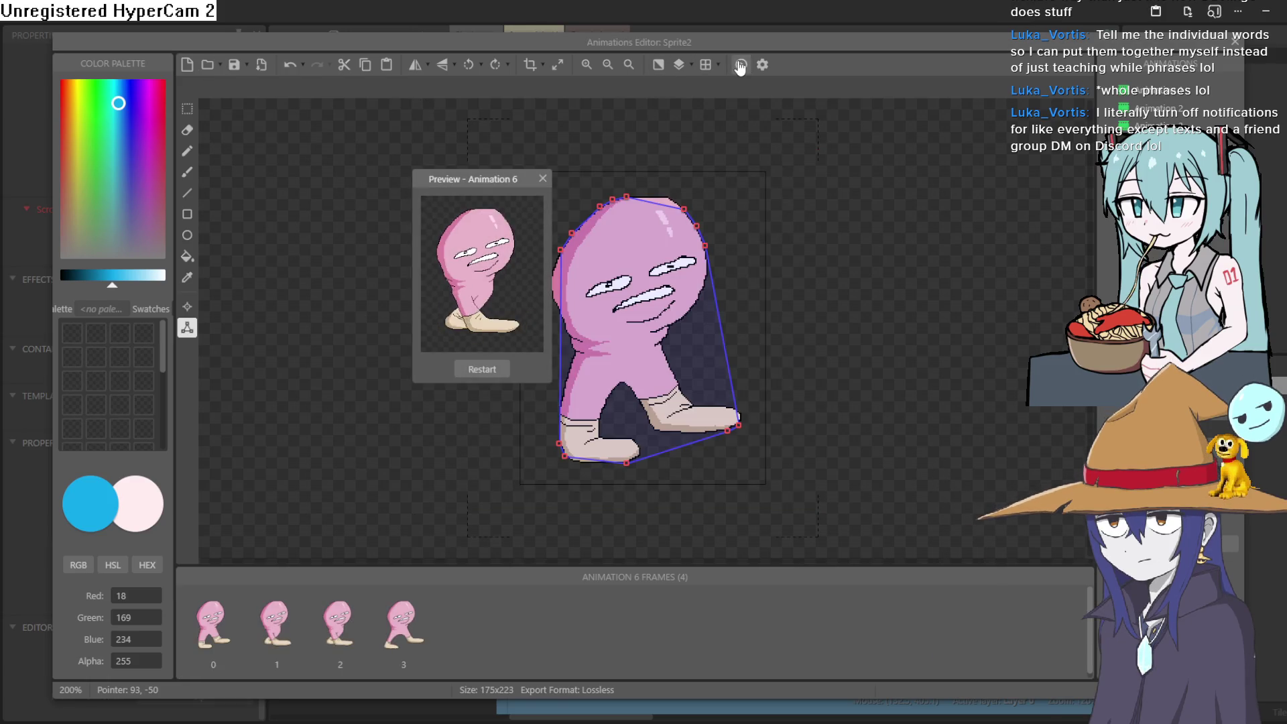
pyautogui.click(536, 178)
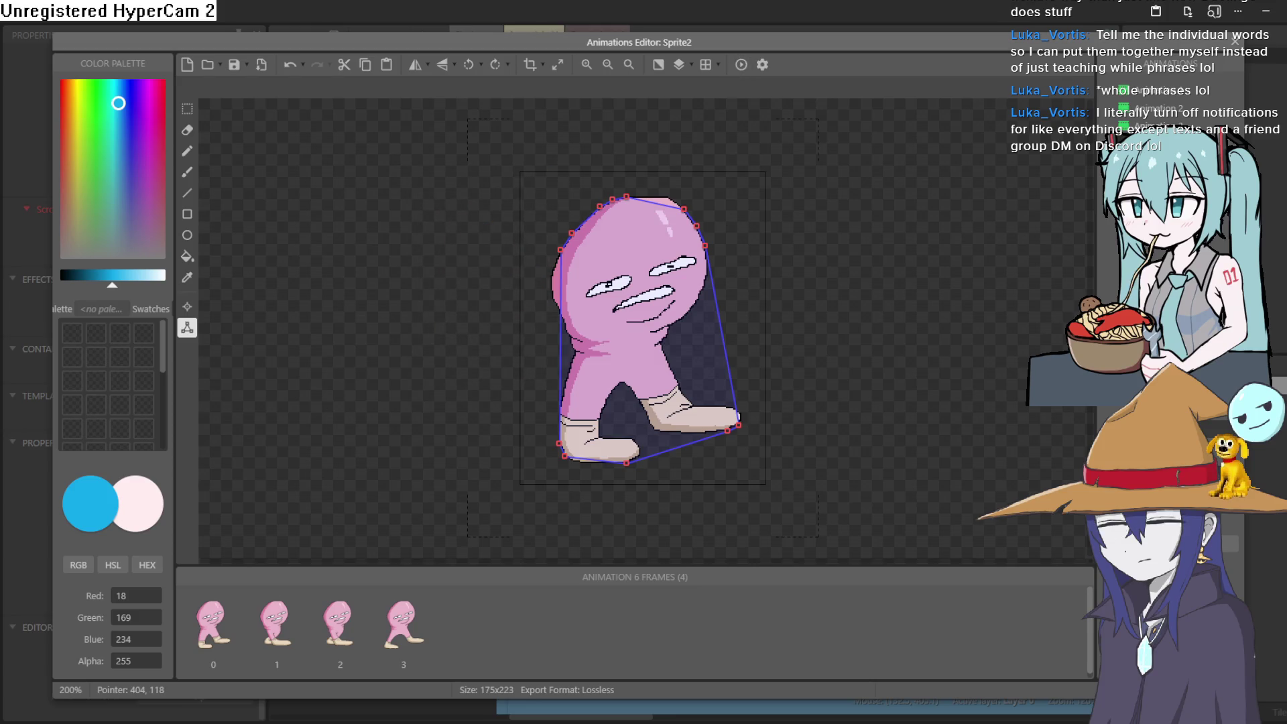
pyautogui.click(1235, 42)
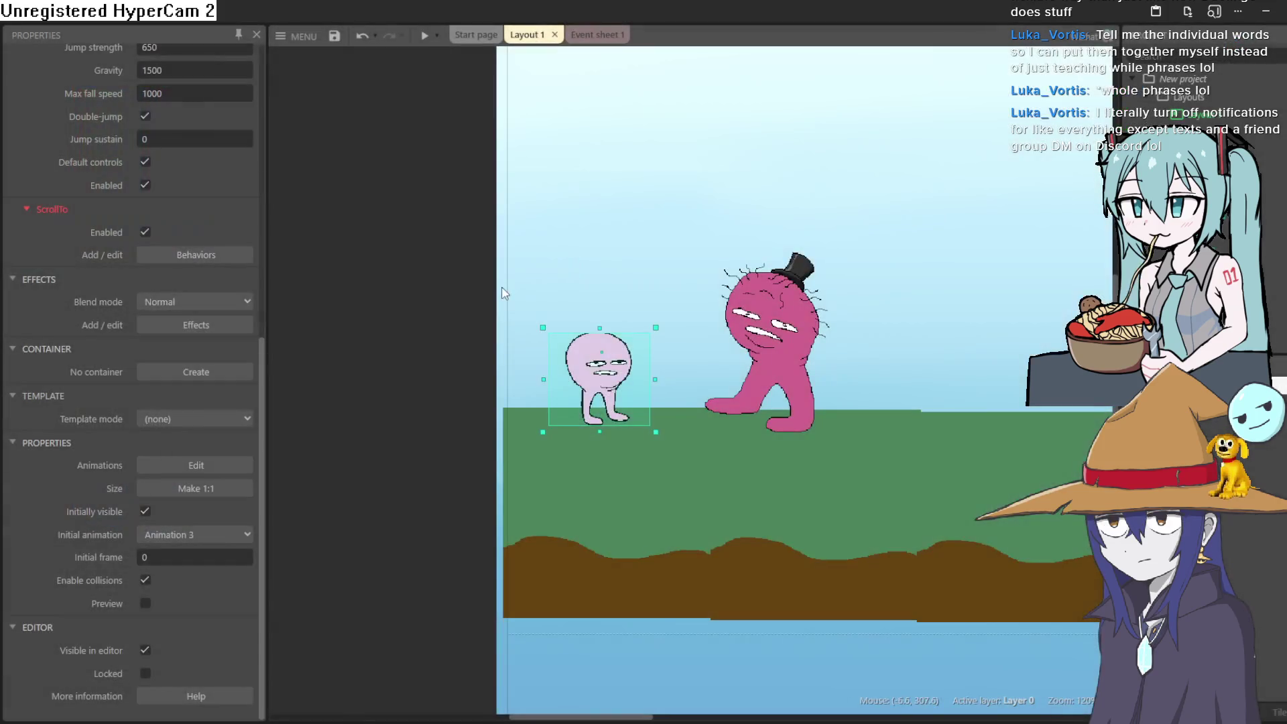
# Step: Delete the 'Animation 5' actions from events 1 and 2, then reopen Sprite2's animations from Layout 1
pyautogui.click(590, 35)
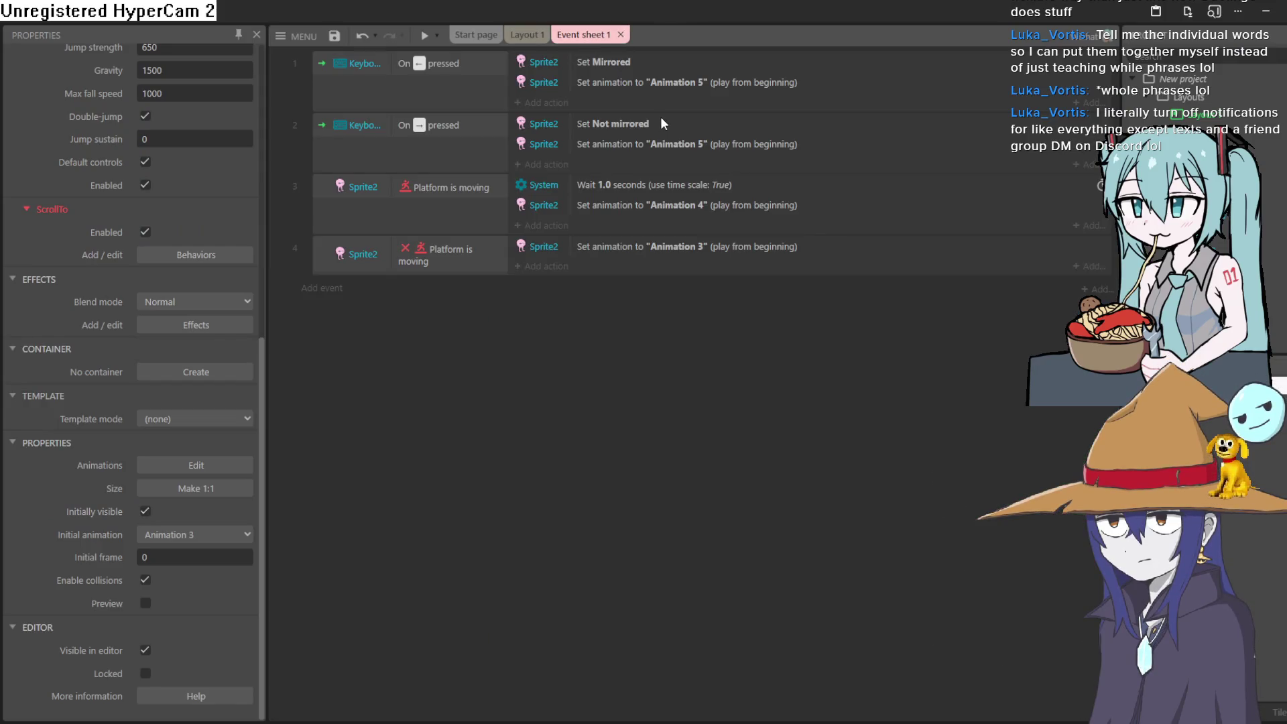
pyautogui.click(647, 84)
pyautogui.rightClick(646, 85)
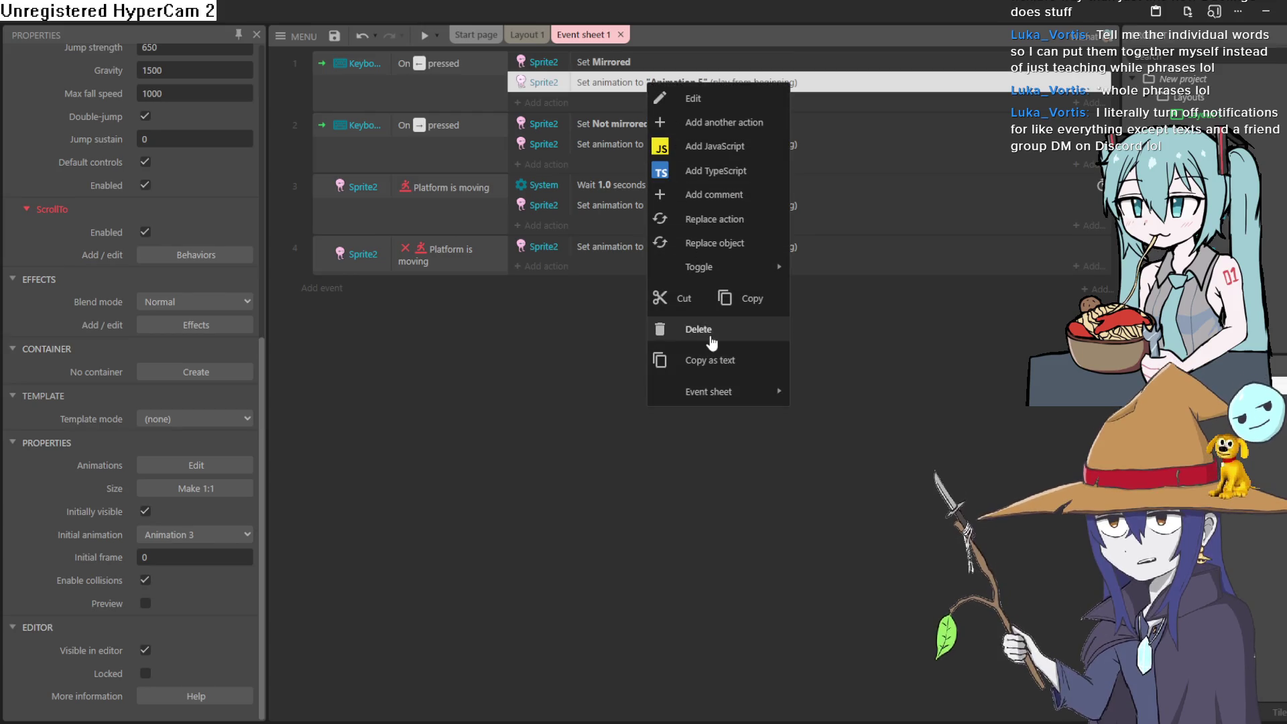
pyautogui.click(698, 329)
pyautogui.rightClick(645, 122)
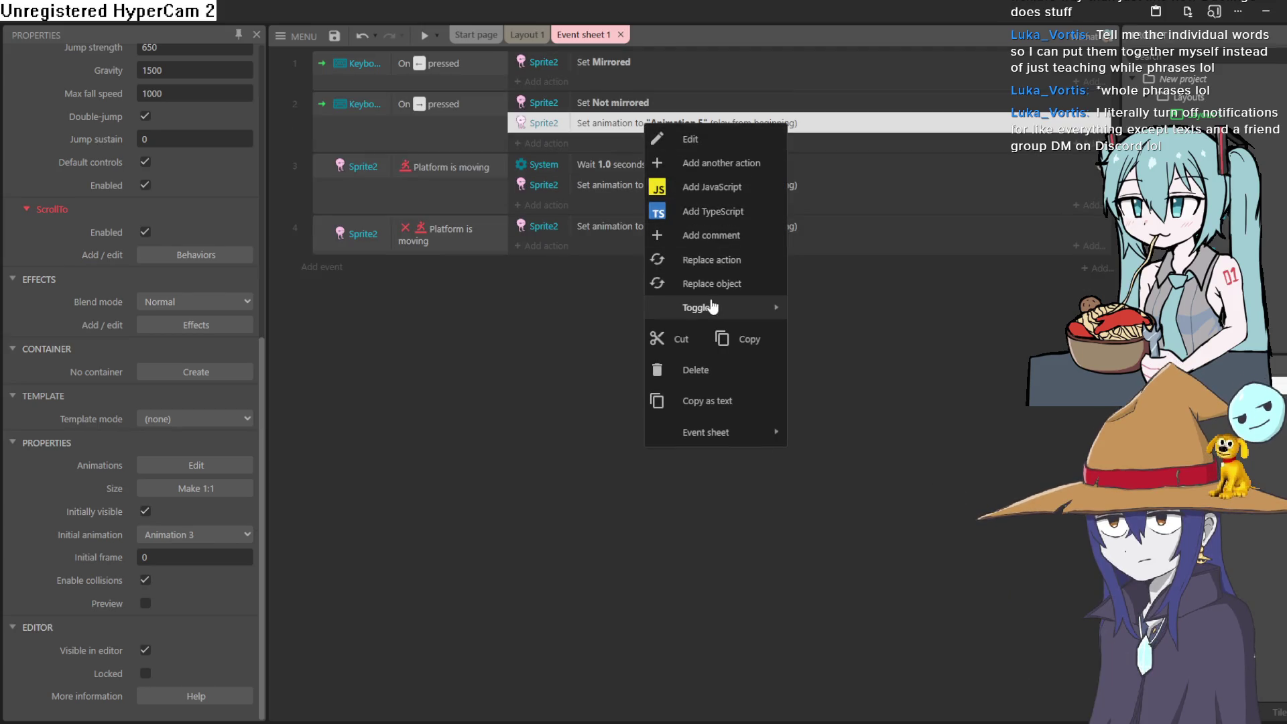
pyautogui.click(696, 370)
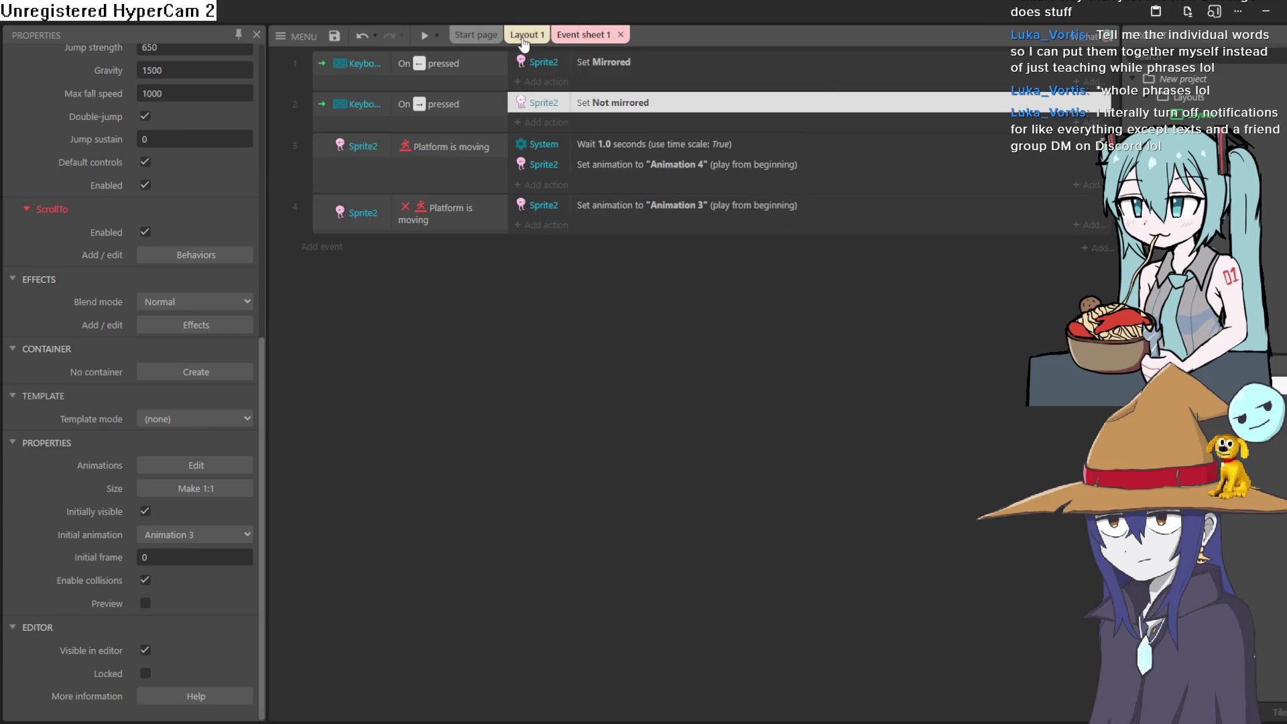
pyautogui.click(524, 37)
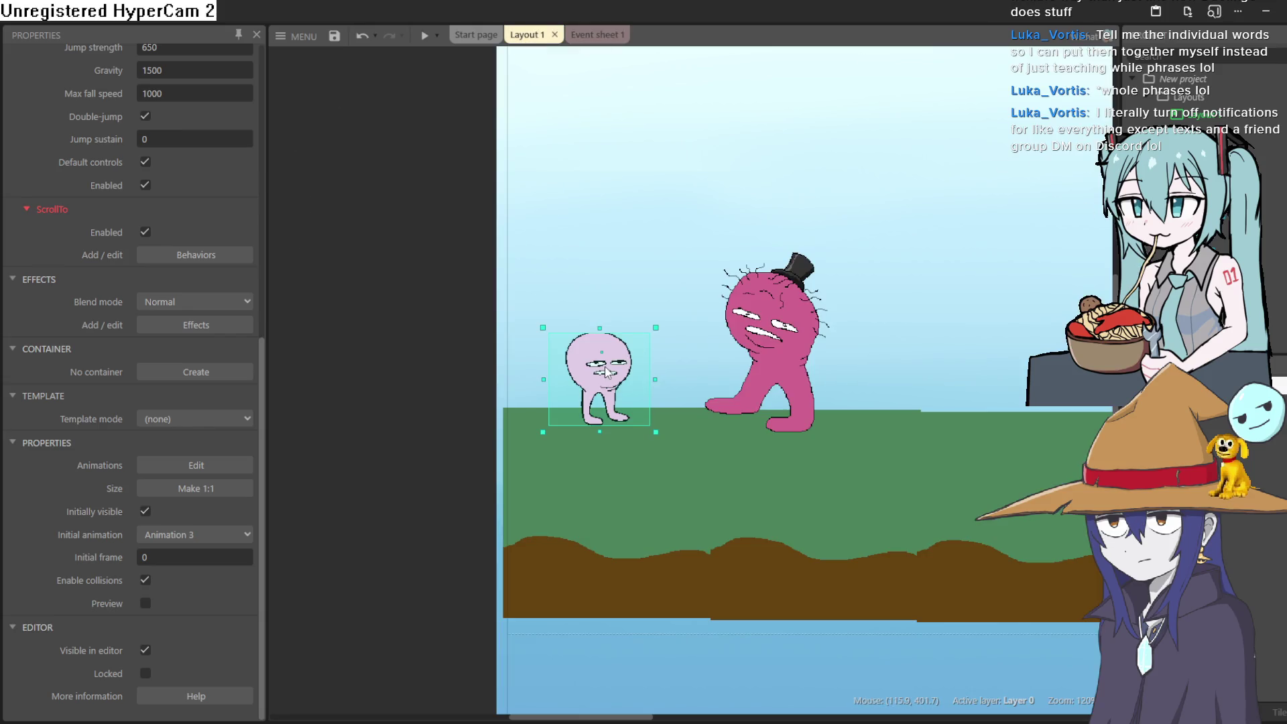
pyautogui.doubleClick(605, 370)
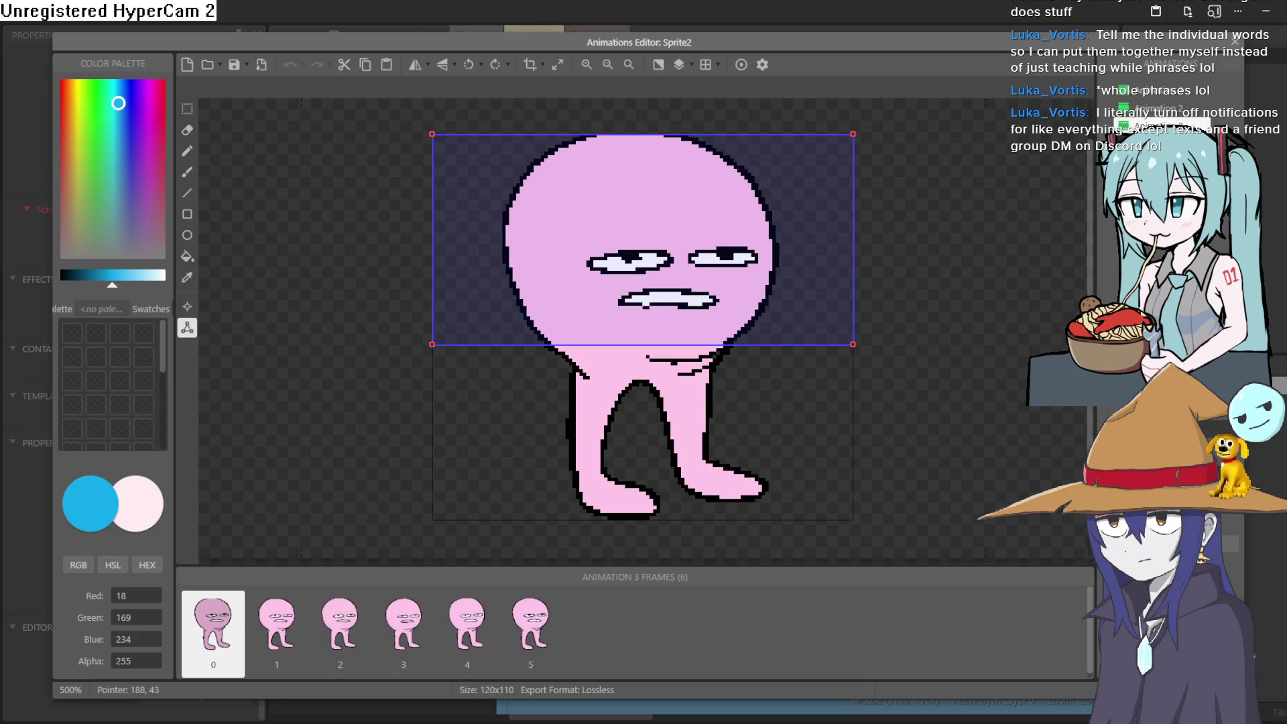
# Step: Delete Animation 7's three extra frames so only frame 1 remains
pyautogui.click(1169, 108)
pyautogui.click(1168, 94)
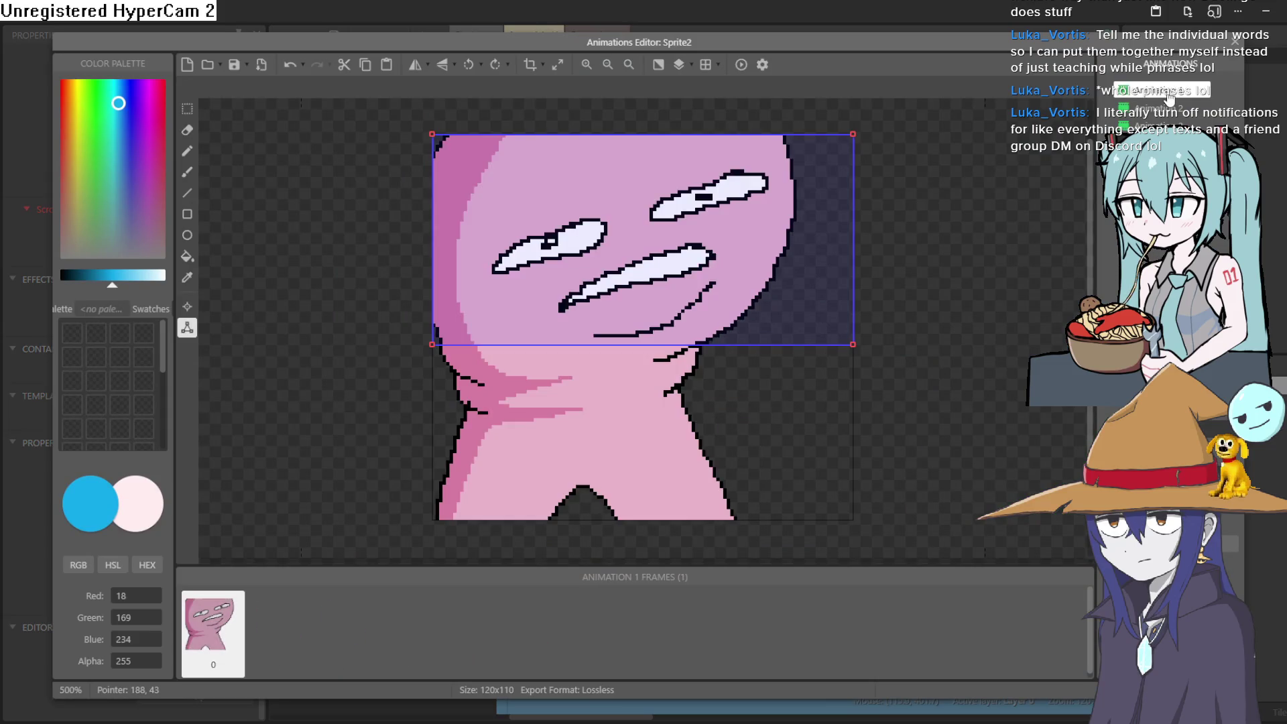
pyautogui.click(1163, 77)
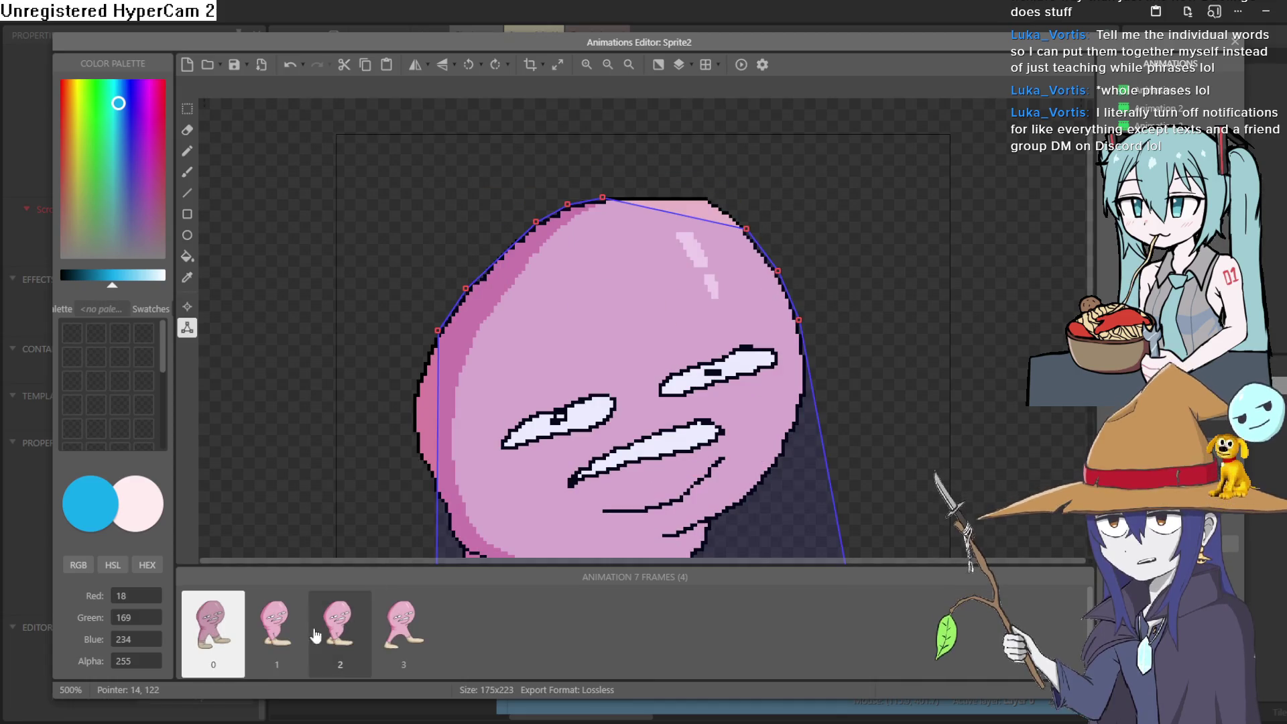
pyautogui.click(279, 635)
pyautogui.rightClick(279, 635)
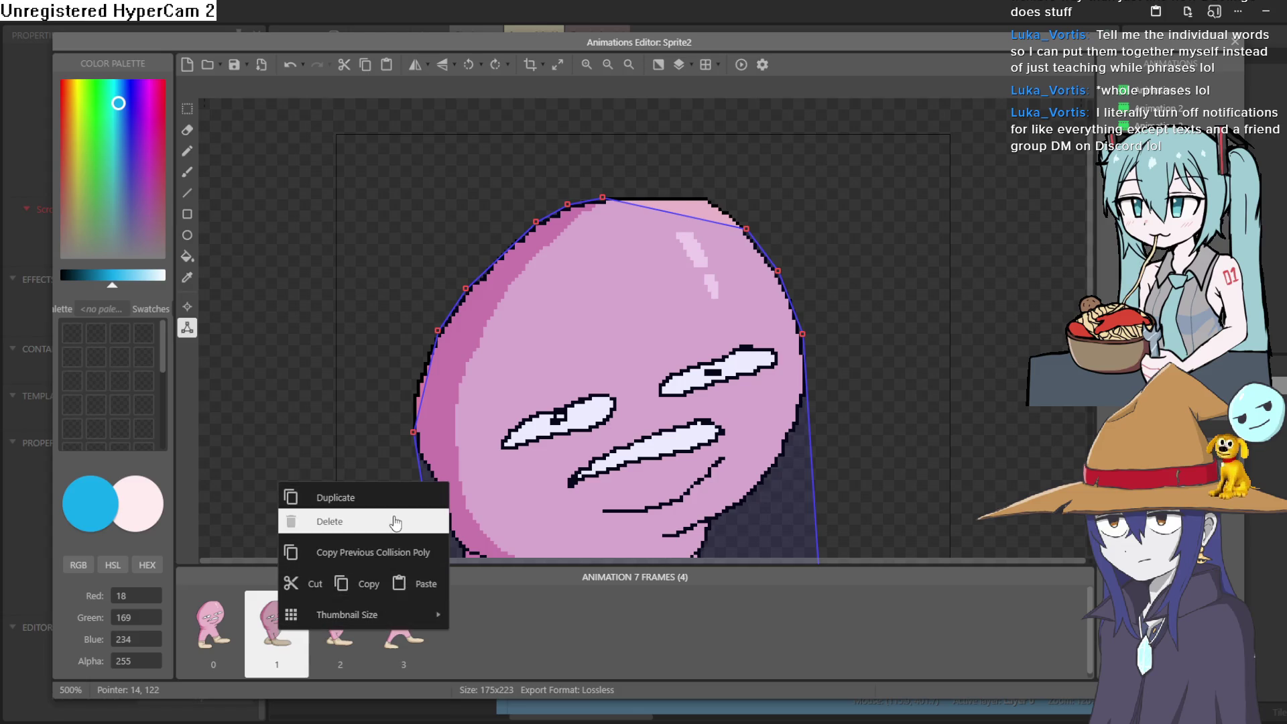
pyautogui.click(332, 522)
pyautogui.rightClick(282, 631)
pyautogui.click(368, 522)
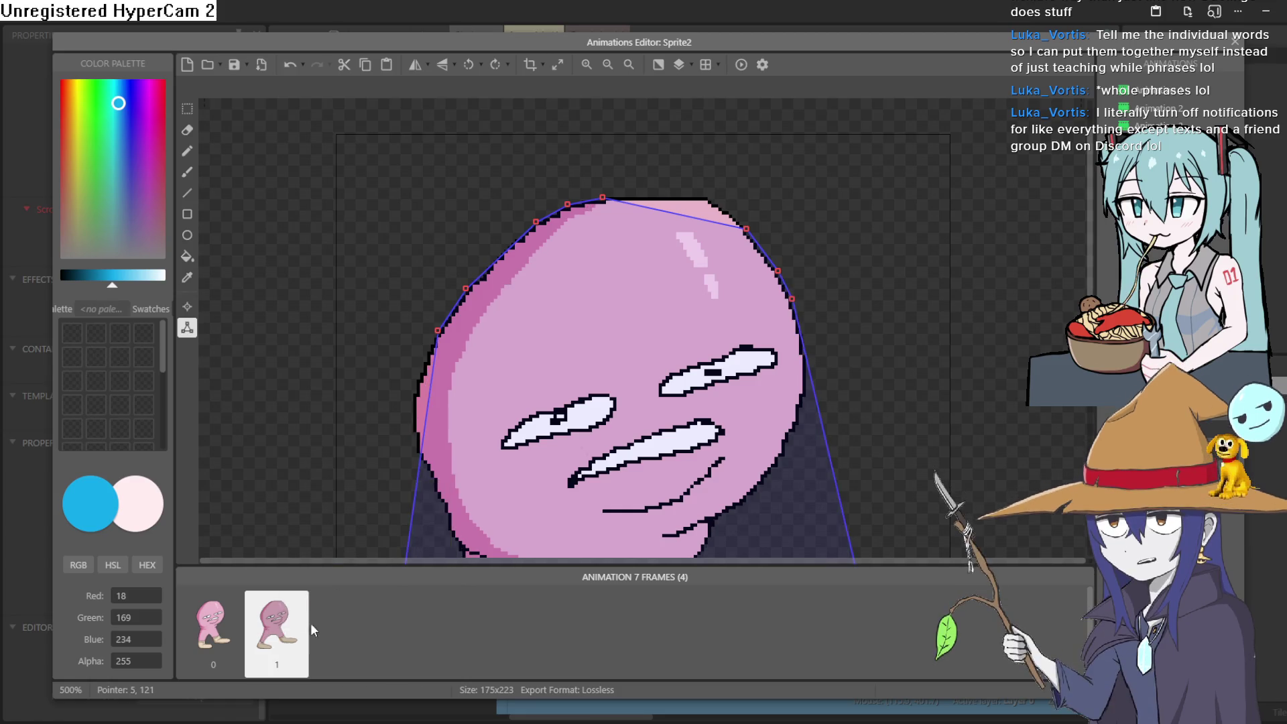
pyautogui.rightClick(275, 628)
pyautogui.click(321, 523)
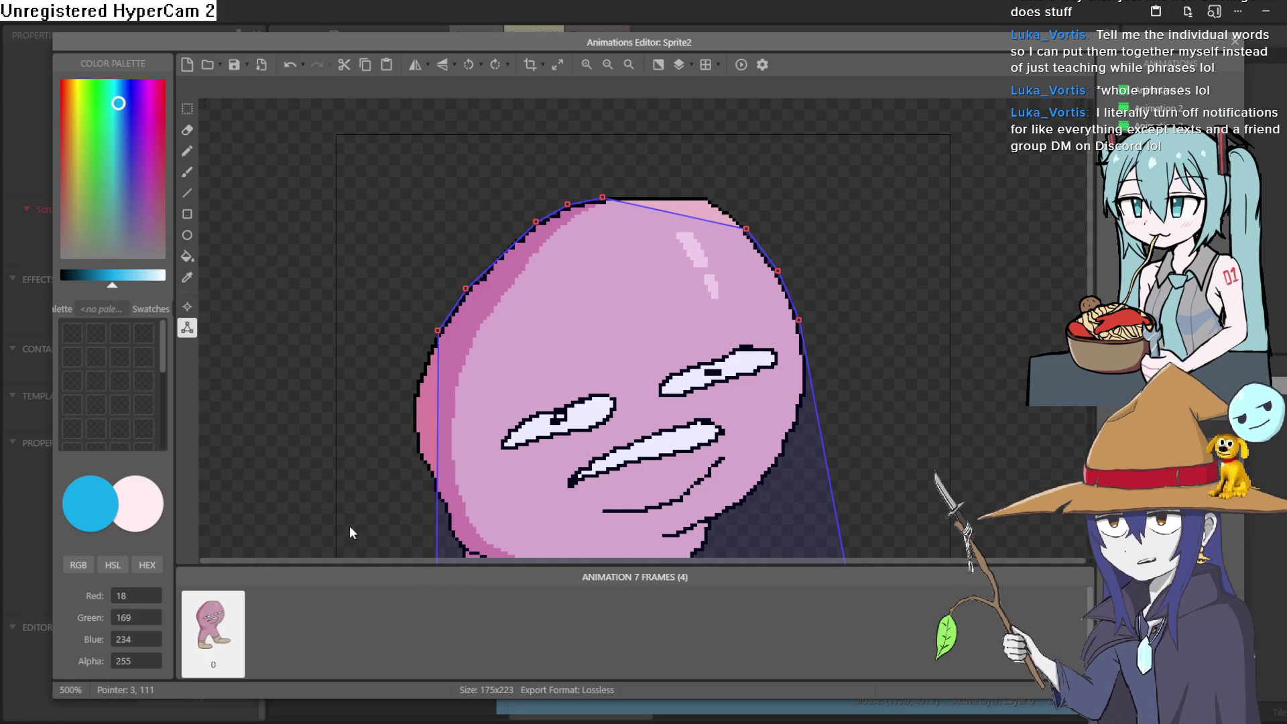
# Step: Watch Animation 6's walk cycle play back in the preview, then close it
pyautogui.scroll(-5, 534, 412)
pyautogui.scroll(2, 535, 412)
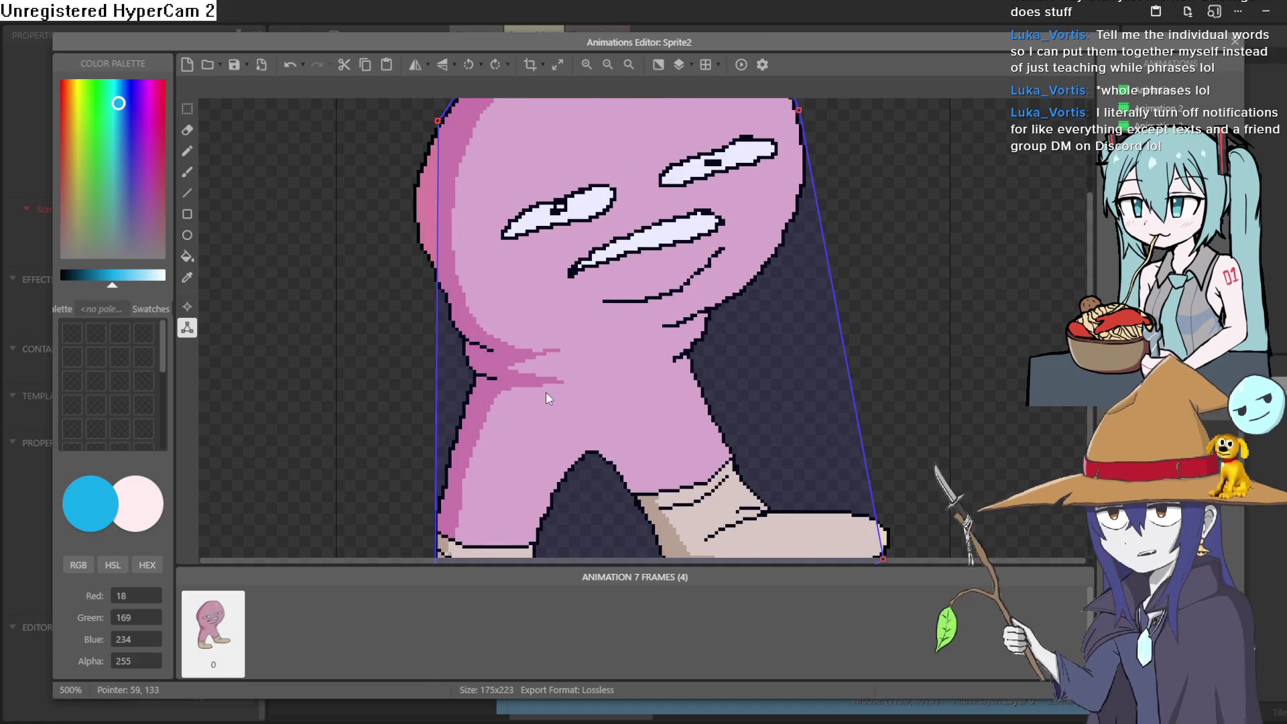
pyautogui.scroll(-3, 545, 392)
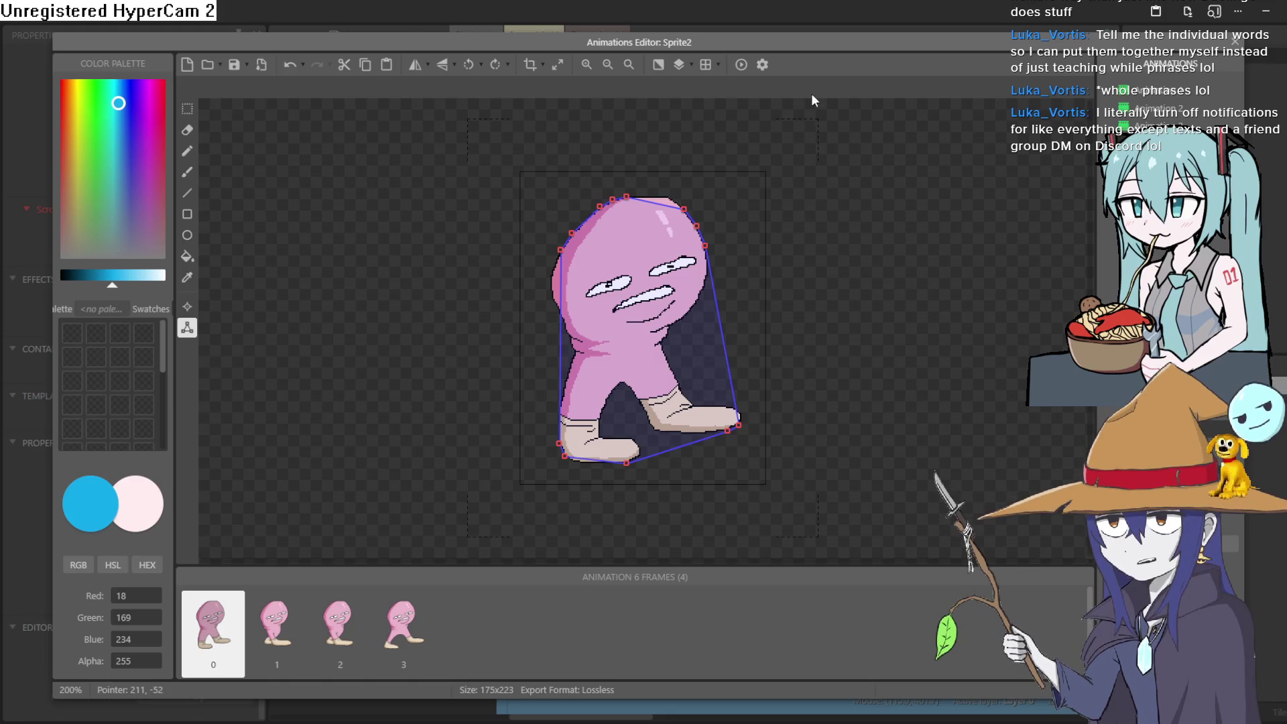
pyautogui.click(740, 64)
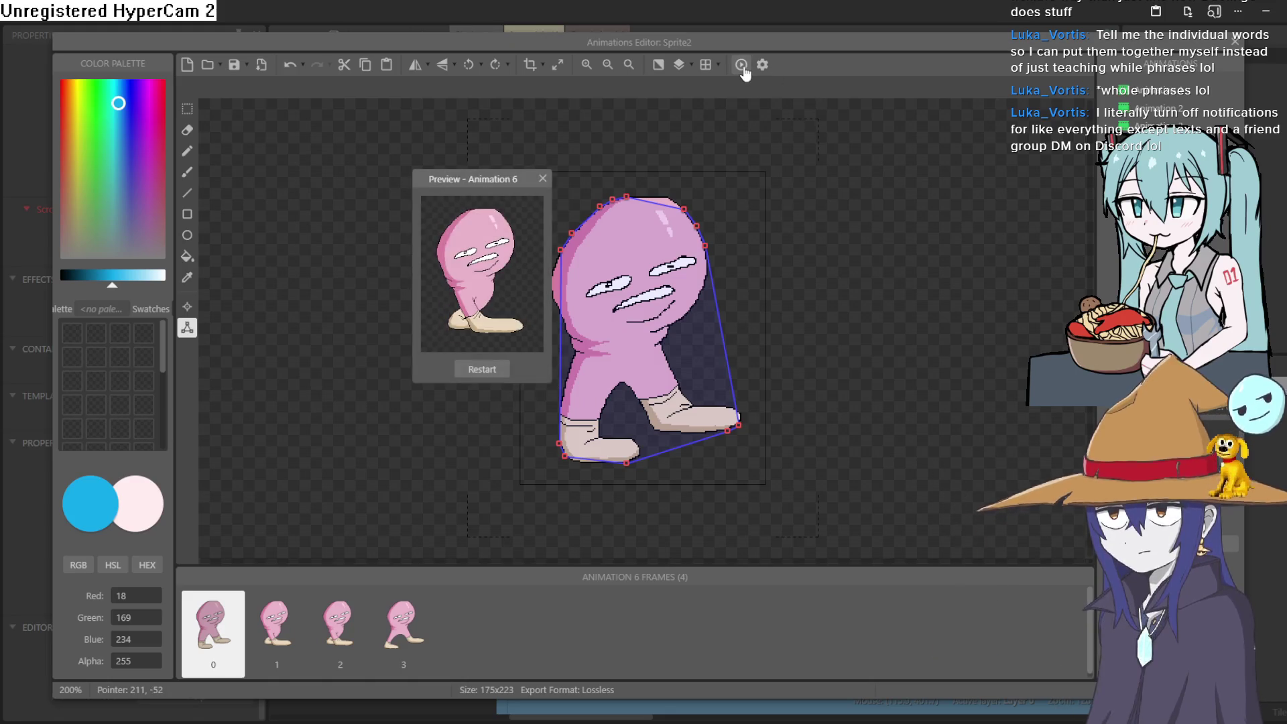
pyautogui.click(542, 179)
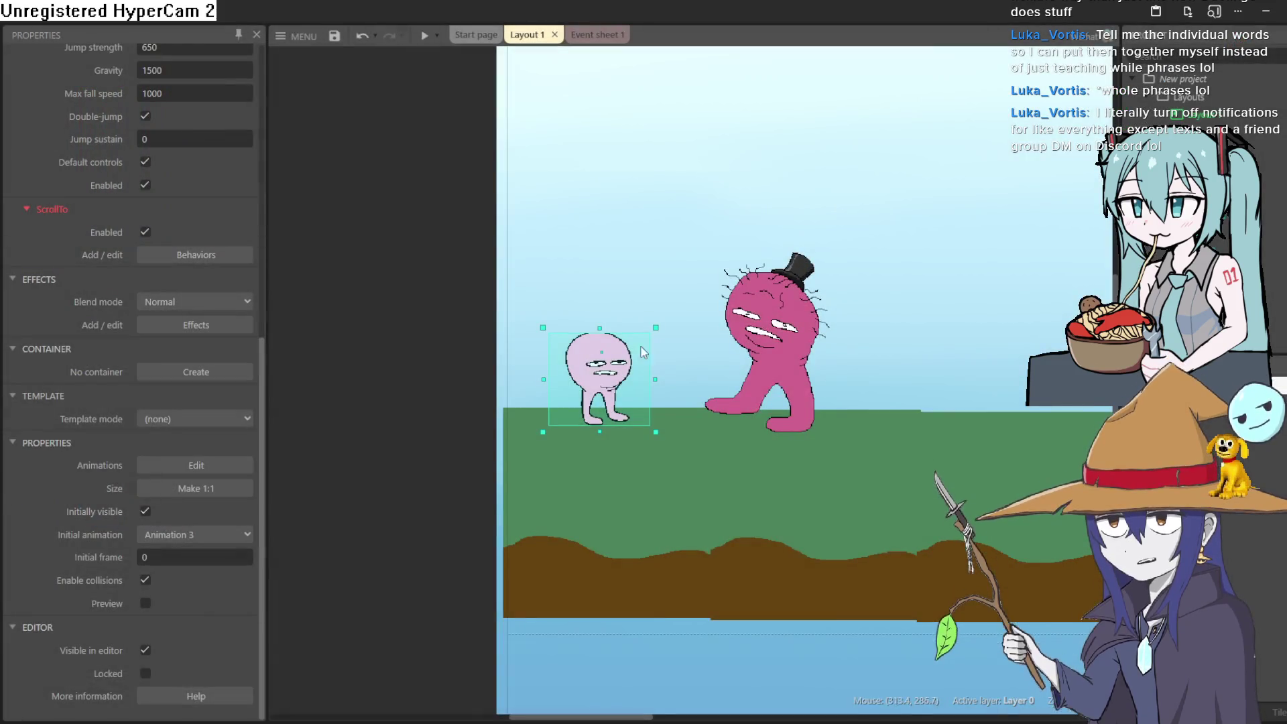
pyautogui.doubleClick(599, 379)
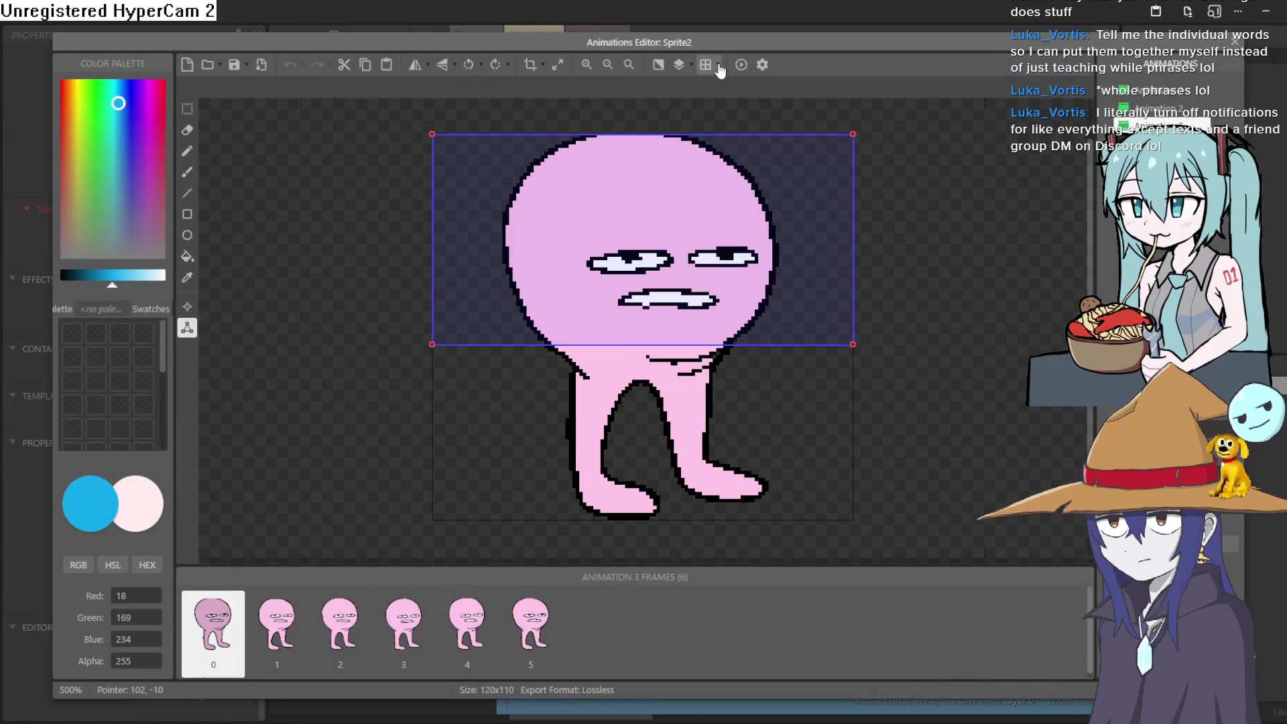
pyautogui.click(1153, 191)
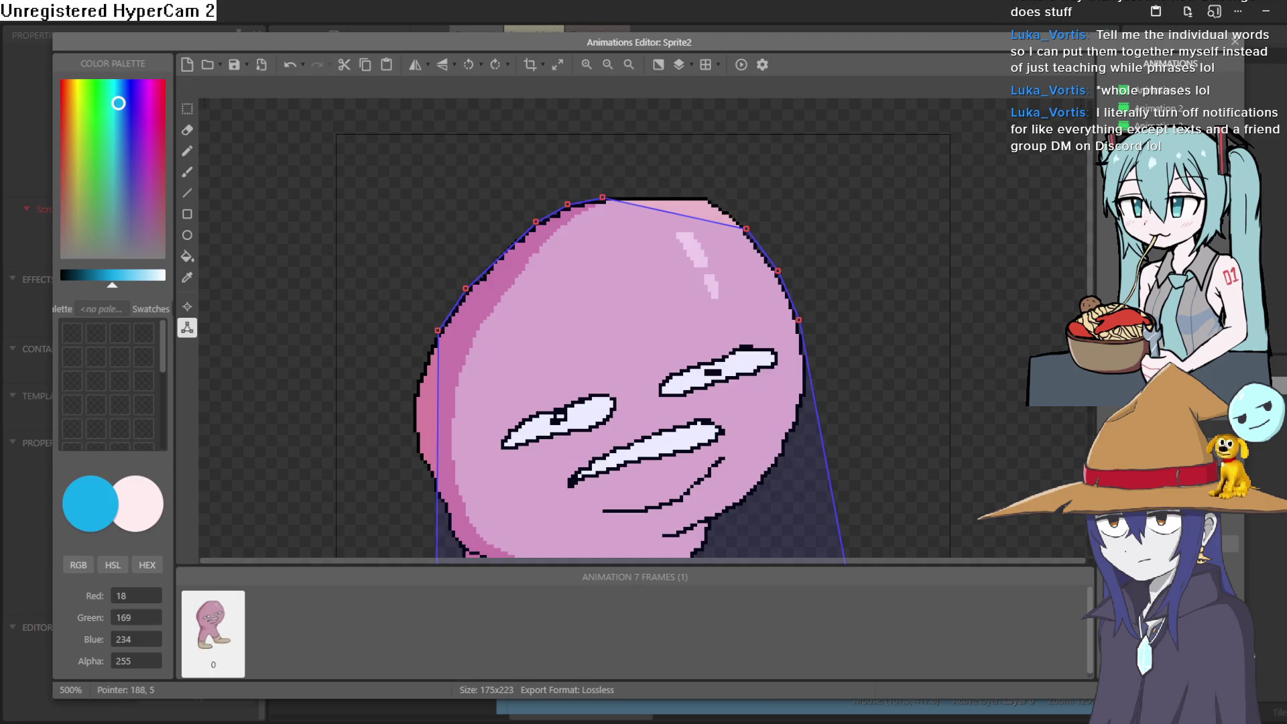
pyautogui.scroll(-5, 897, 264)
pyautogui.scroll(-1, 774, 285)
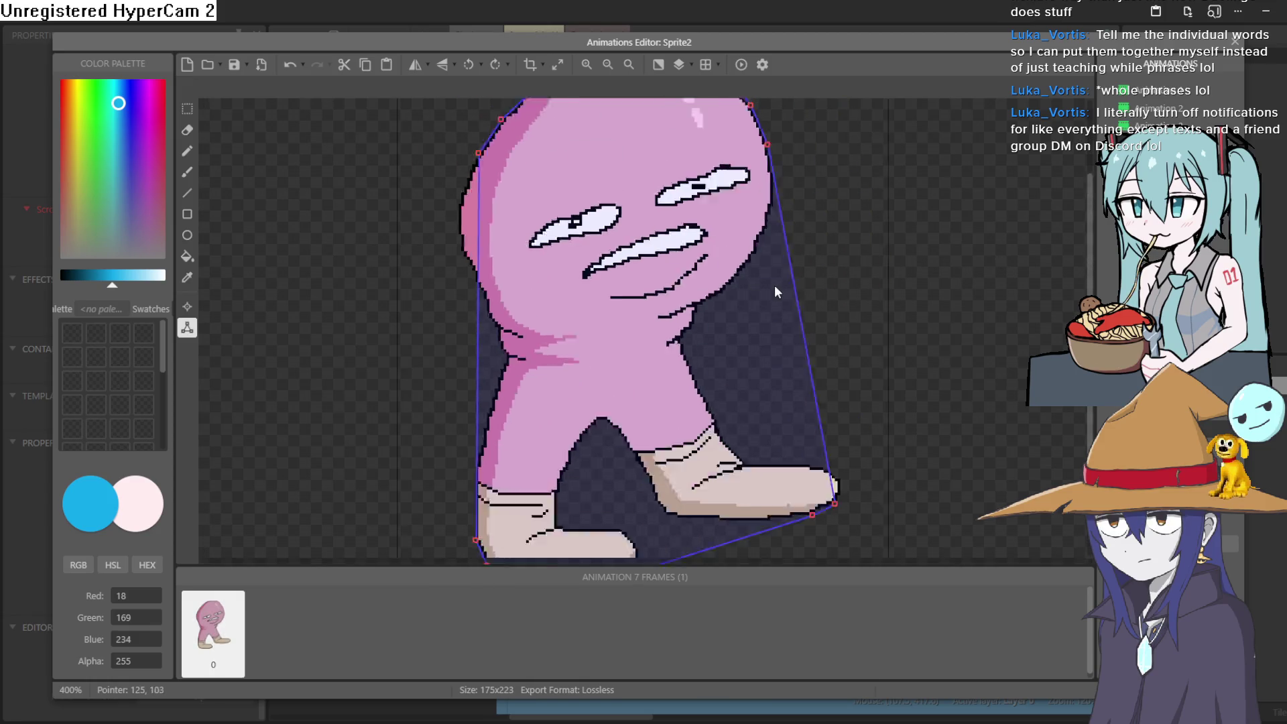
pyautogui.scroll(-2, 774, 284)
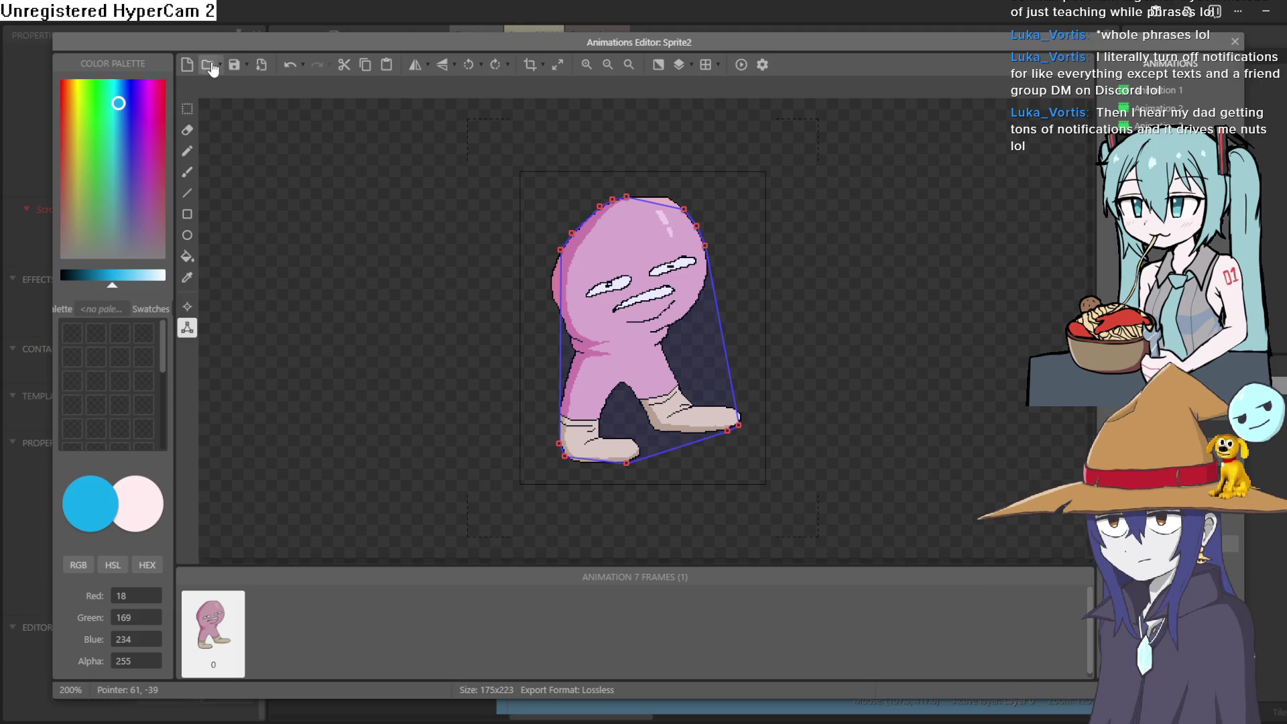
pyautogui.click(210, 69)
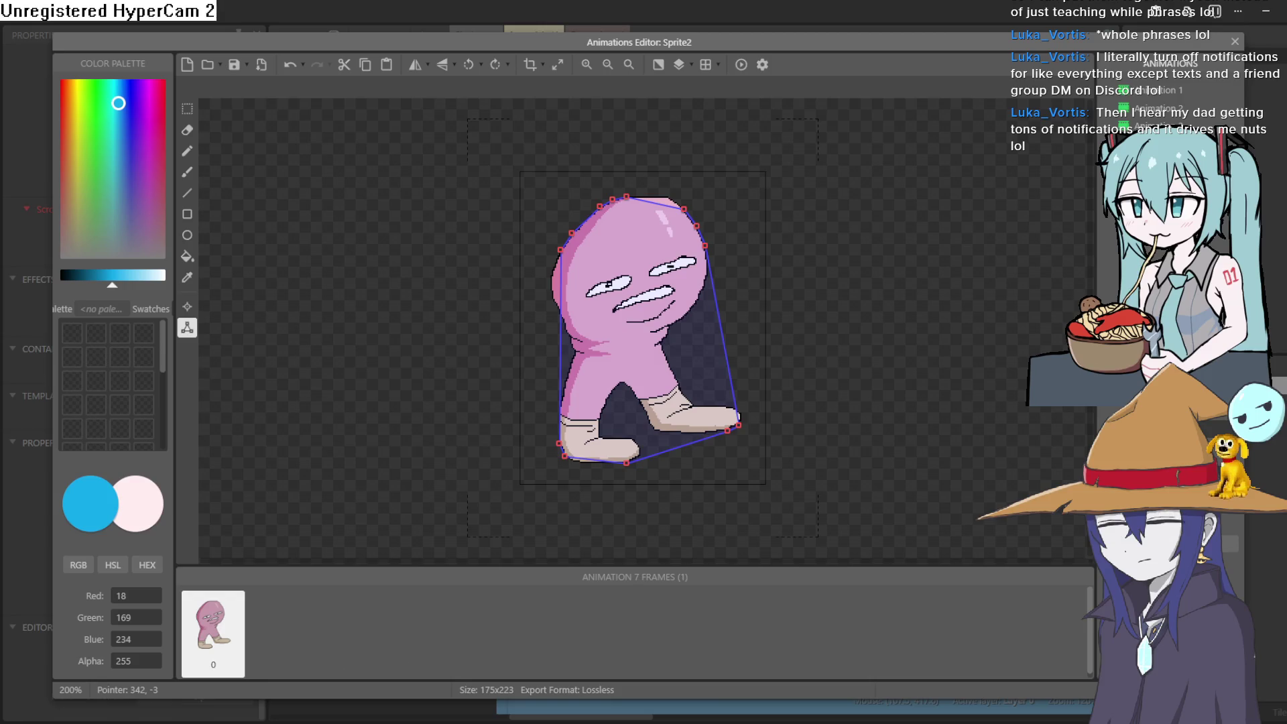
pyautogui.click(1235, 41)
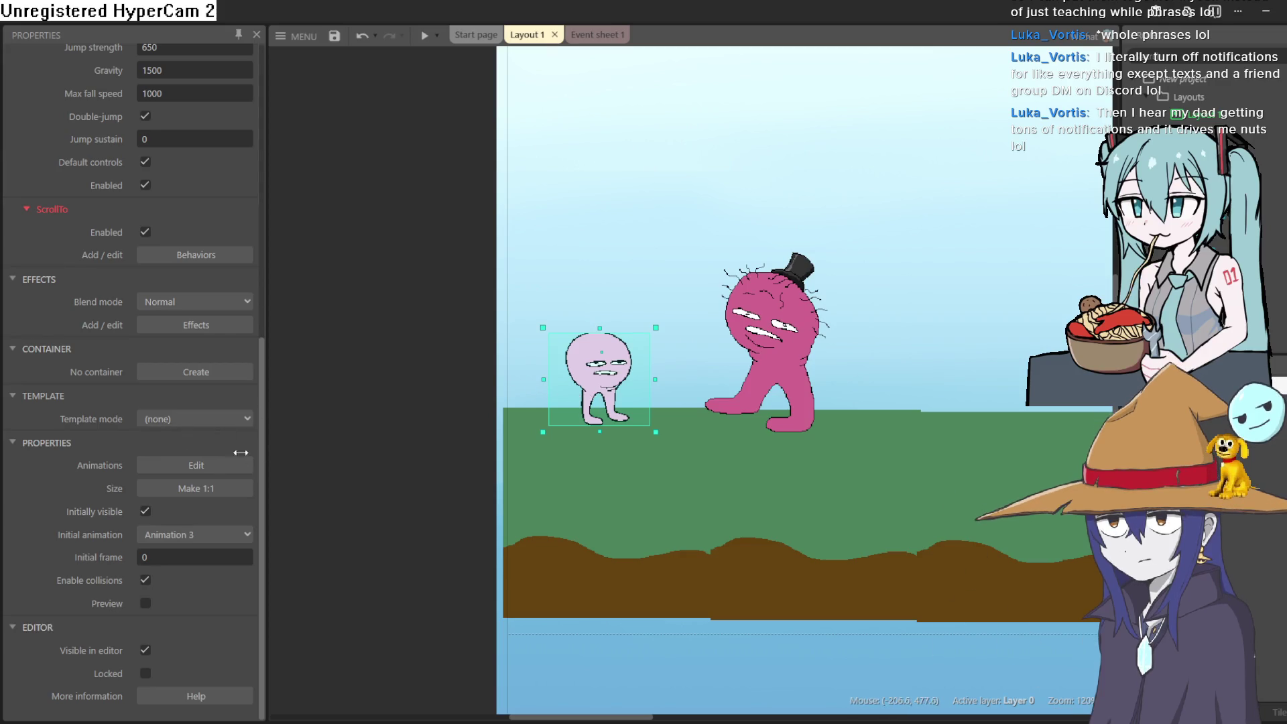
# Step: Set Sprite2's Initial animation to Animation 6, test it in a quick preview, and return to Event sheet 1
pyautogui.click(195, 535)
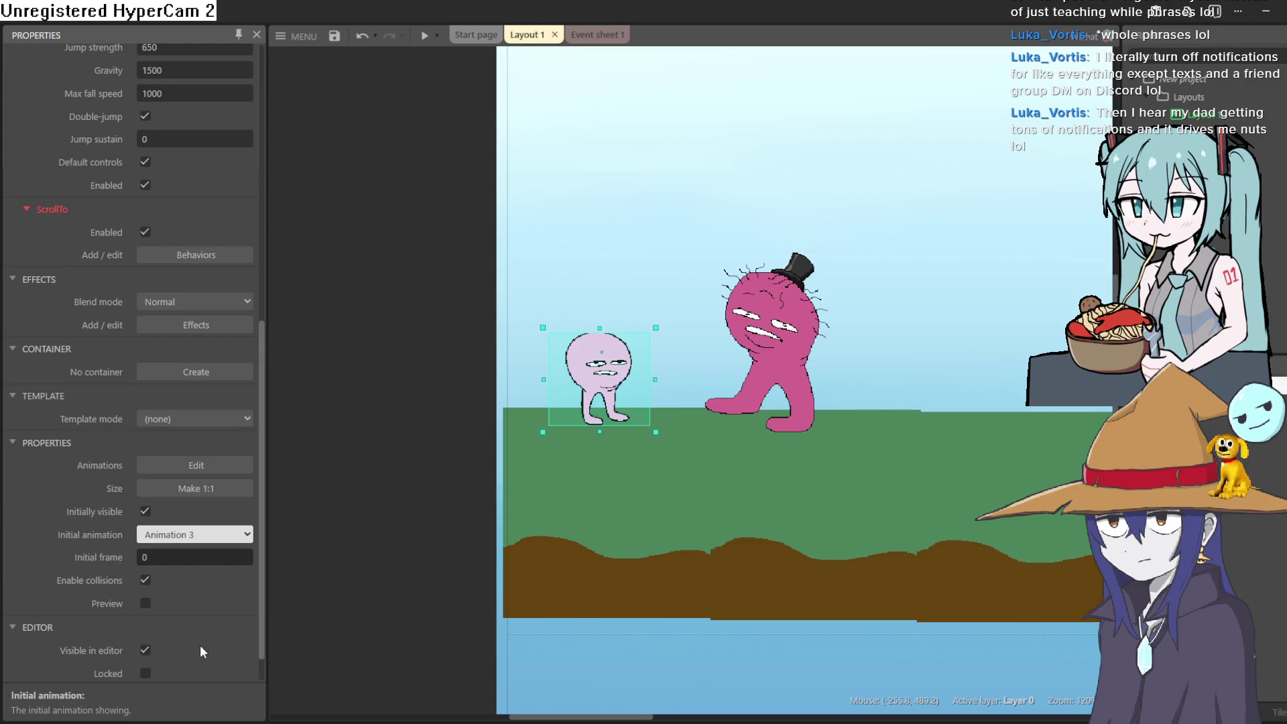
pyautogui.press('Down')
pyautogui.press('Down')
pyautogui.press('Down')
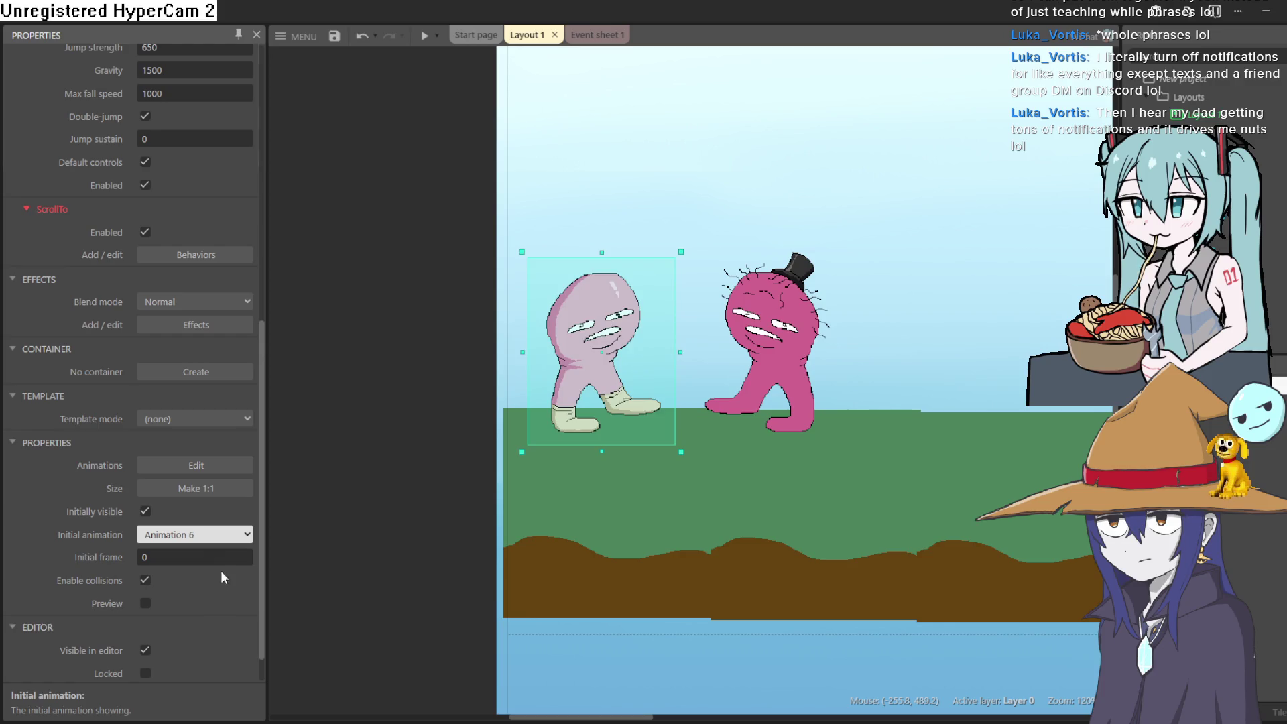
pyautogui.click(426, 36)
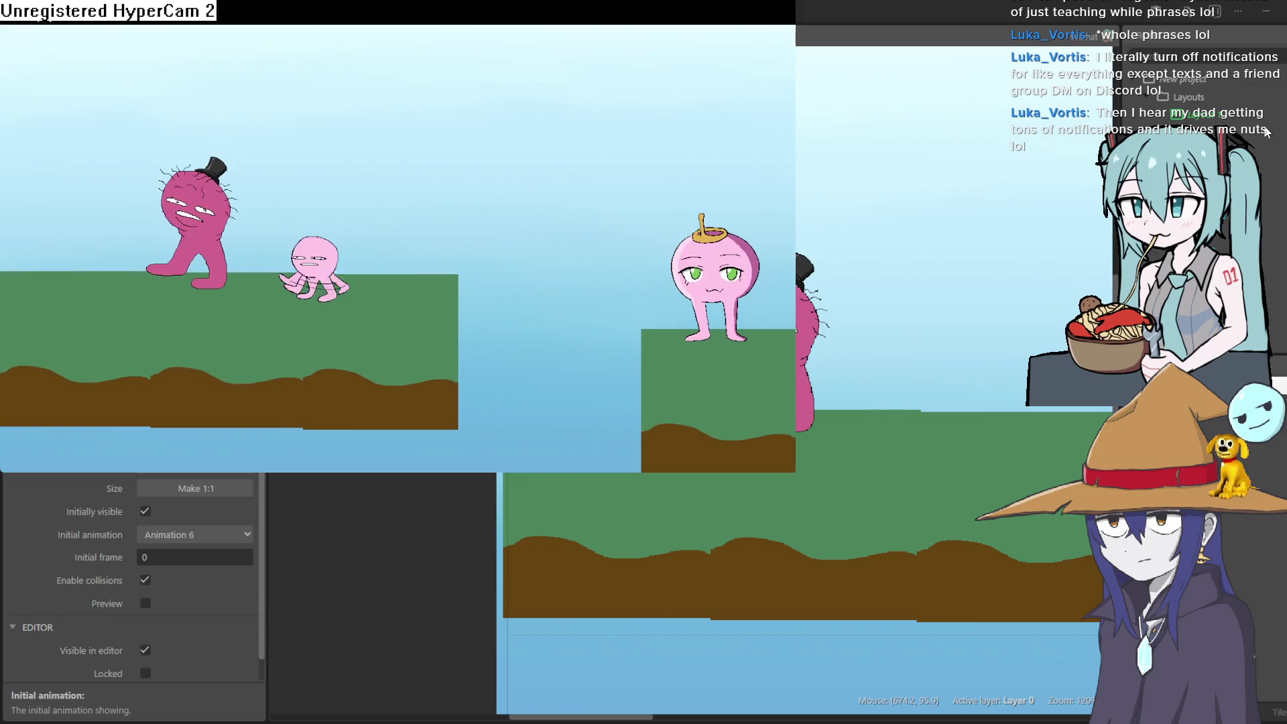
pyautogui.click(793, 5)
pyautogui.click(601, 34)
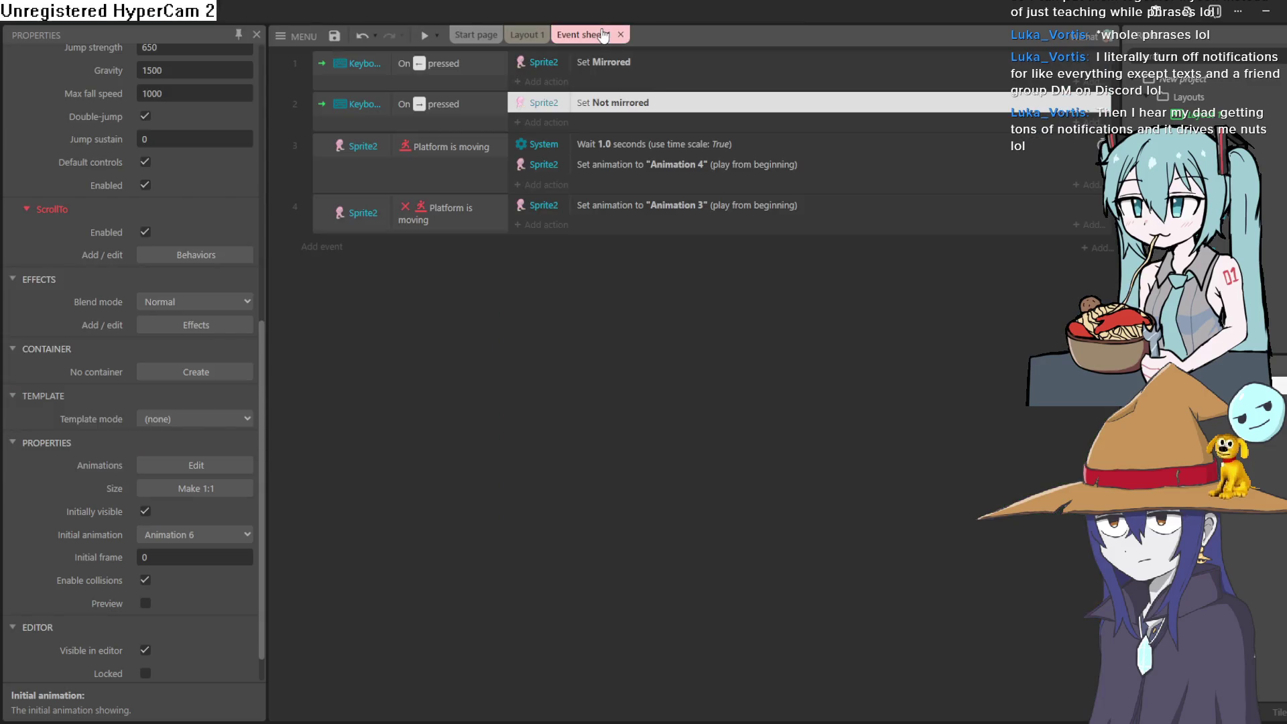
# Step: Change event 3's Set animation action from Animation 4 to Animation 6
pyautogui.doubleClick(646, 166)
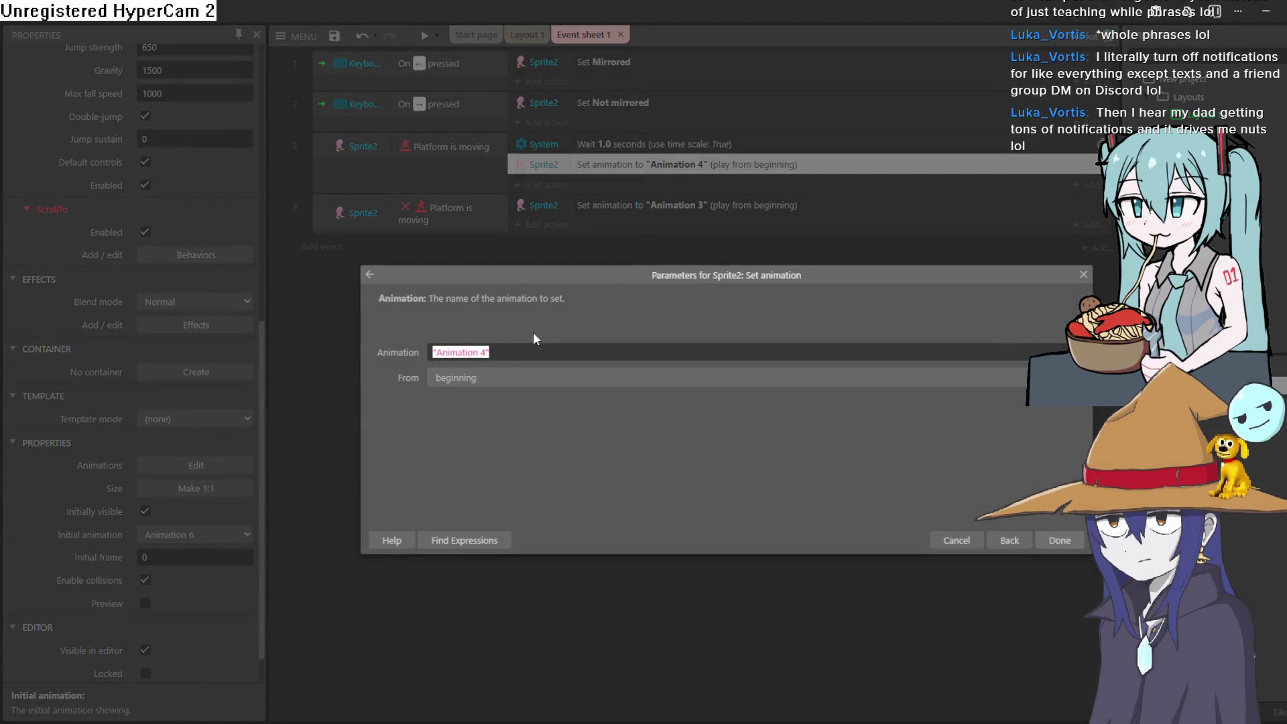
pyautogui.click(488, 354)
pyautogui.press('BackSpace')
pyautogui.write('6')
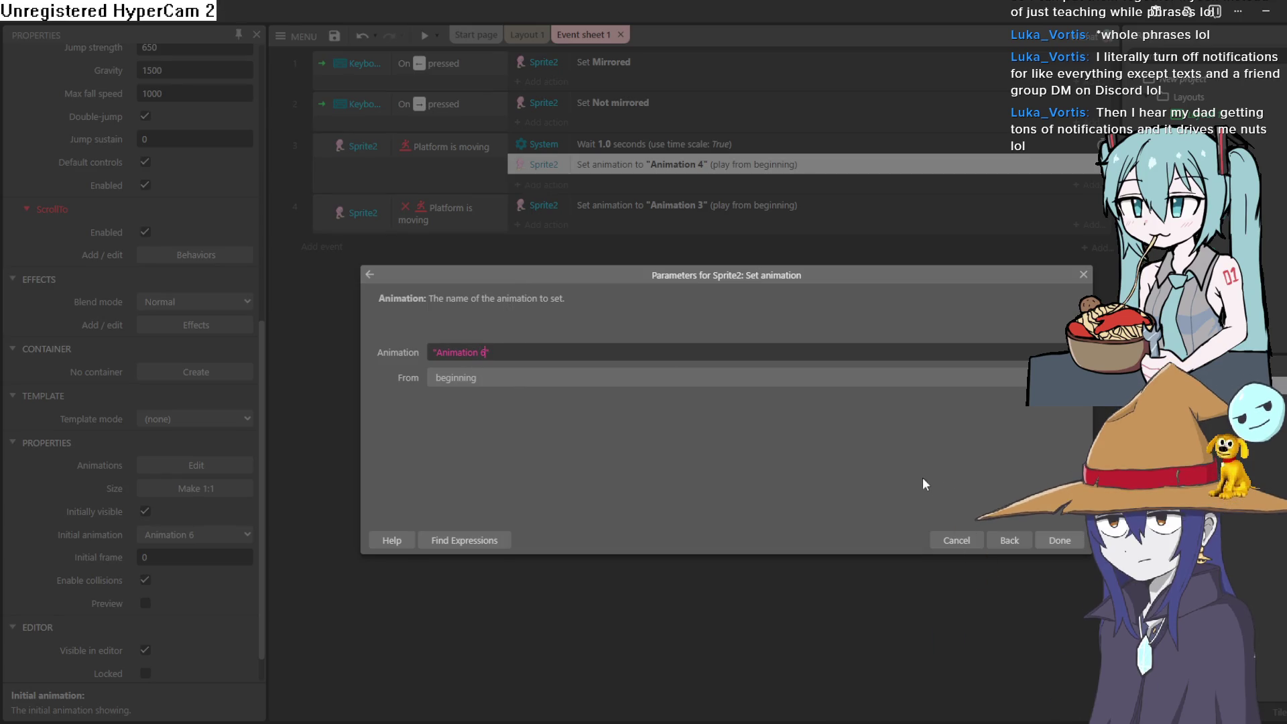
pyautogui.click(1039, 542)
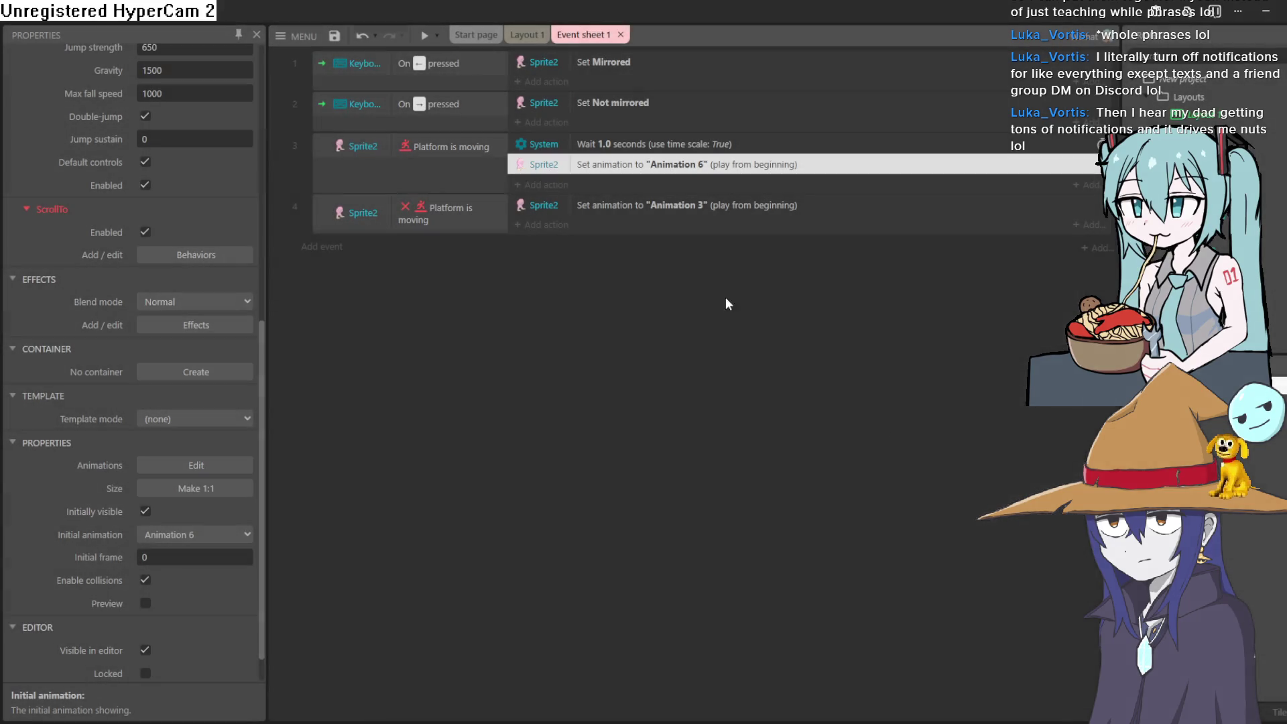
# Step: Change event 4's Set animation action from Animation 3 to Animation 7
pyautogui.click(683, 208)
pyautogui.doubleClick(683, 210)
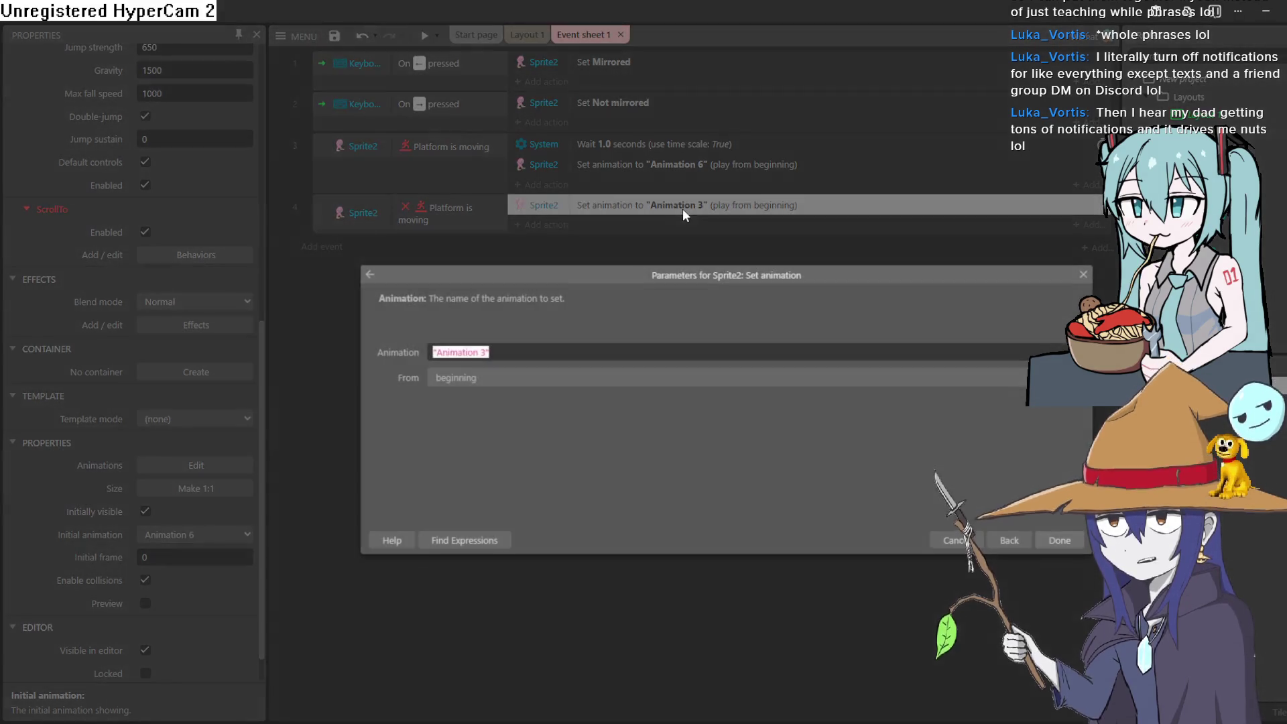
pyautogui.click(480, 352)
pyautogui.doubleClick(485, 352)
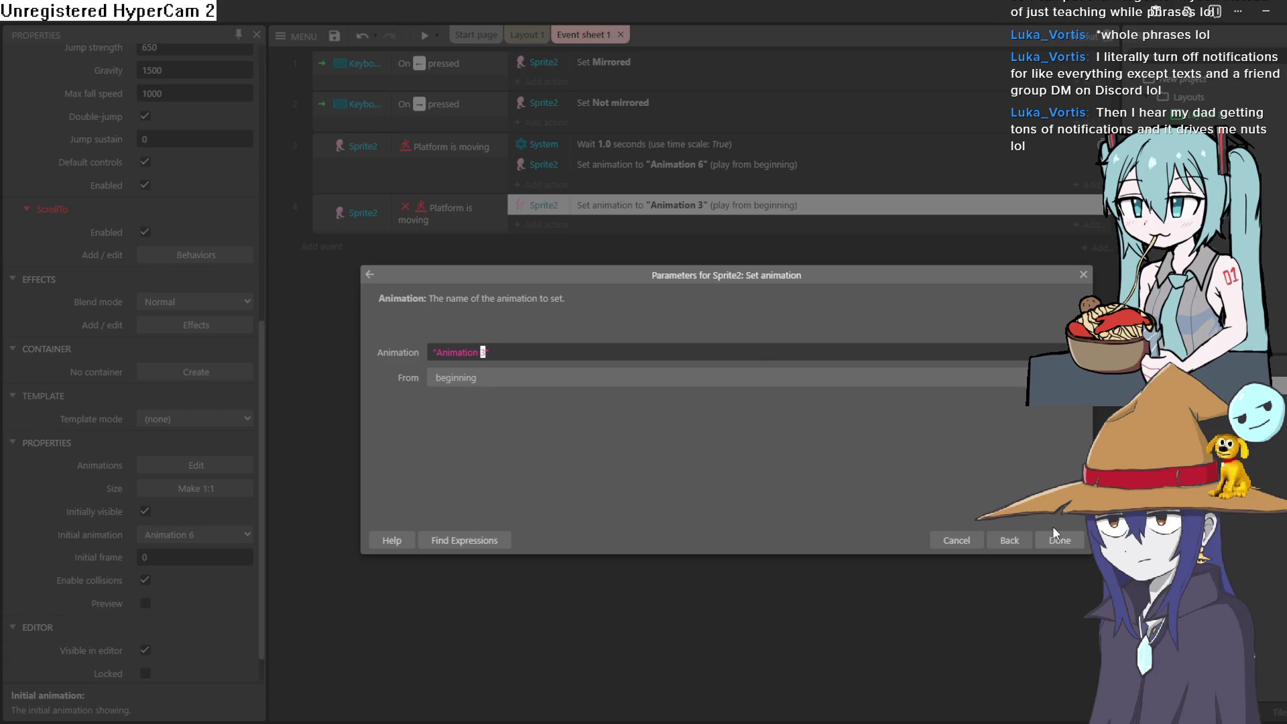
pyautogui.write('7')
pyautogui.click(1060, 540)
# Step: Run a game preview to test the new animations, then return to Layout 1
pyautogui.click(437, 35)
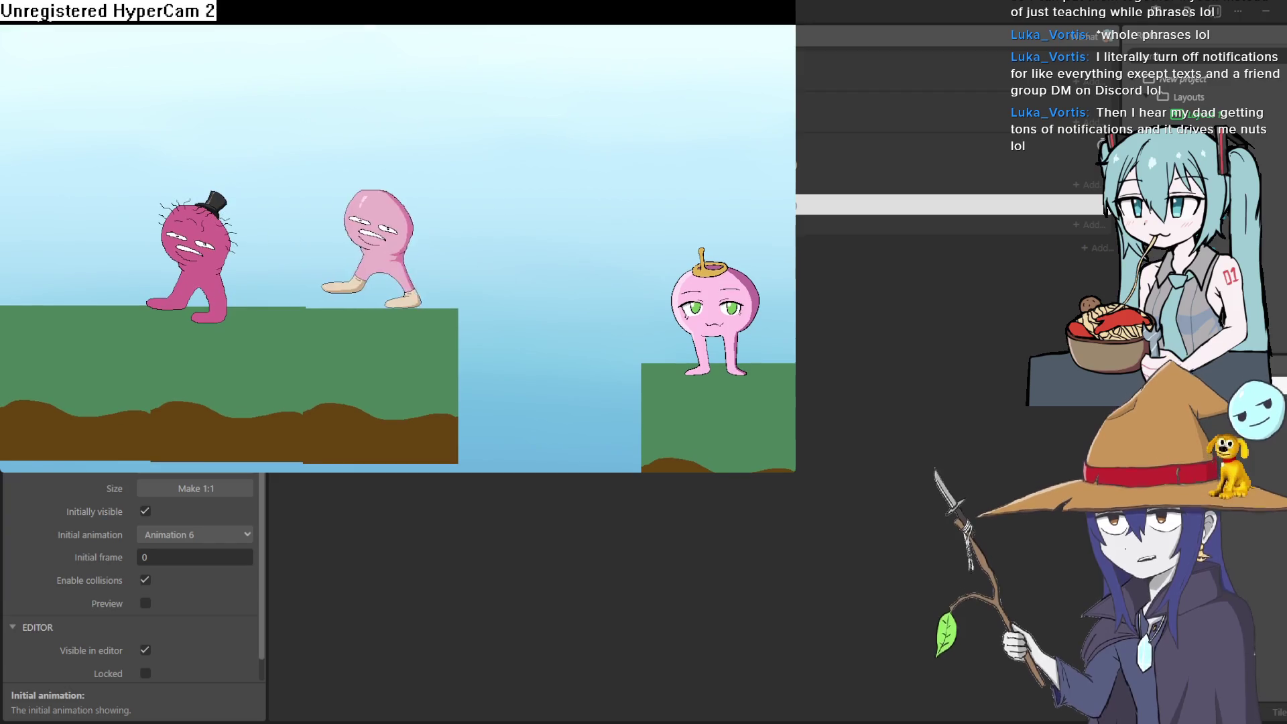
pyautogui.click(1084, 134)
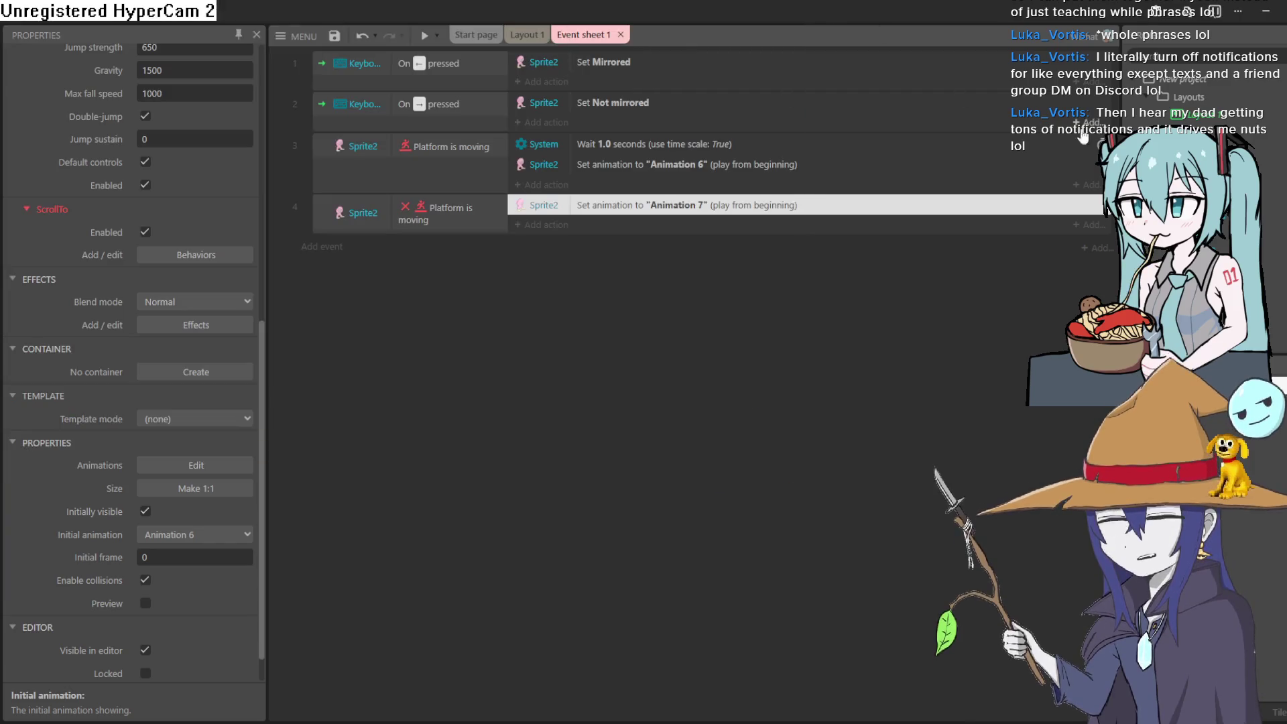
pyautogui.click(526, 34)
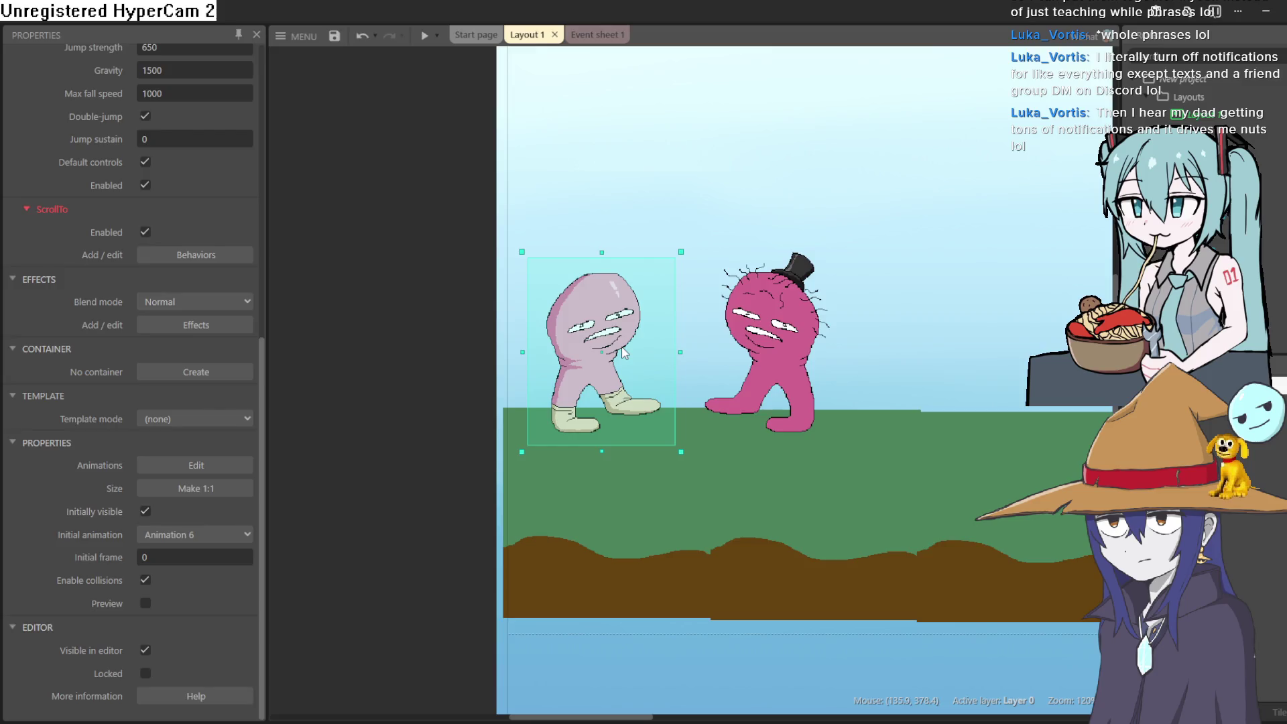
# Step: Open Sprite2's Animation 6 frames and raise the collision polygon's bottom, bottom-left and bottom-right points
pyautogui.doubleClick(624, 352)
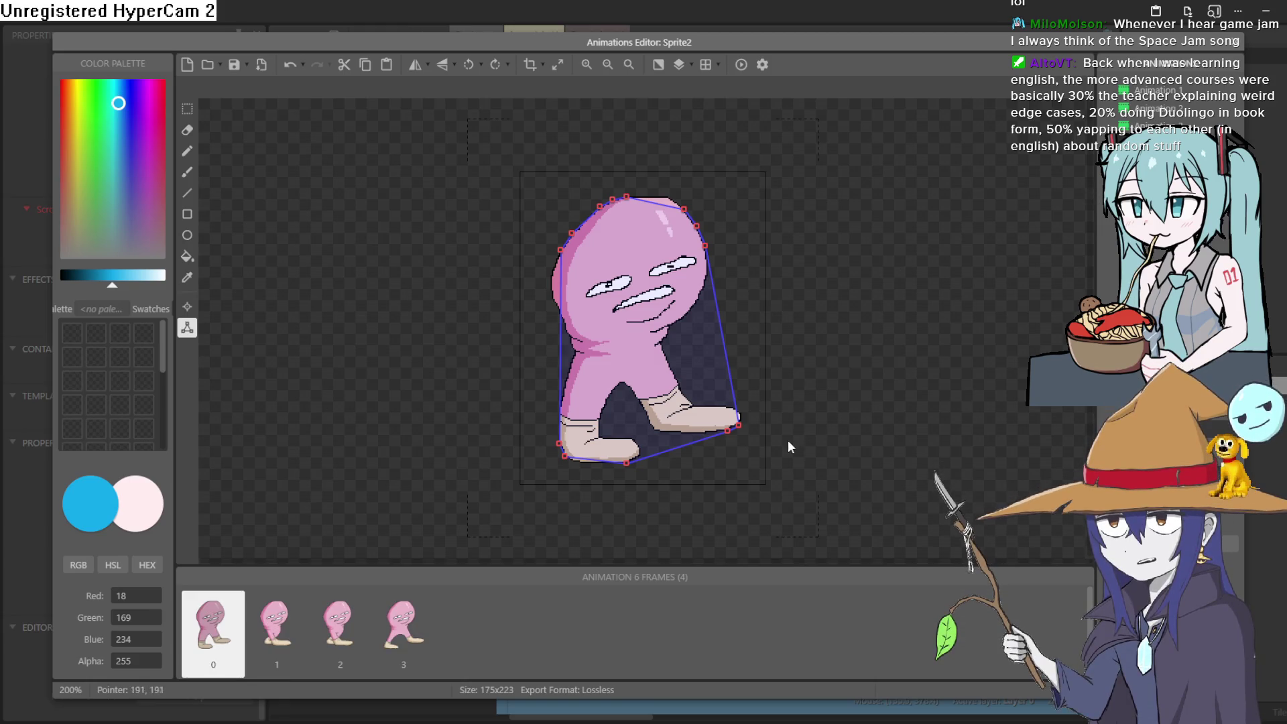
pyautogui.moveTo(626, 463); pyautogui.dragTo(632, 427)
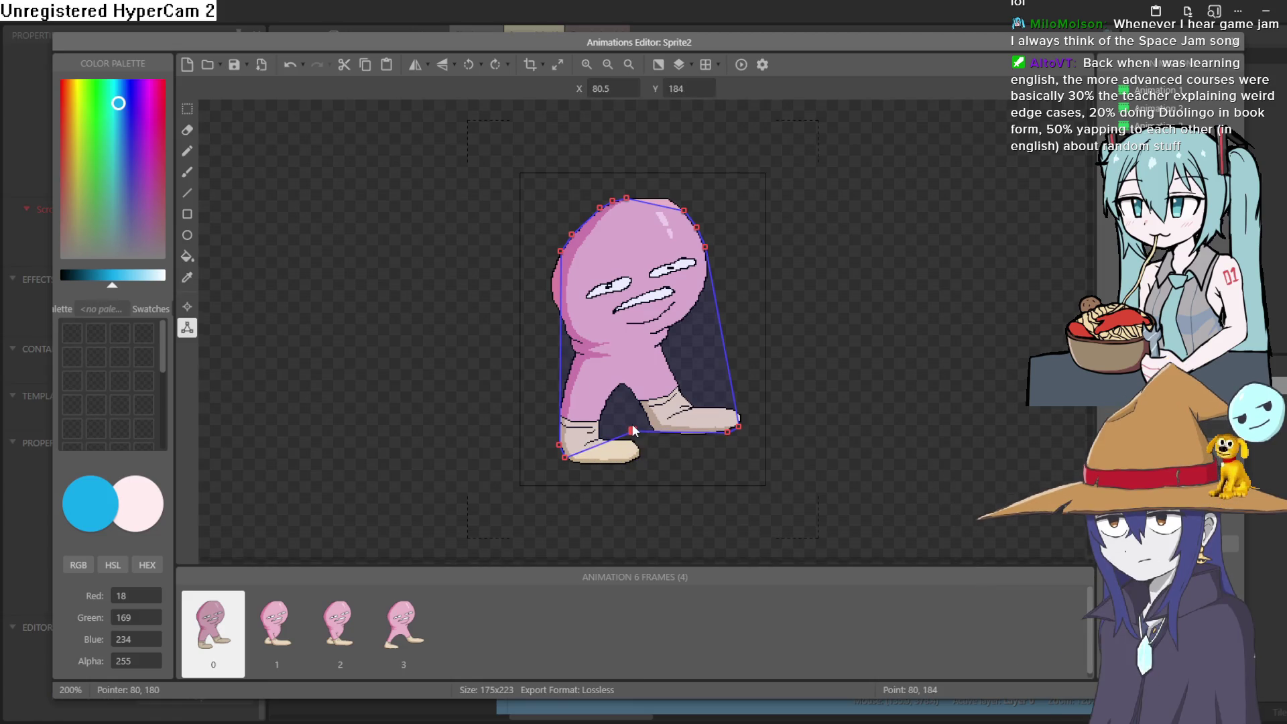
pyautogui.moveTo(559, 444)
pyautogui.mouseDown()
pyautogui.moveTo(558, 416)
pyautogui.moveTo(557, 429)
pyautogui.mouseUp()
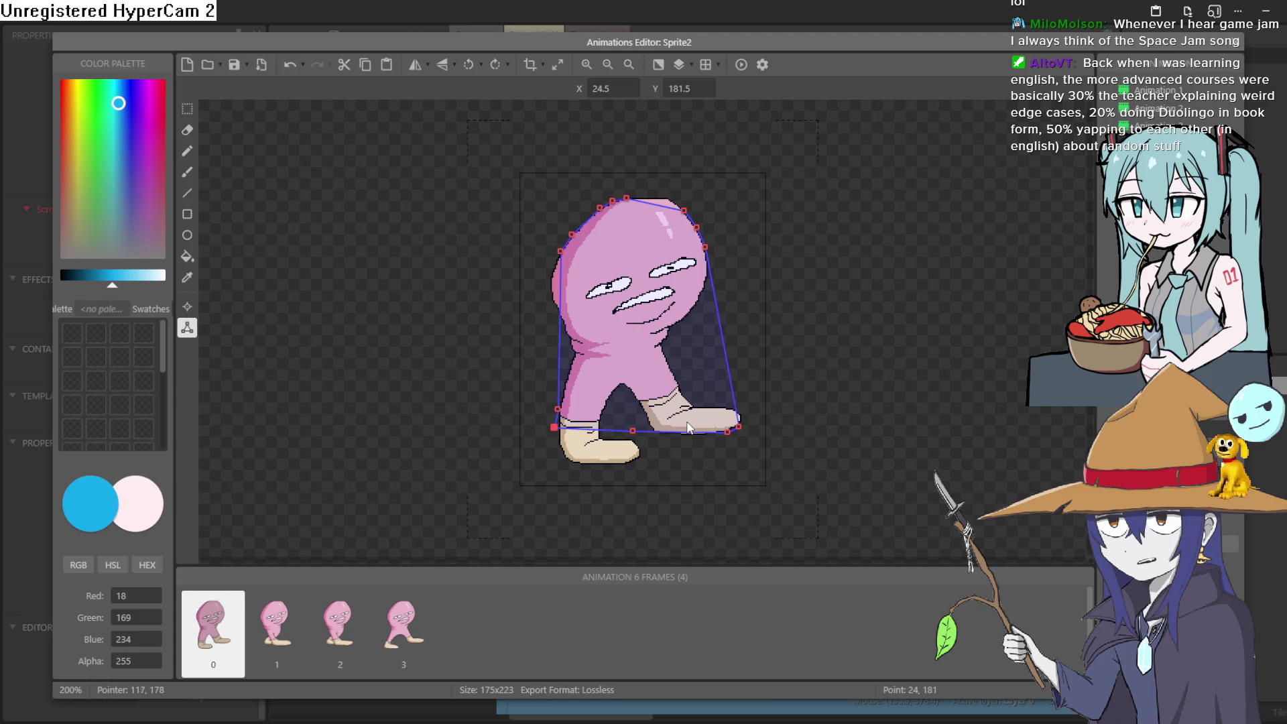
pyautogui.moveTo(732, 427); pyautogui.dragTo(745, 401)
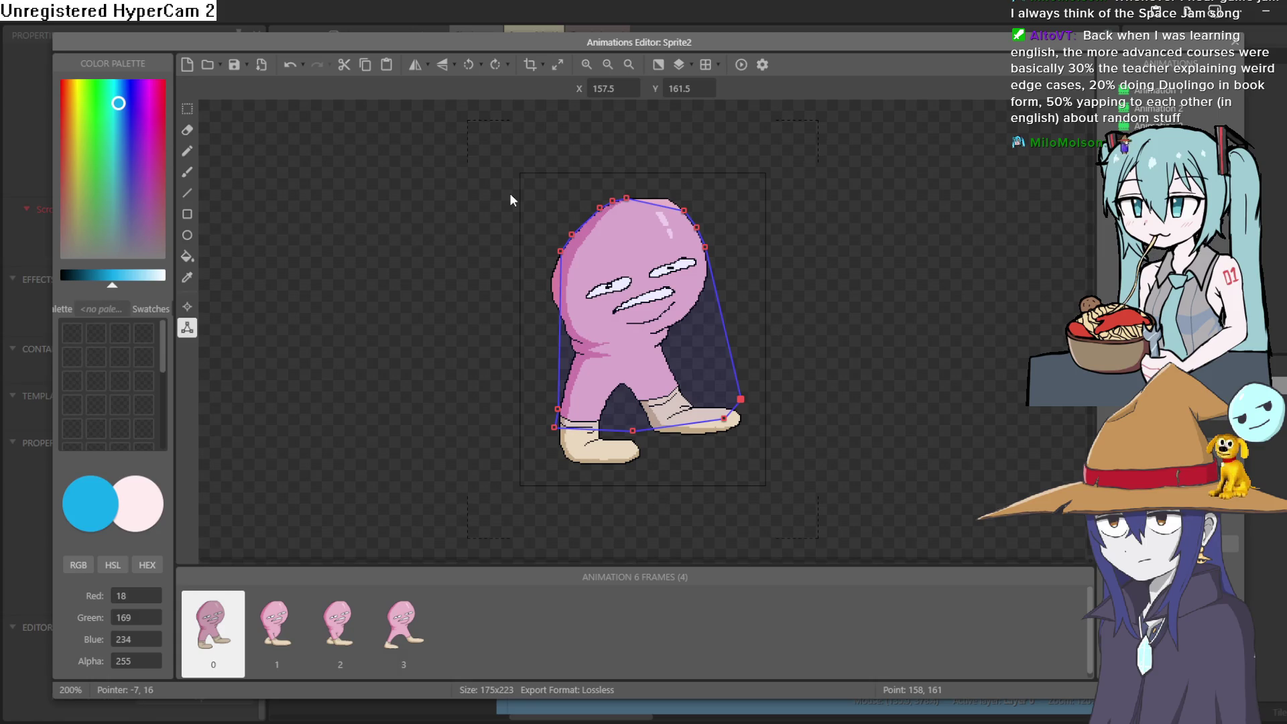
# Step: Bring up the collision polygon's context menu in the Animations Editor
pyautogui.rightClick(323, 304)
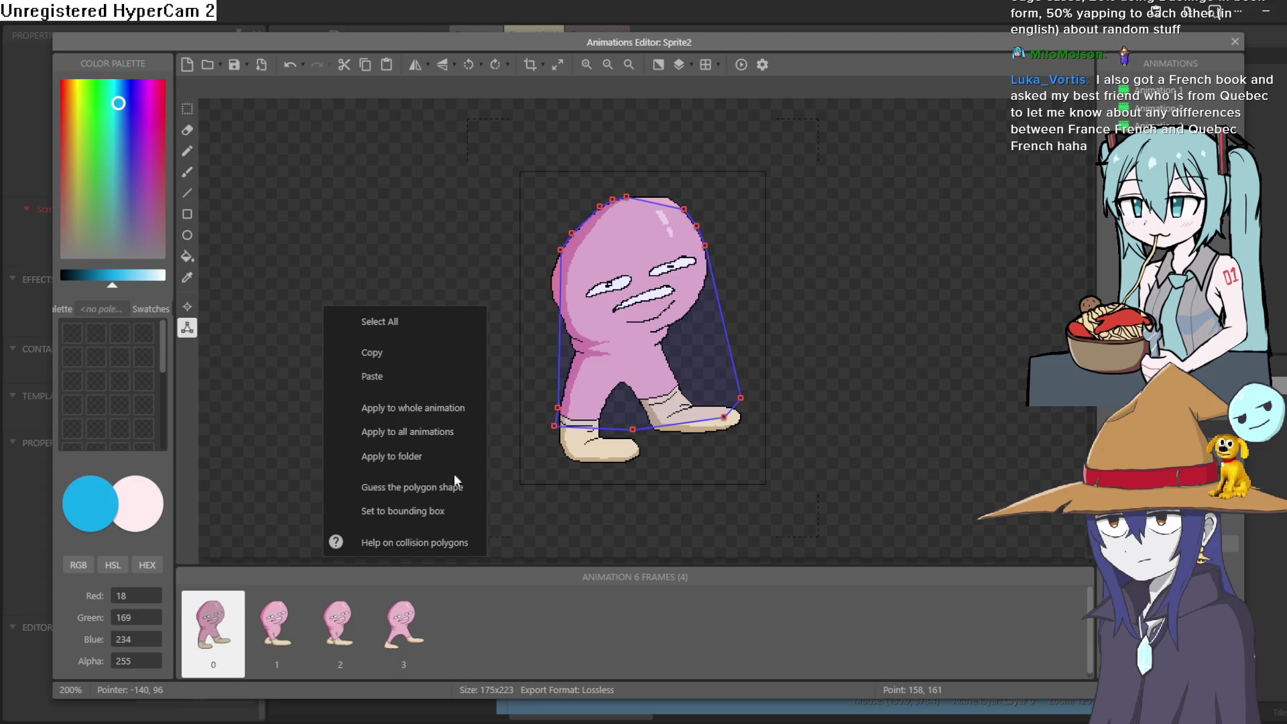
# Step: Reset the collision polygon to a bounding box and raise its bottom edge above the blob's feet
pyautogui.click(454, 491)
pyautogui.rightClick(426, 375)
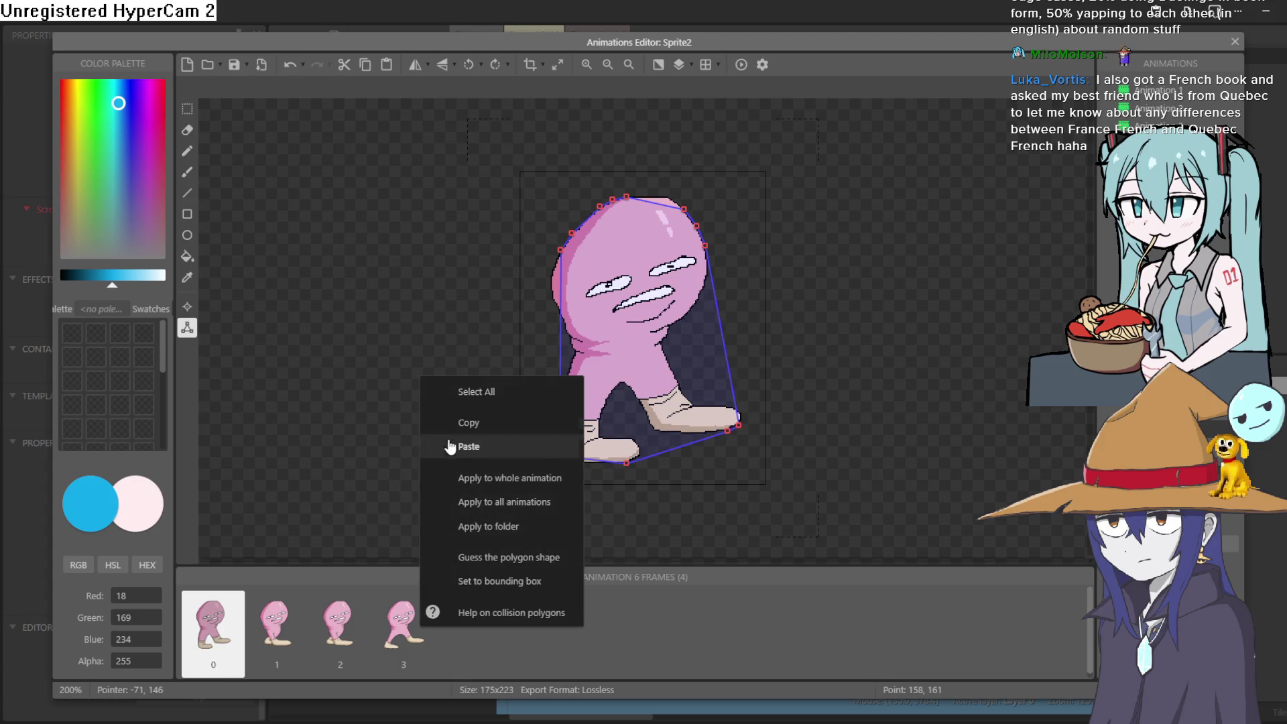
pyautogui.click(513, 583)
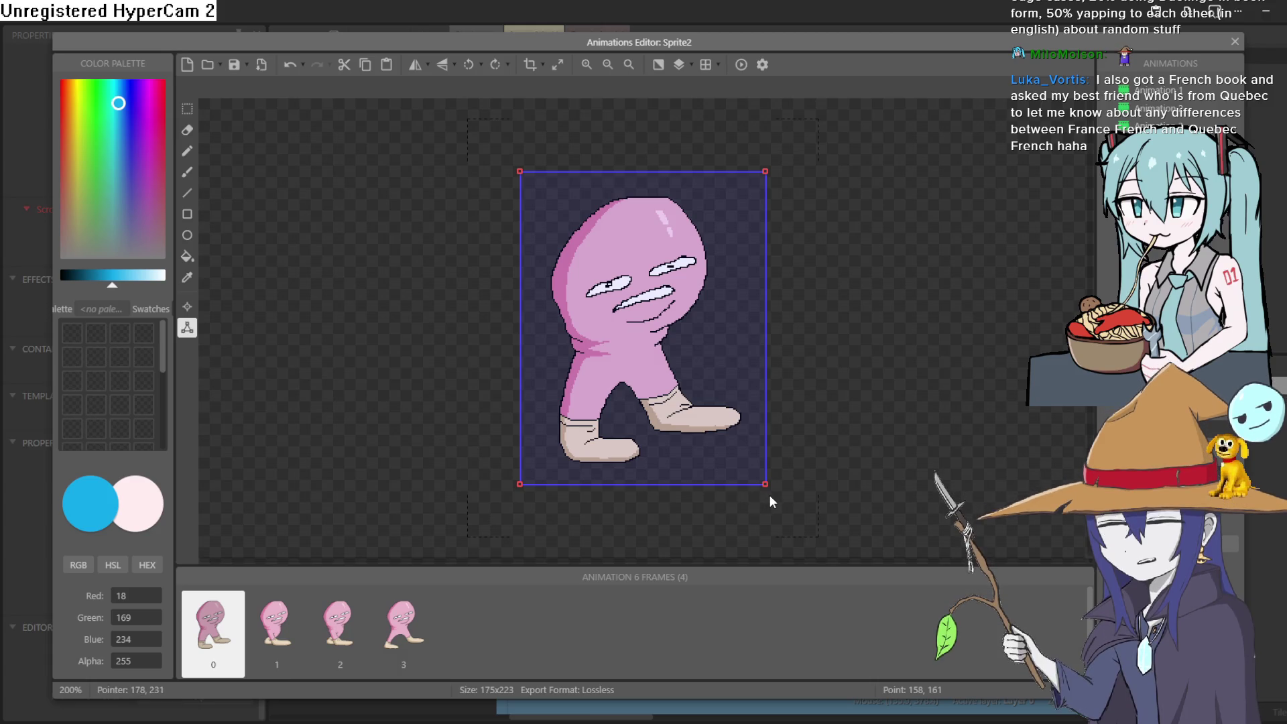
pyautogui.click(766, 484)
pyautogui.click(520, 484)
pyautogui.moveTo(767, 485)
pyautogui.mouseDown()
pyautogui.moveTo(768, 374)
pyautogui.moveTo(765, 417)
pyautogui.moveTo(772, 392)
pyautogui.mouseUp()
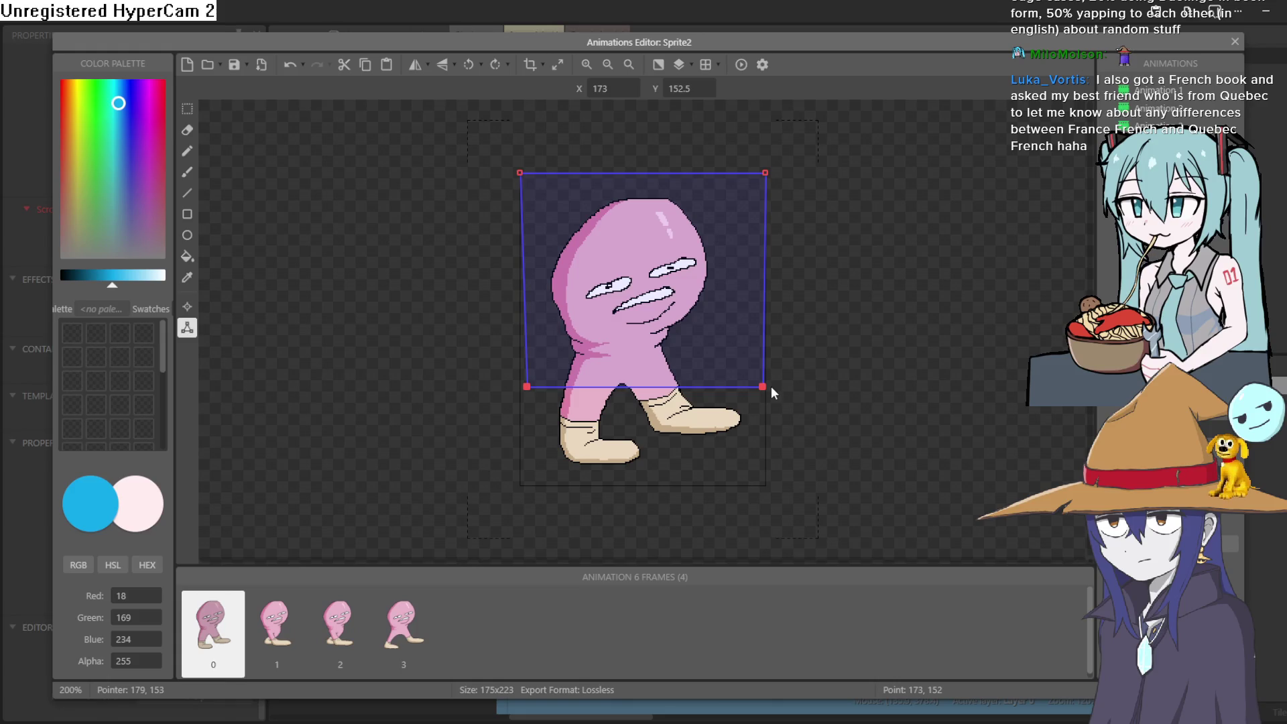
pyautogui.moveTo(765, 387); pyautogui.dragTo(780, 394)
pyautogui.click(543, 388)
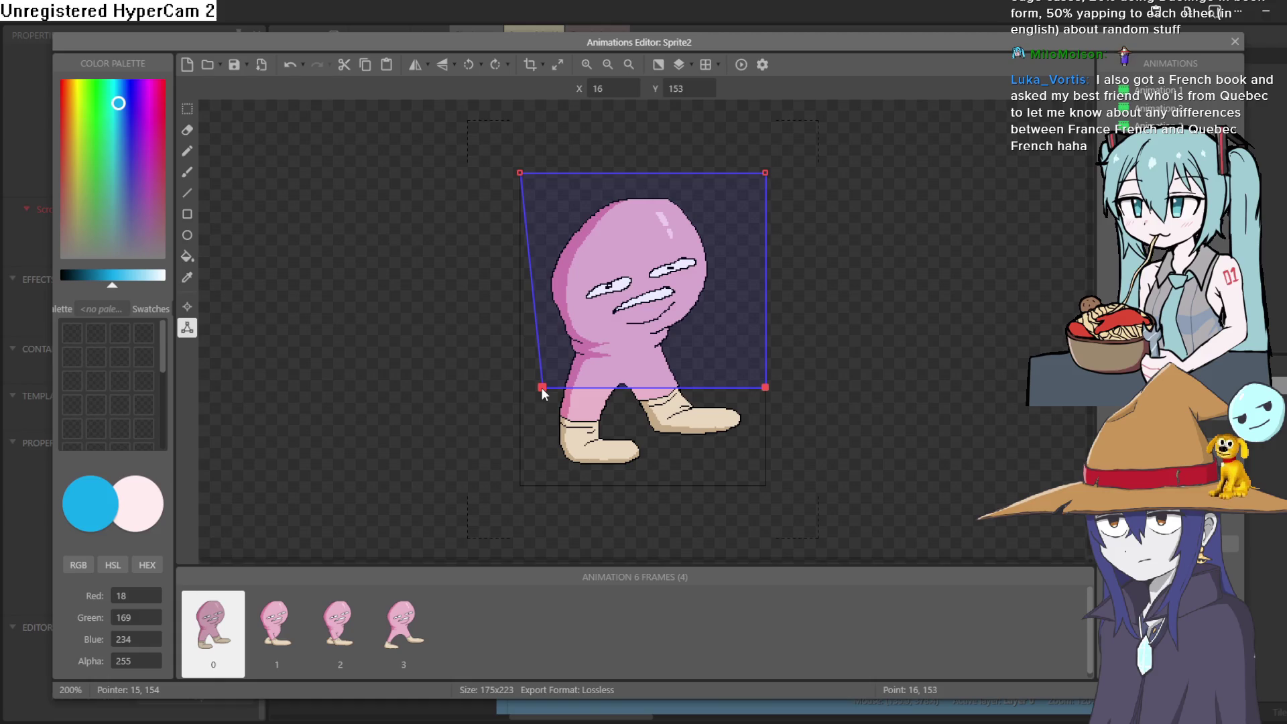
pyautogui.moveTo(542, 387); pyautogui.dragTo(508, 396)
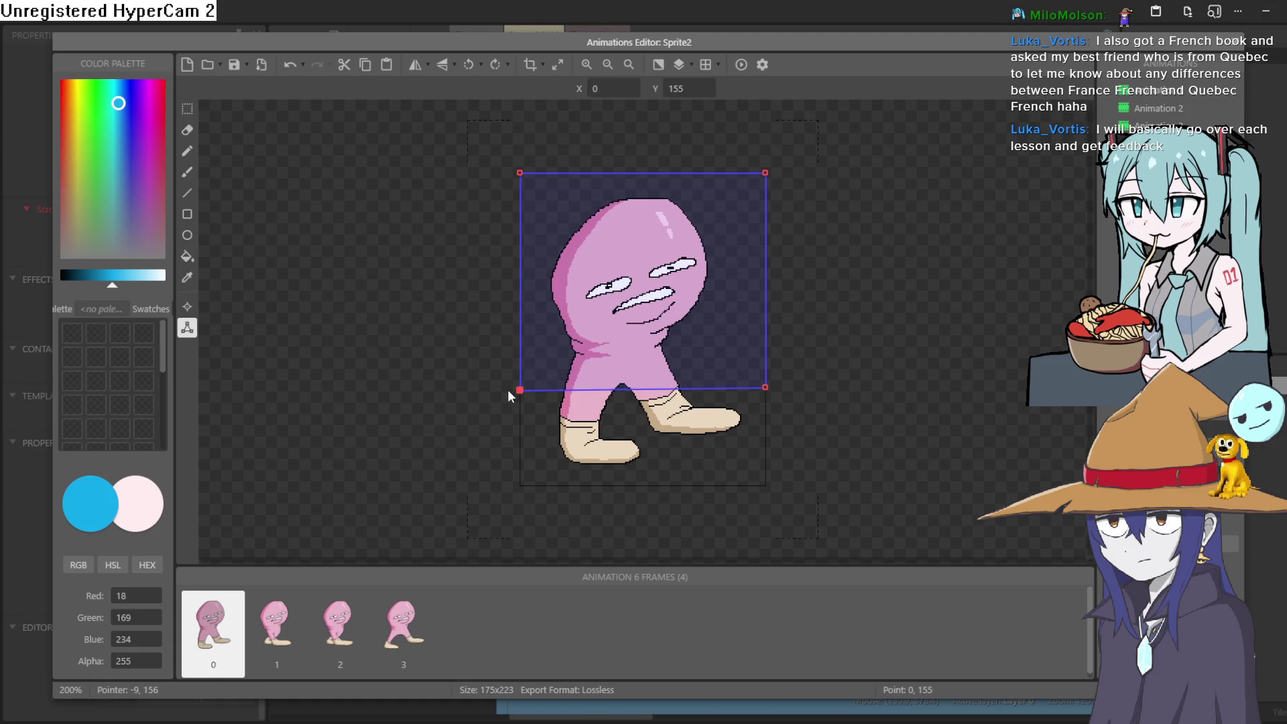
pyautogui.press('Return')
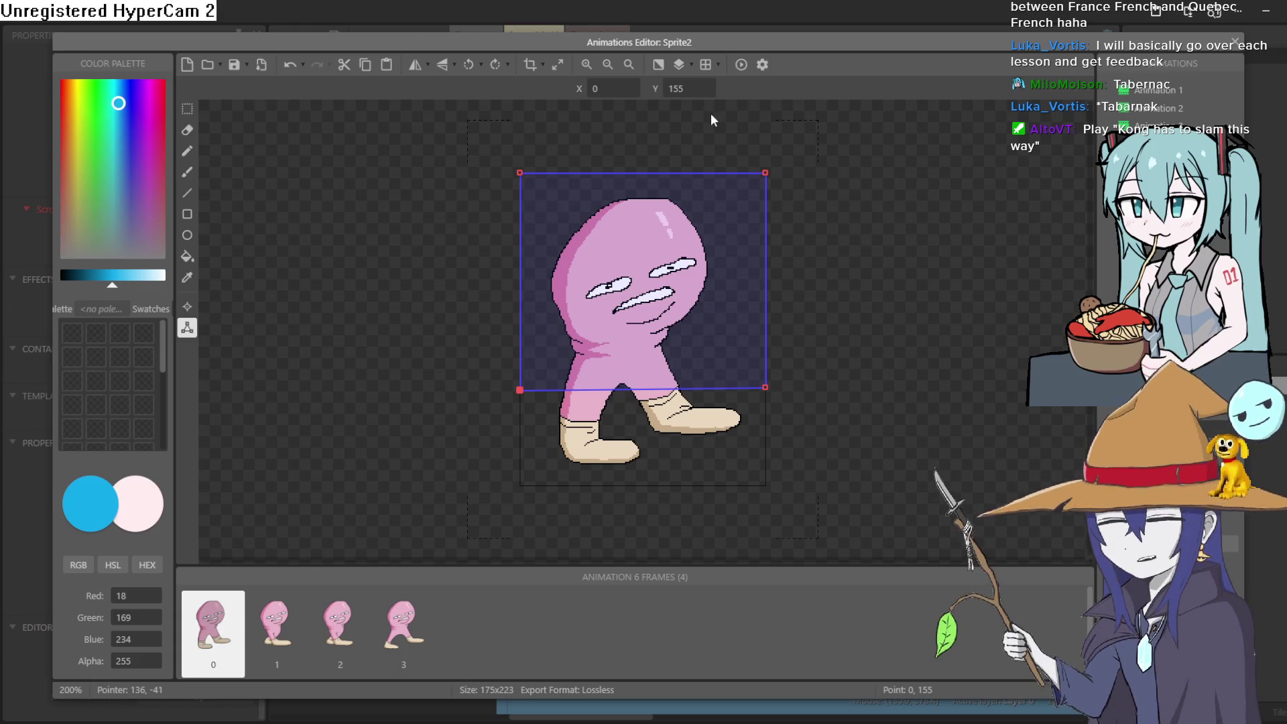
# Step: Apply the collision box to all animations and every frame, close the editor, and run a preview
pyautogui.rightClick(455, 275)
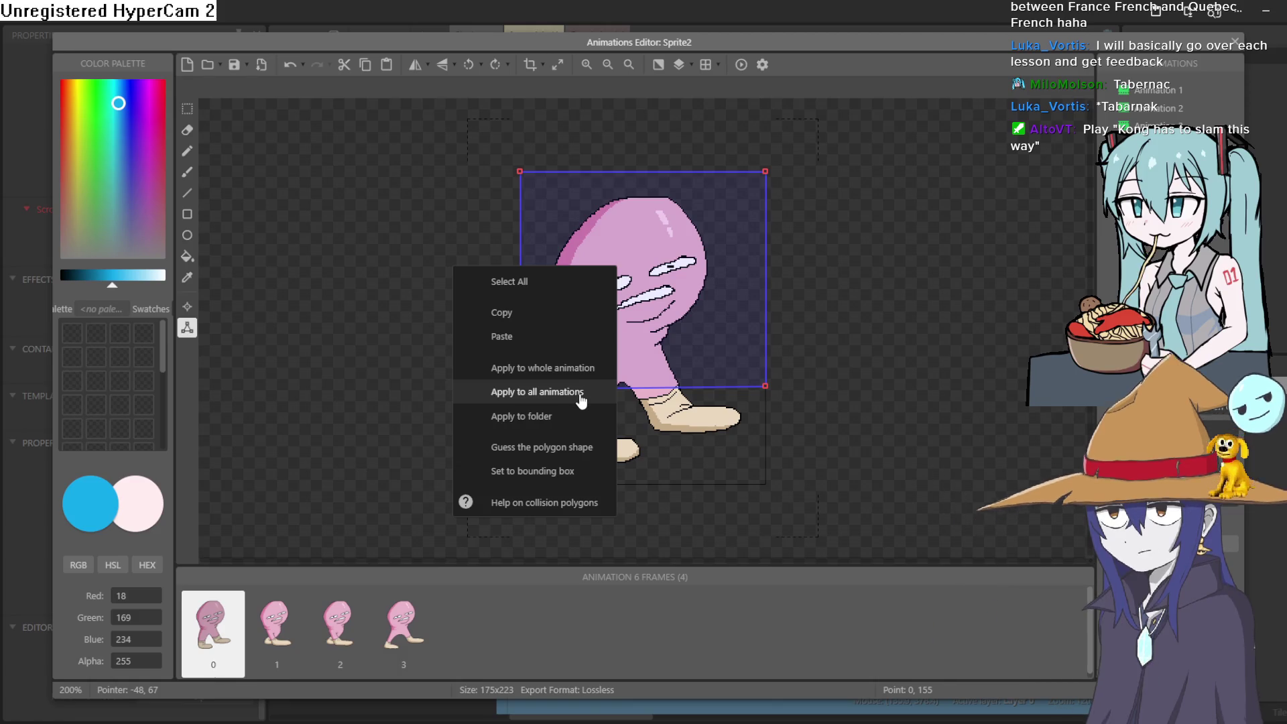
pyautogui.click(582, 393)
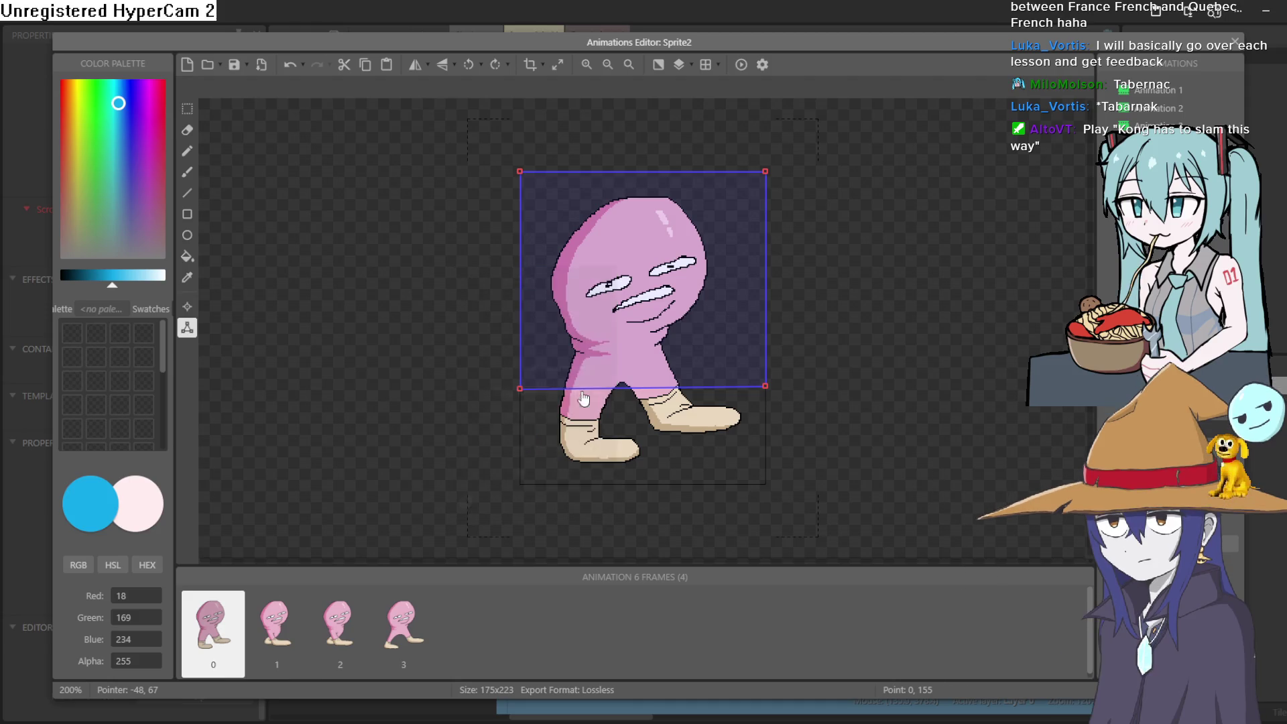
pyautogui.rightClick(480, 367)
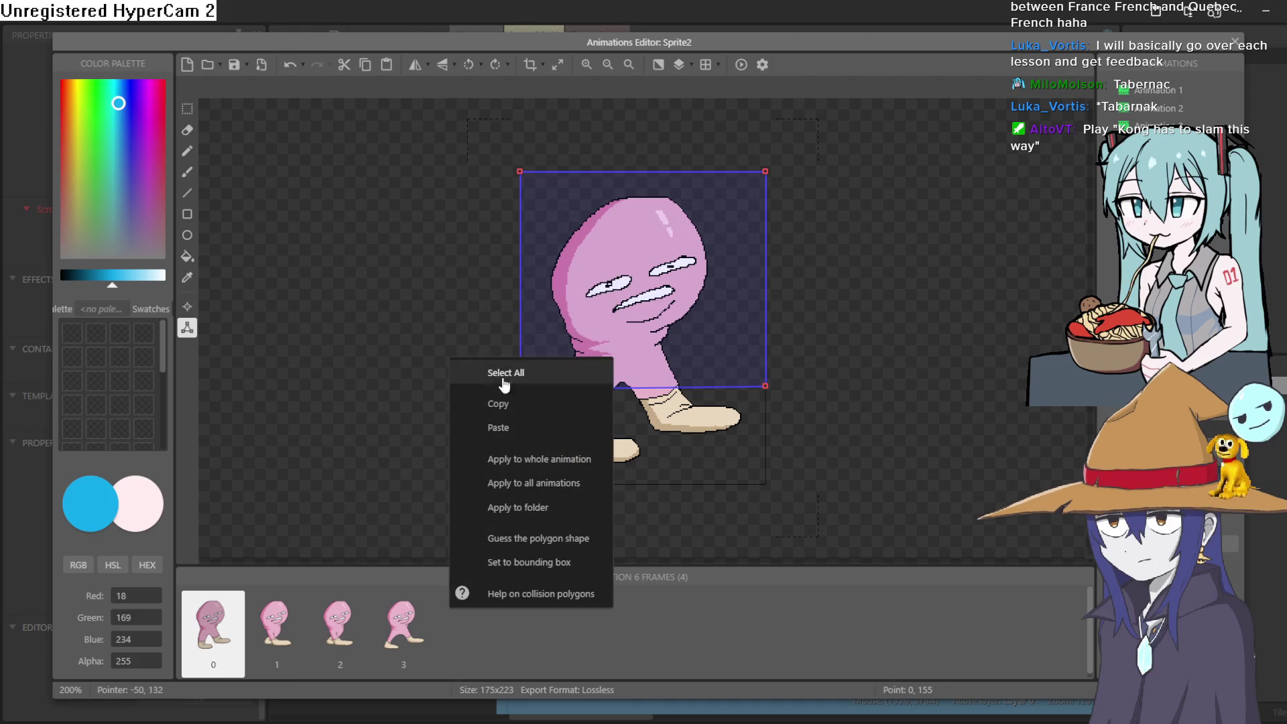
pyautogui.click(590, 463)
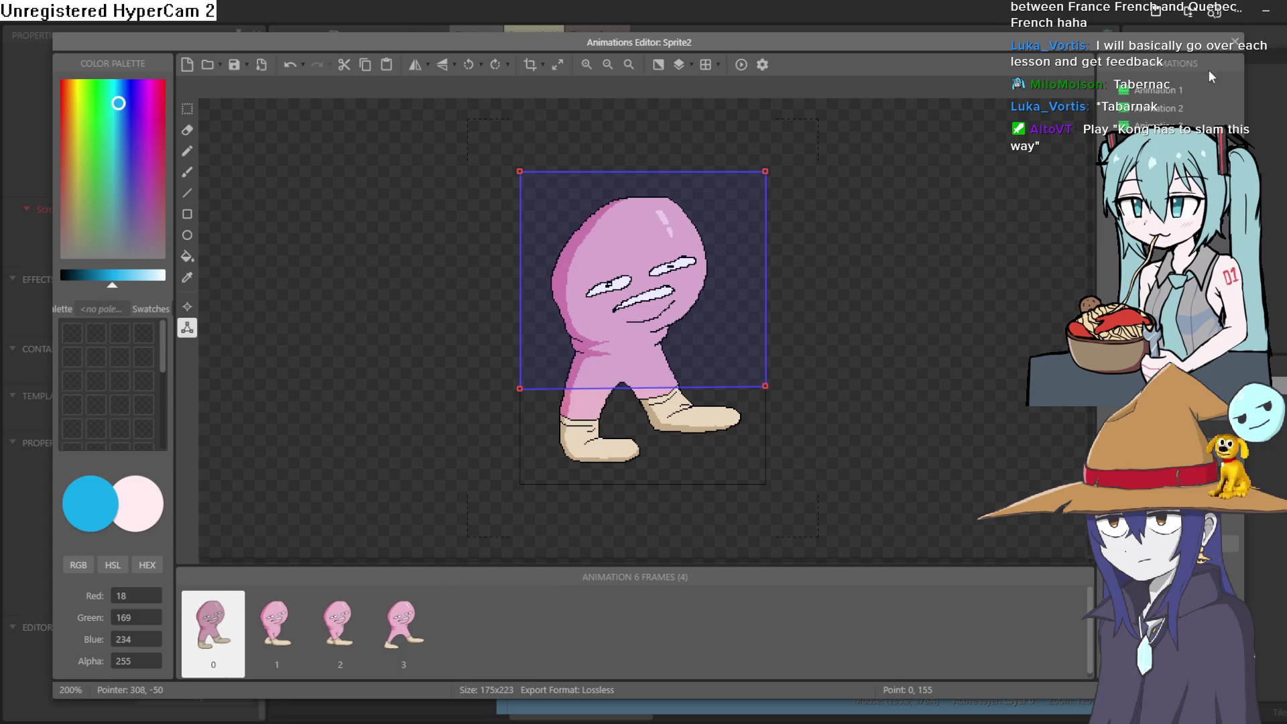
pyautogui.click(1235, 41)
pyautogui.click(417, 35)
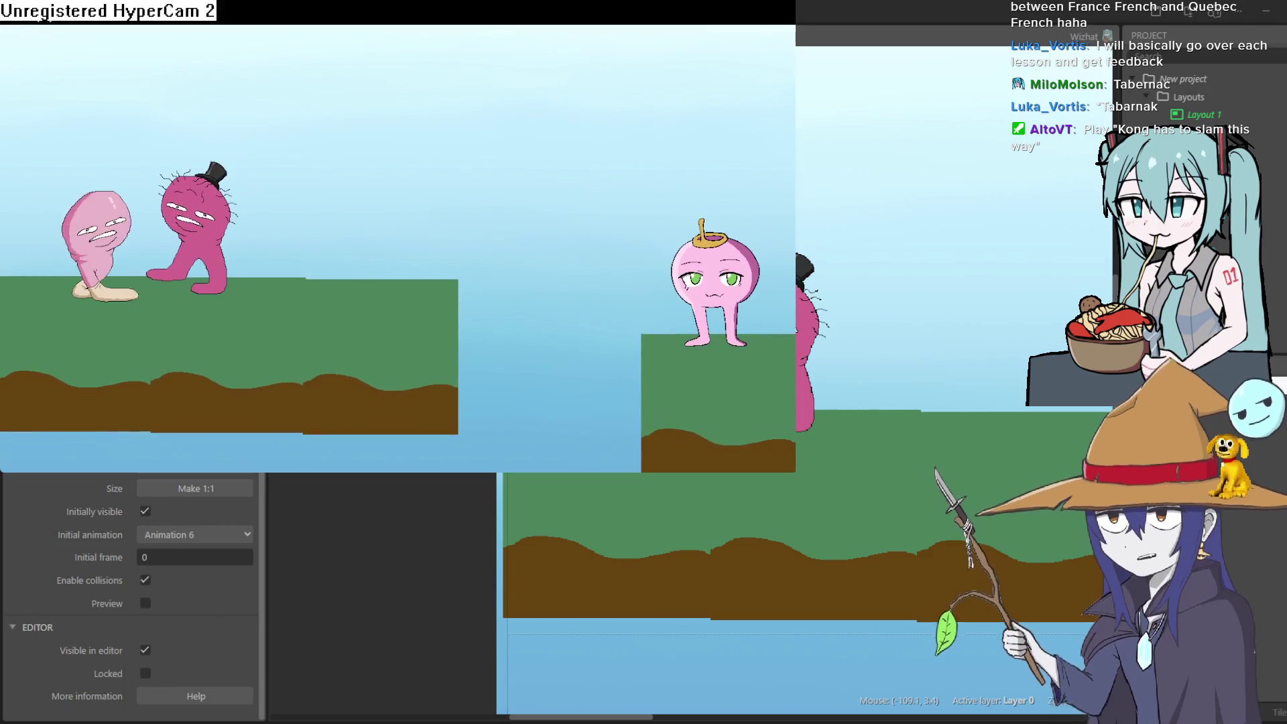
# Step: Walk and jump the pink blob back and forth around the turnip's platform and the hat character
pyautogui.press('Right')
pyautogui.press('Up')
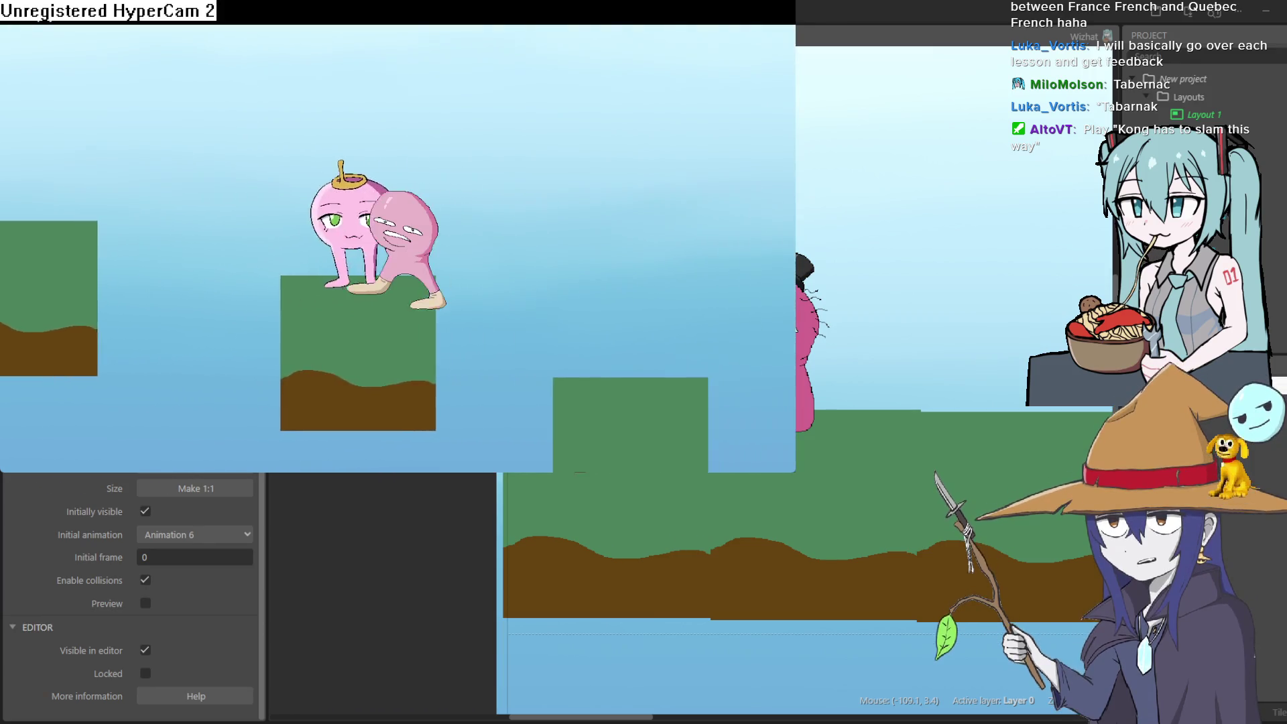
pyautogui.press('Left')
pyautogui.press('Up')
pyautogui.press('Right')
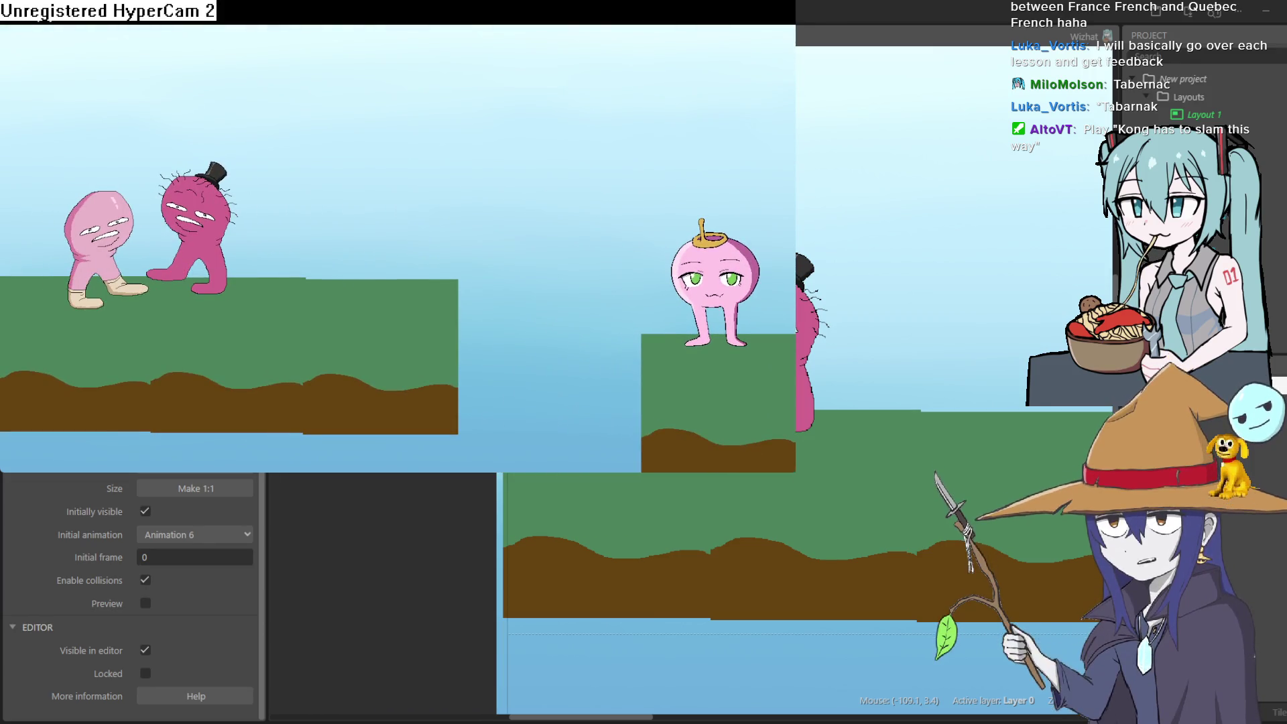
pyautogui.press('Left')
pyautogui.press('Right')
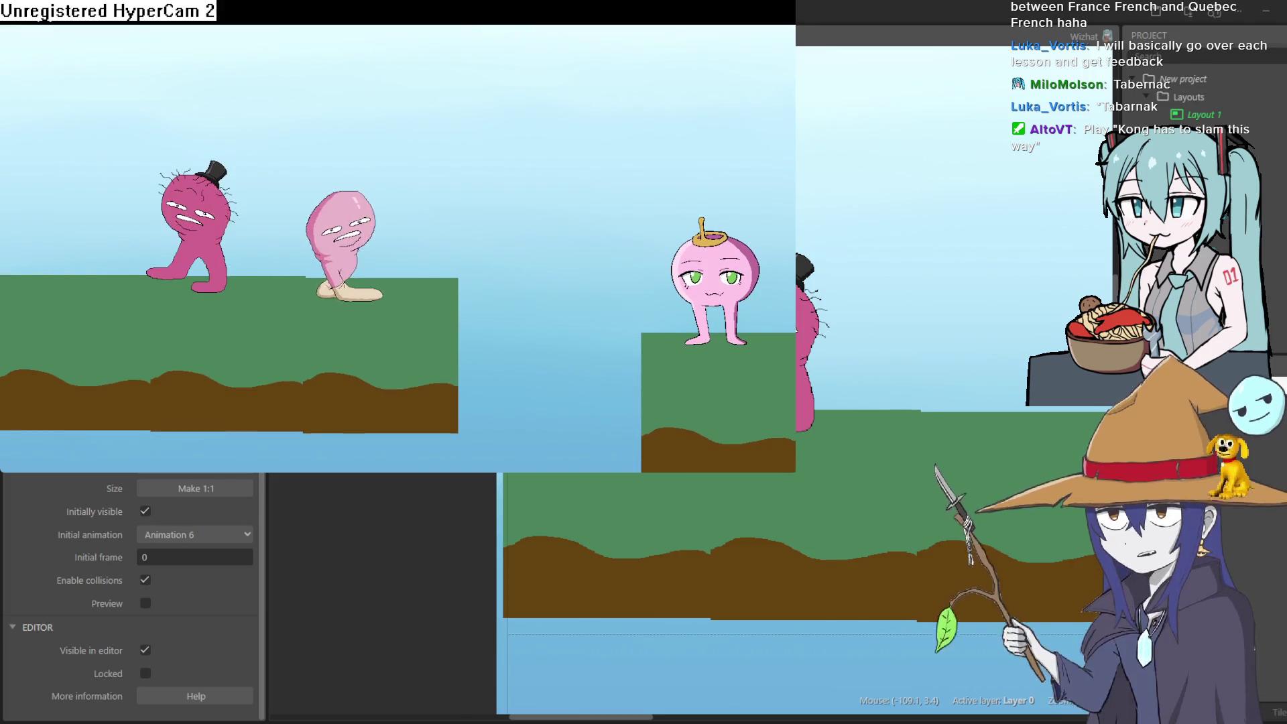
pyautogui.press('Left')
pyautogui.press('Right')
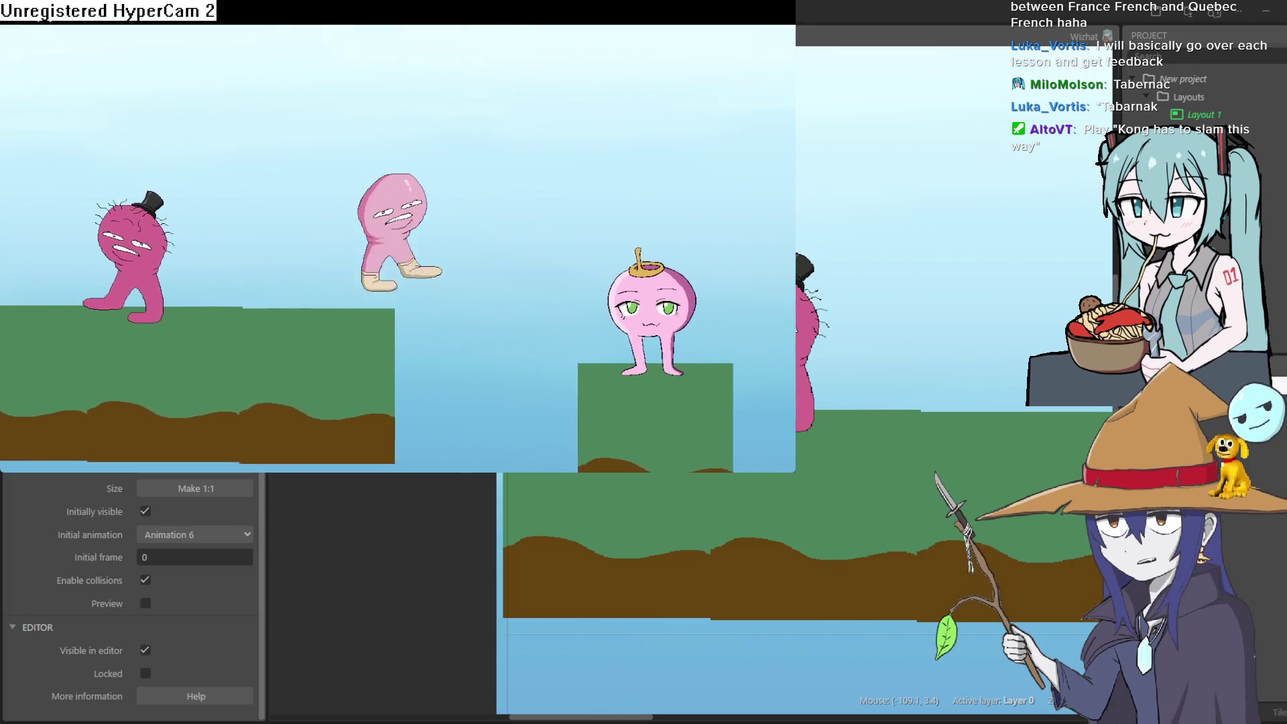
pyautogui.press('Up')
pyautogui.press('Right')
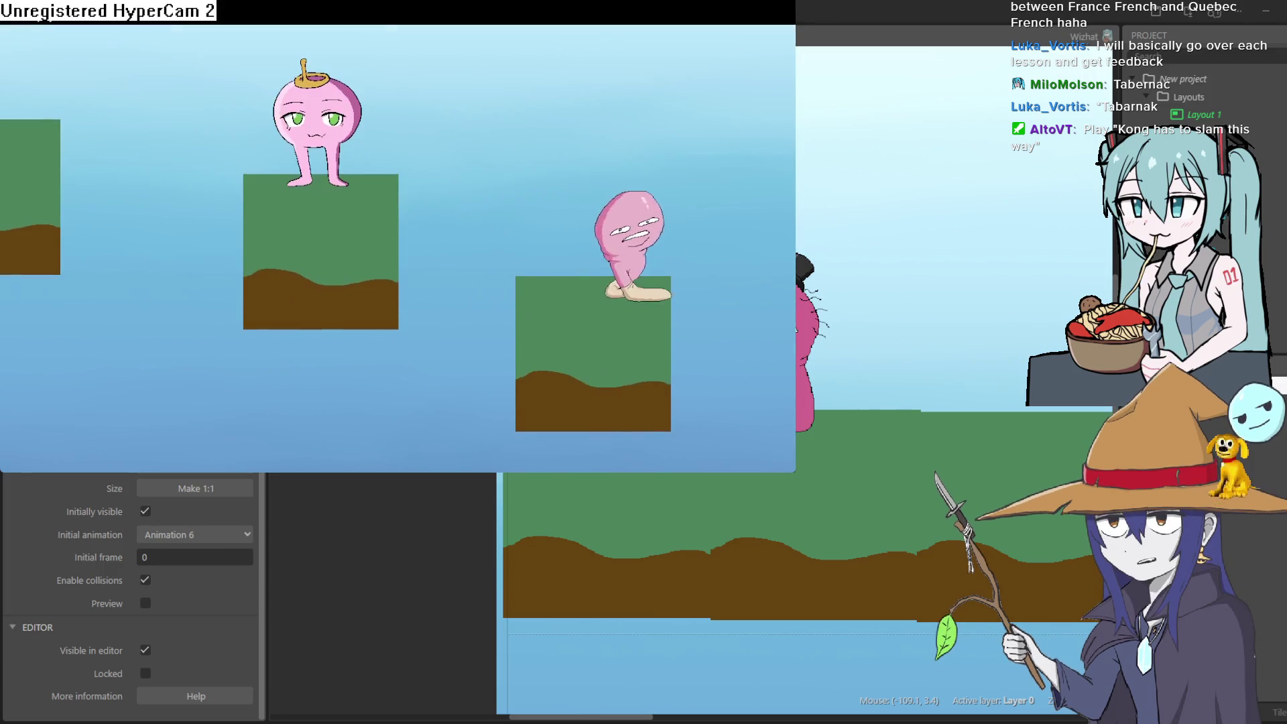
pyautogui.press('Left')
pyautogui.press('Up')
pyautogui.press('Left')
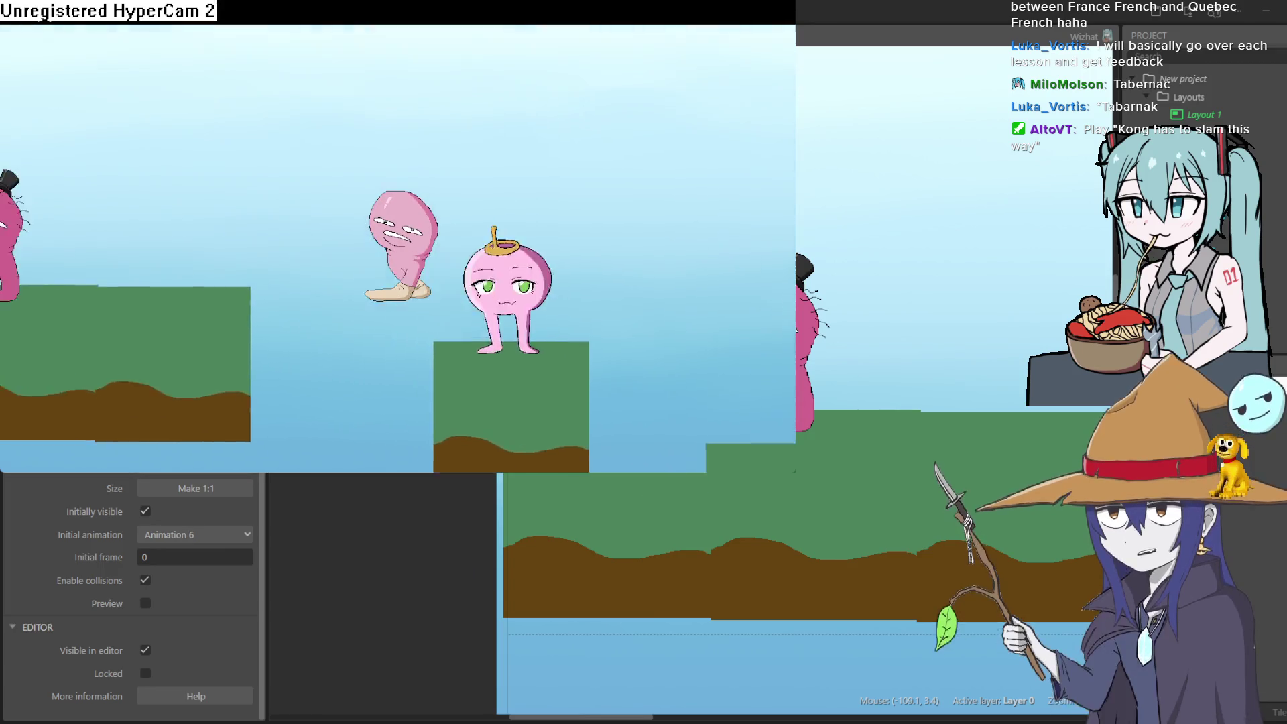
pyautogui.press('Up')
pyautogui.press('Right')
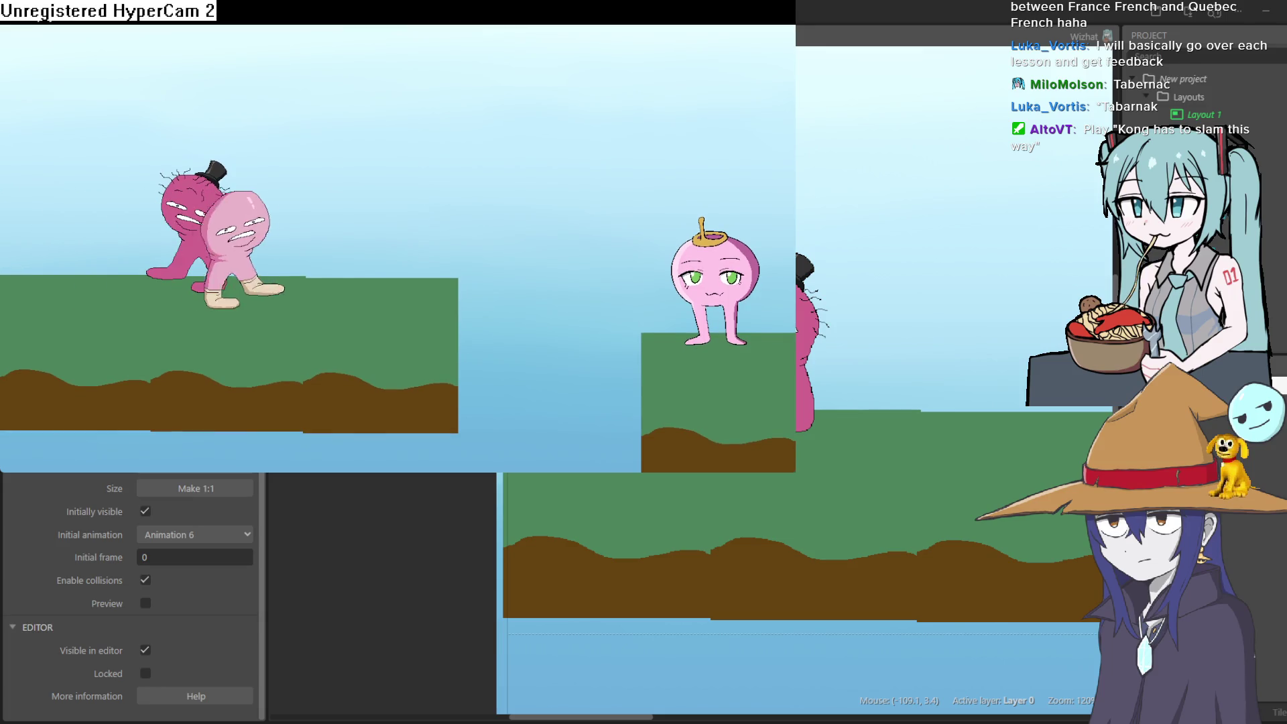
pyautogui.press('Left')
pyautogui.press('Right')
pyautogui.press('Right')
pyautogui.press('Left')
pyautogui.press('Right')
pyautogui.press('Right')
pyautogui.press('Left')
pyautogui.press('Right')
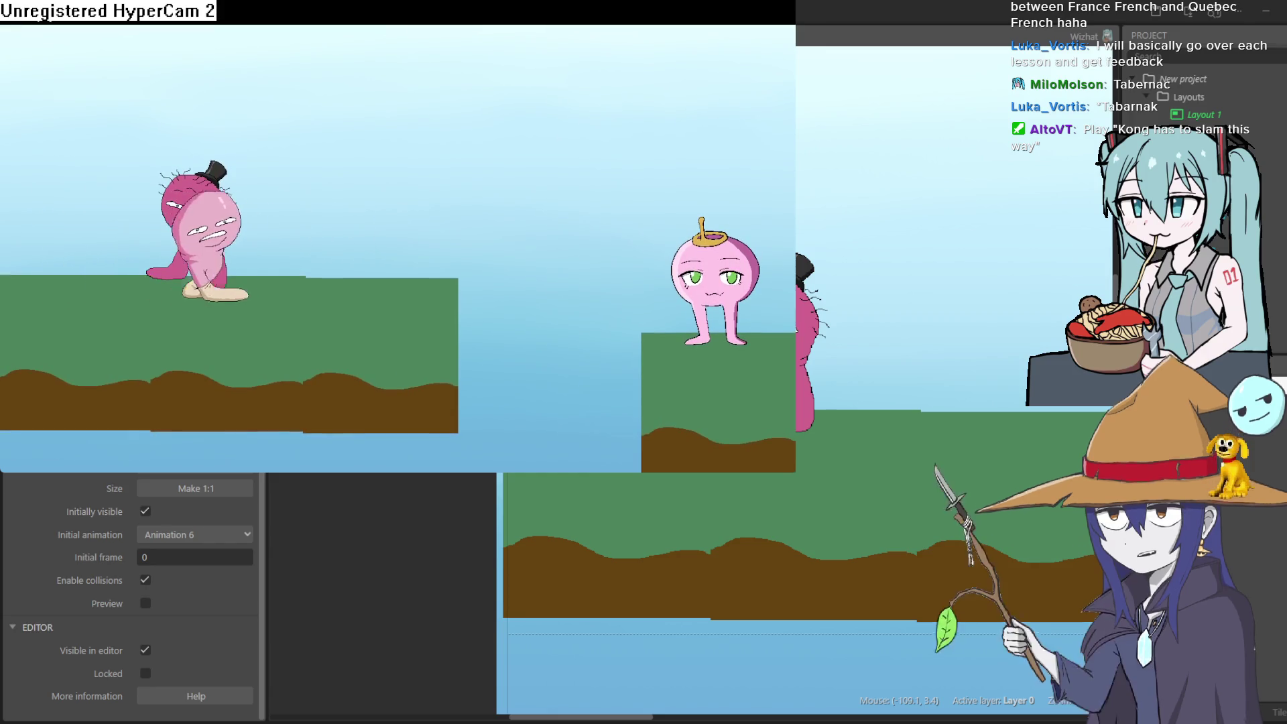
pyautogui.press('Up')
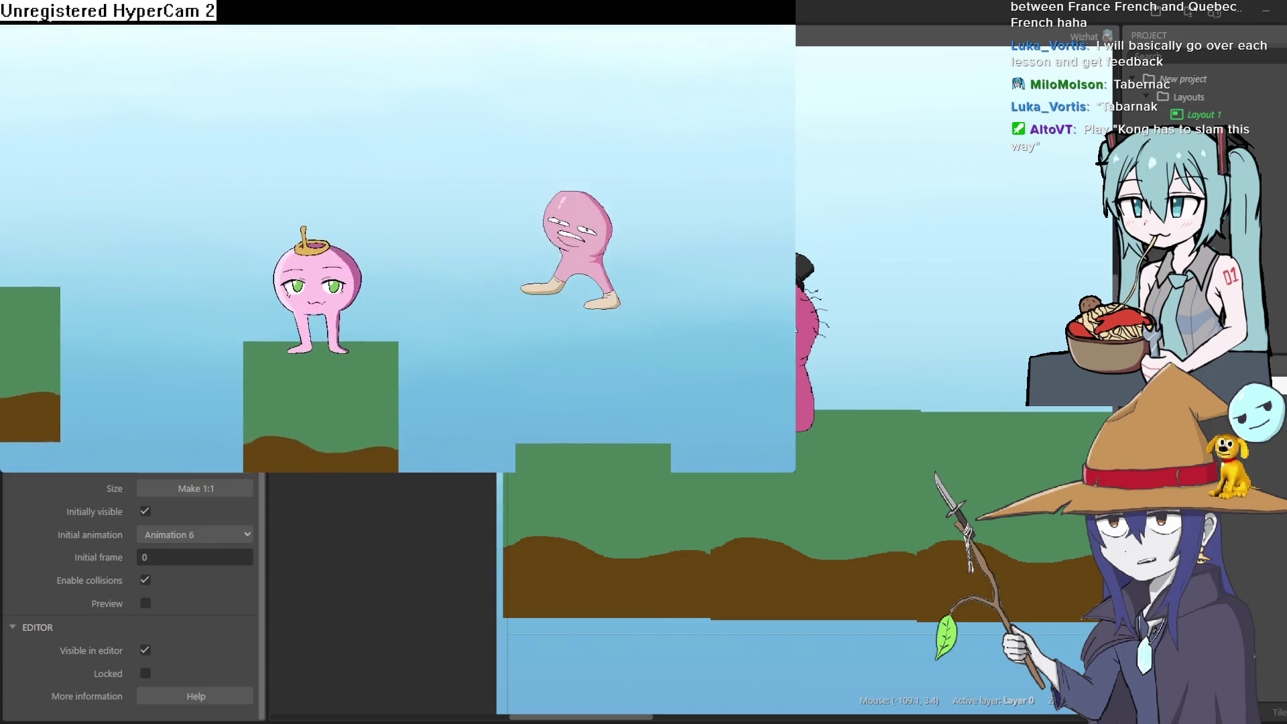
pyautogui.press('Right')
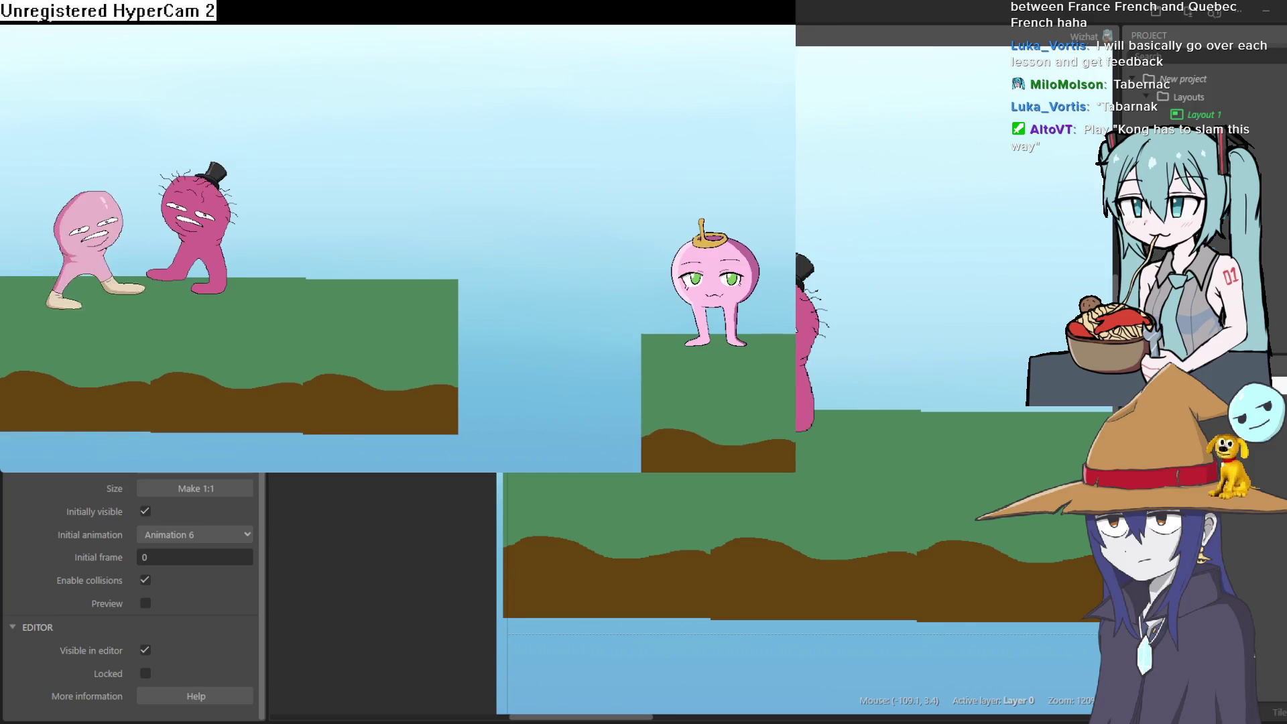
pyautogui.press('Right')
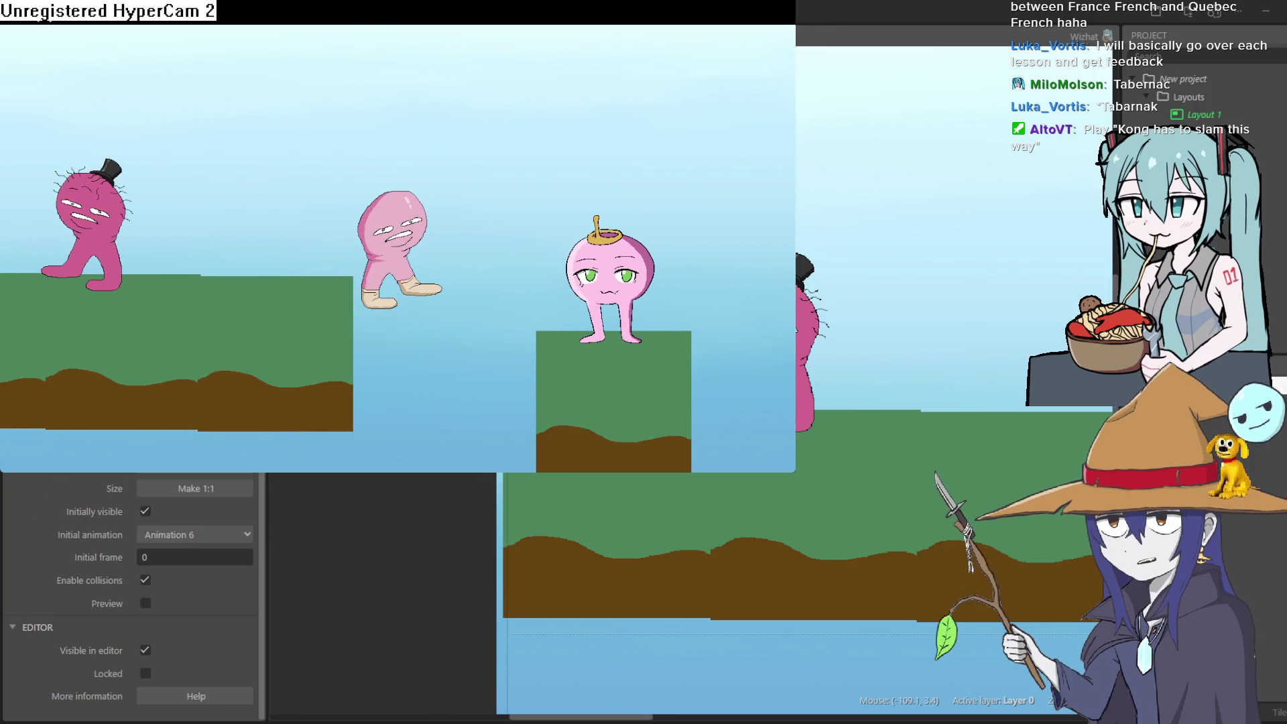
pyautogui.press('Left')
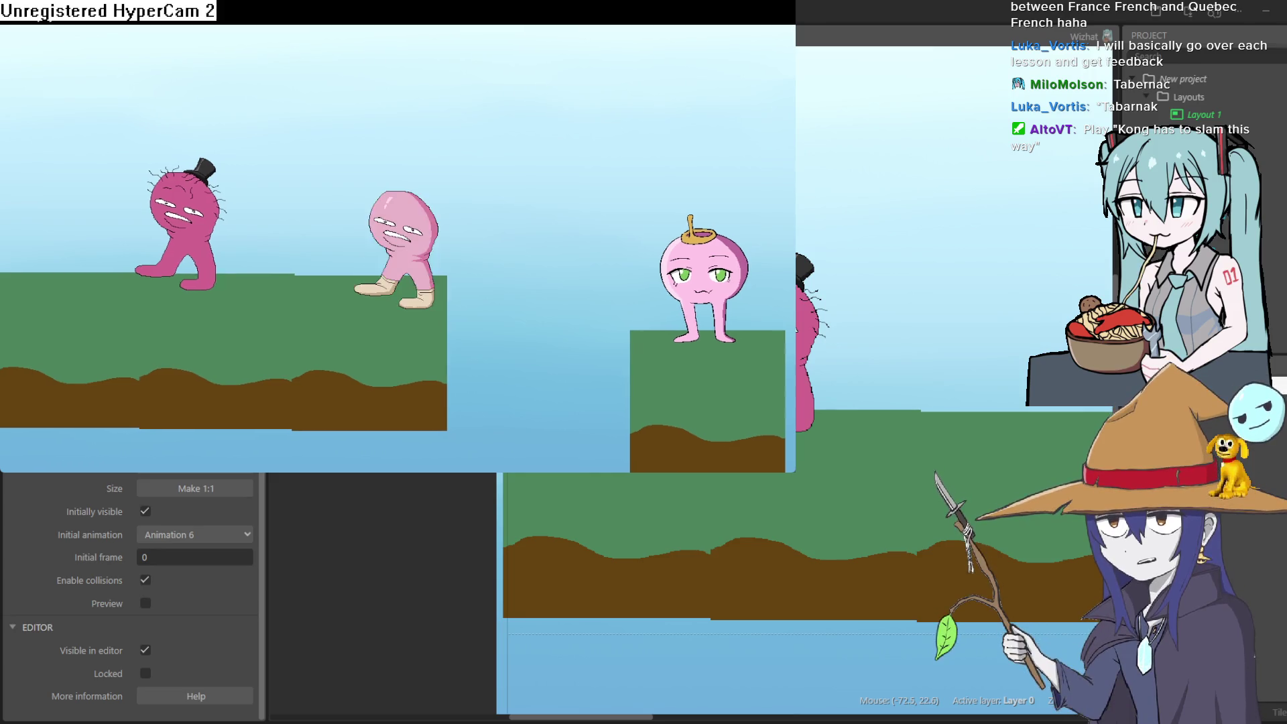
# Step: Jump the player across the raised platforms and over the hatted character, then close the game
pyautogui.press('Right')
pyautogui.press('Up')
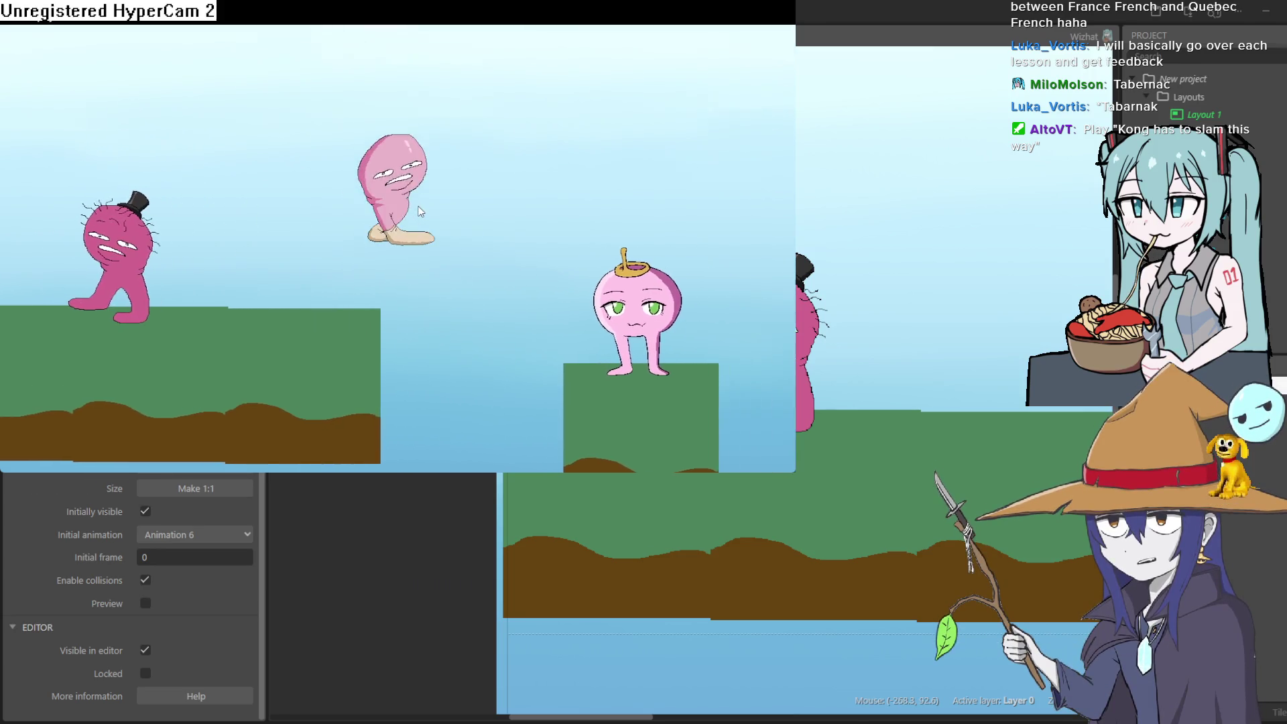
pyautogui.press('Right')
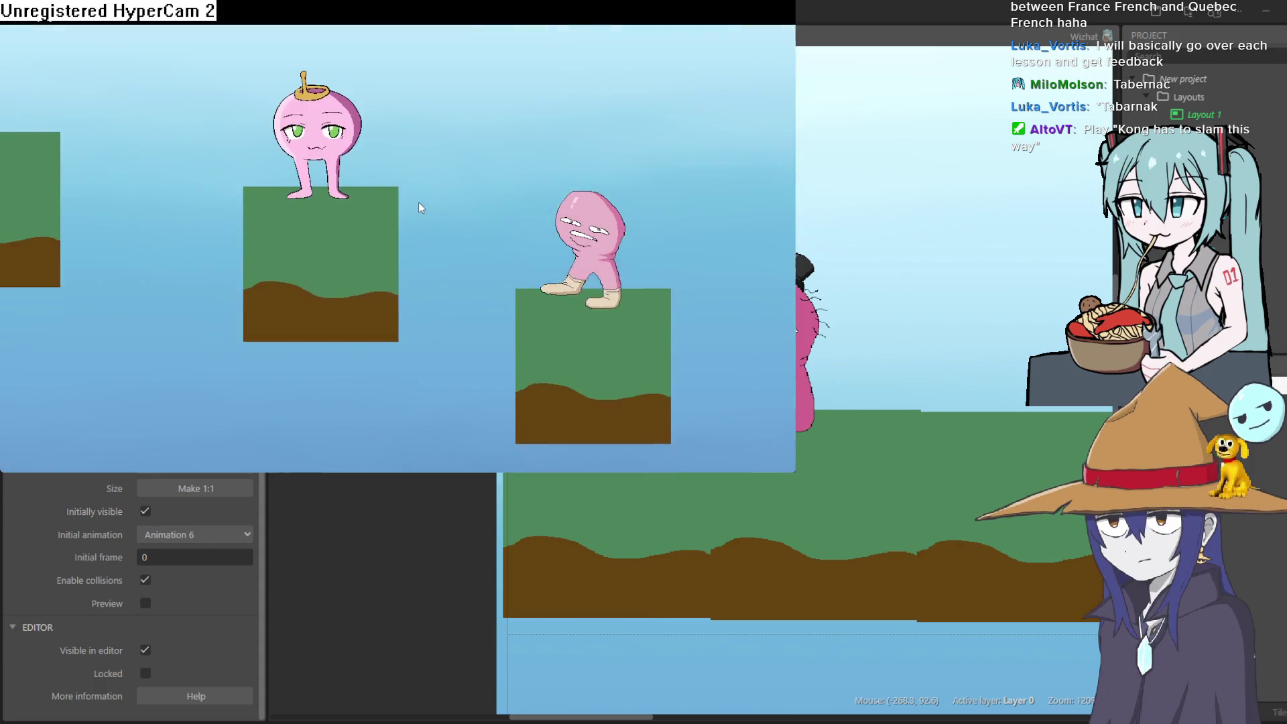
pyautogui.press('Left')
pyautogui.press('Up')
pyautogui.press('Left')
pyautogui.press('Up')
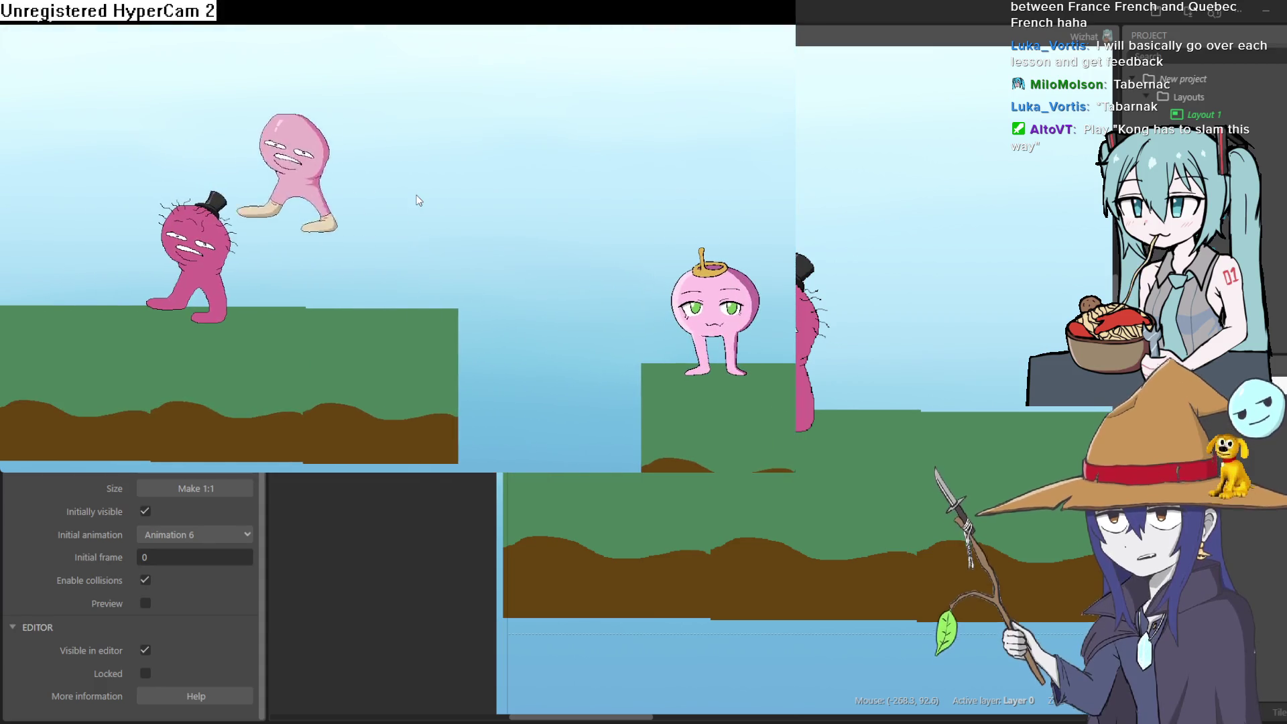
pyautogui.press('Right')
pyautogui.press('Up')
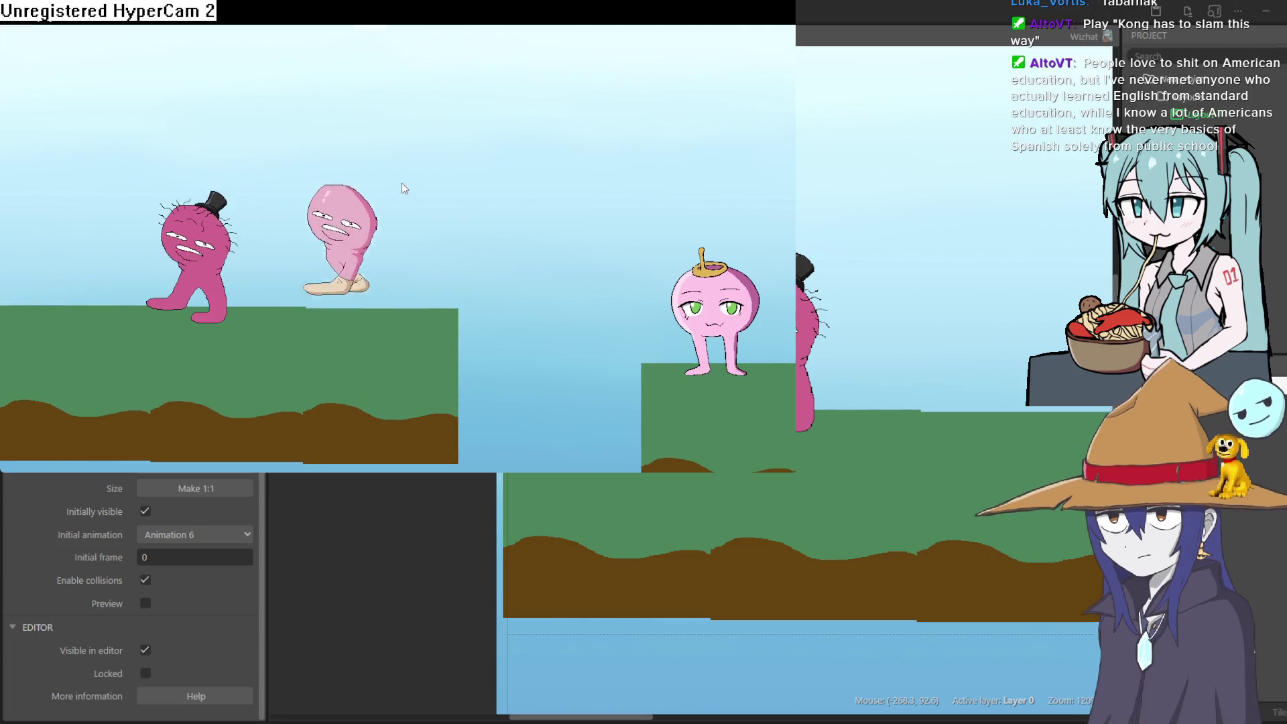
pyautogui.press('Left')
pyautogui.press('Up')
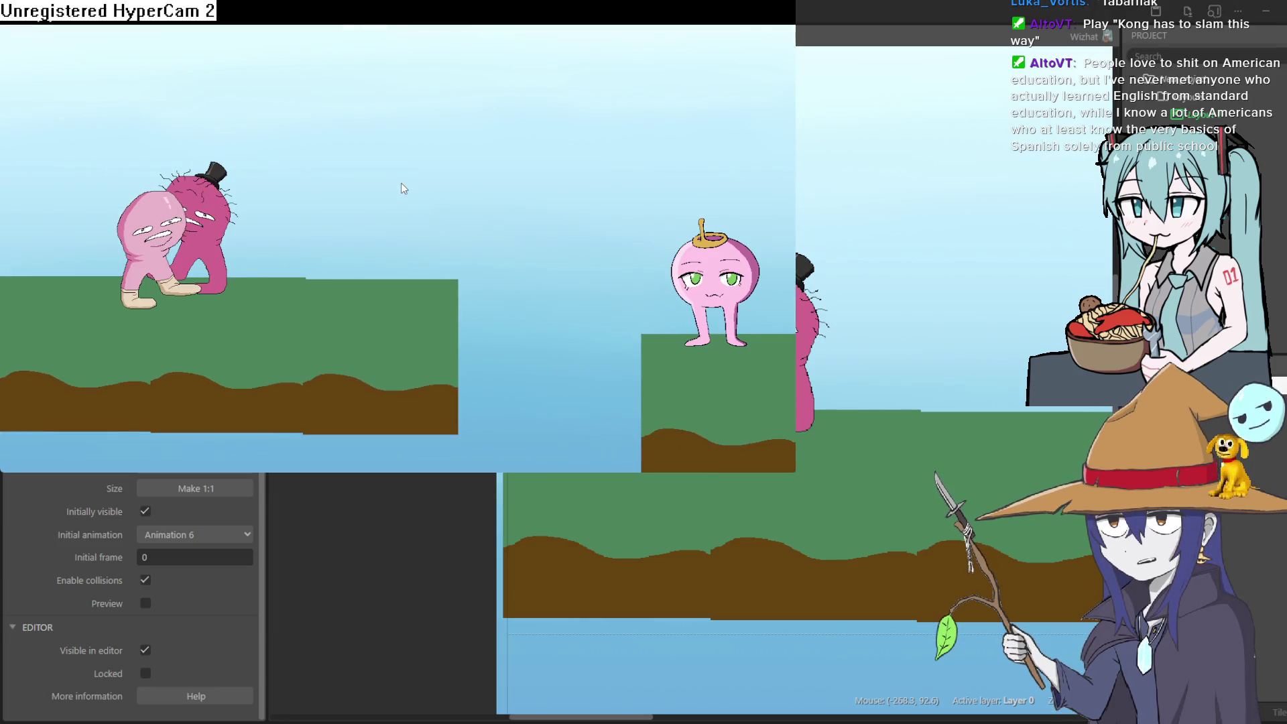
pyautogui.press('Left')
pyautogui.press('Right')
pyautogui.press('Up')
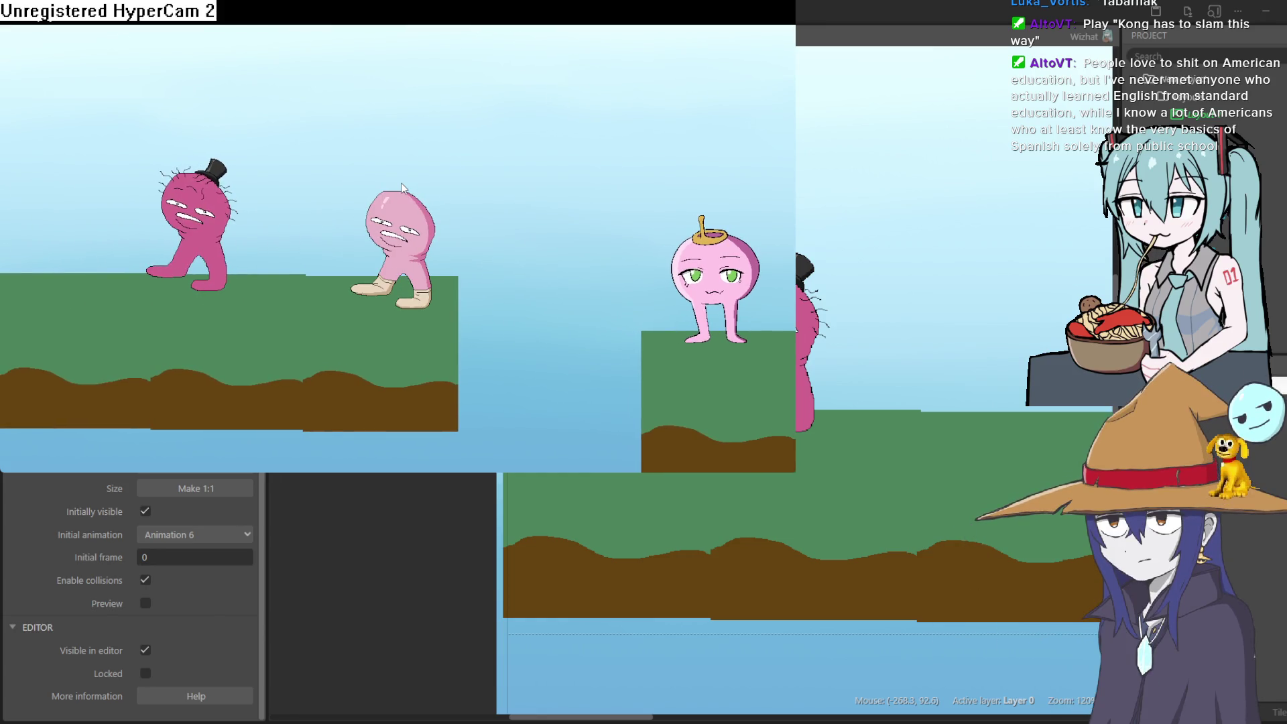
pyautogui.press('Left')
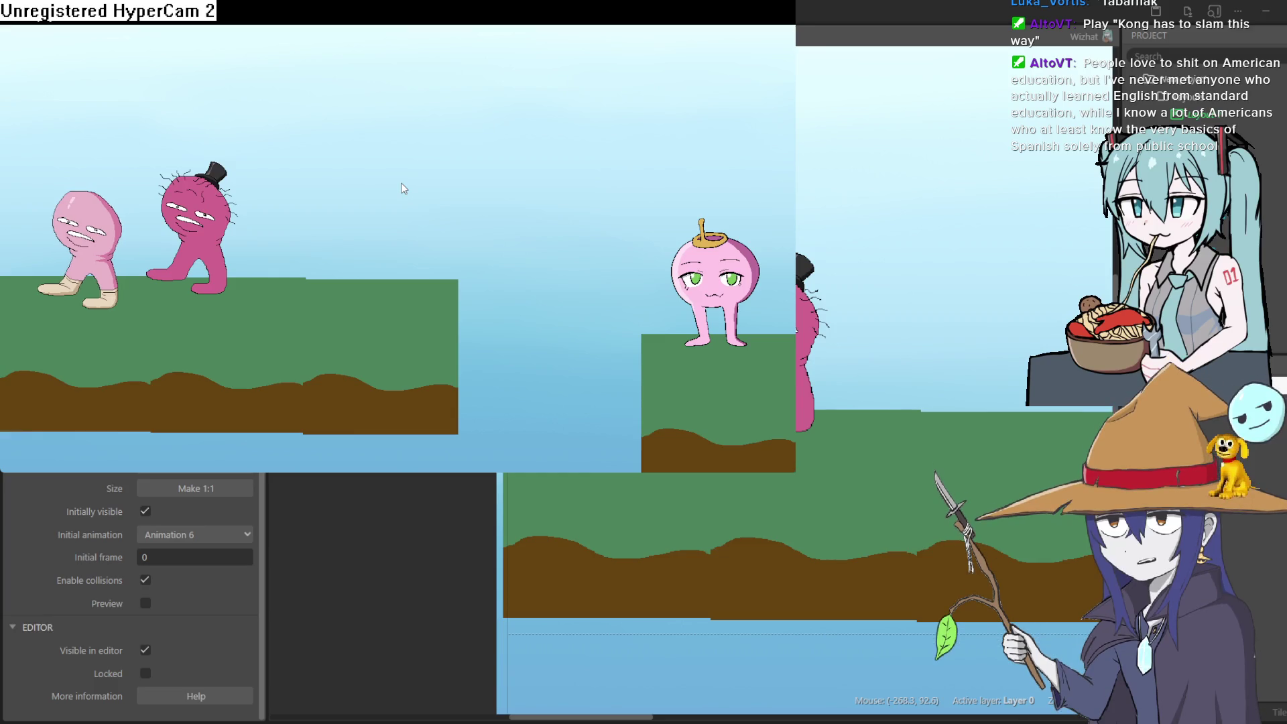
pyautogui.press('Right')
pyautogui.press('Up')
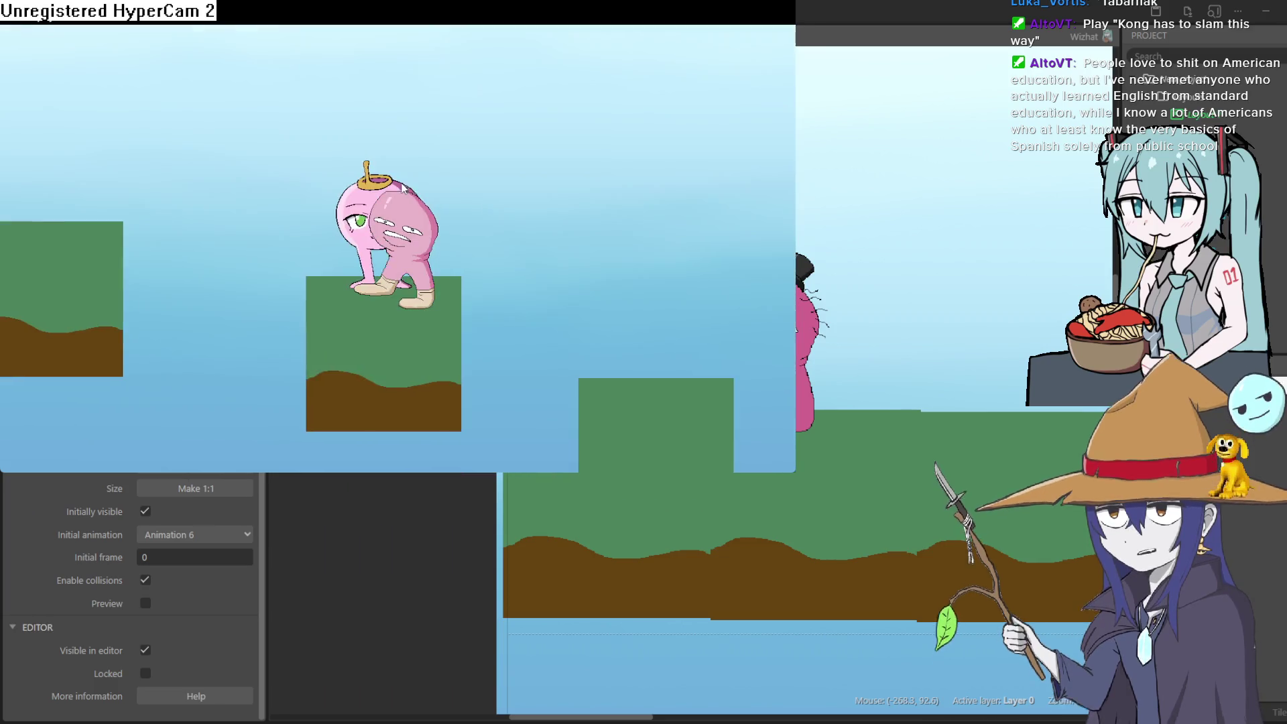
pyautogui.press('Left')
pyautogui.press('Right')
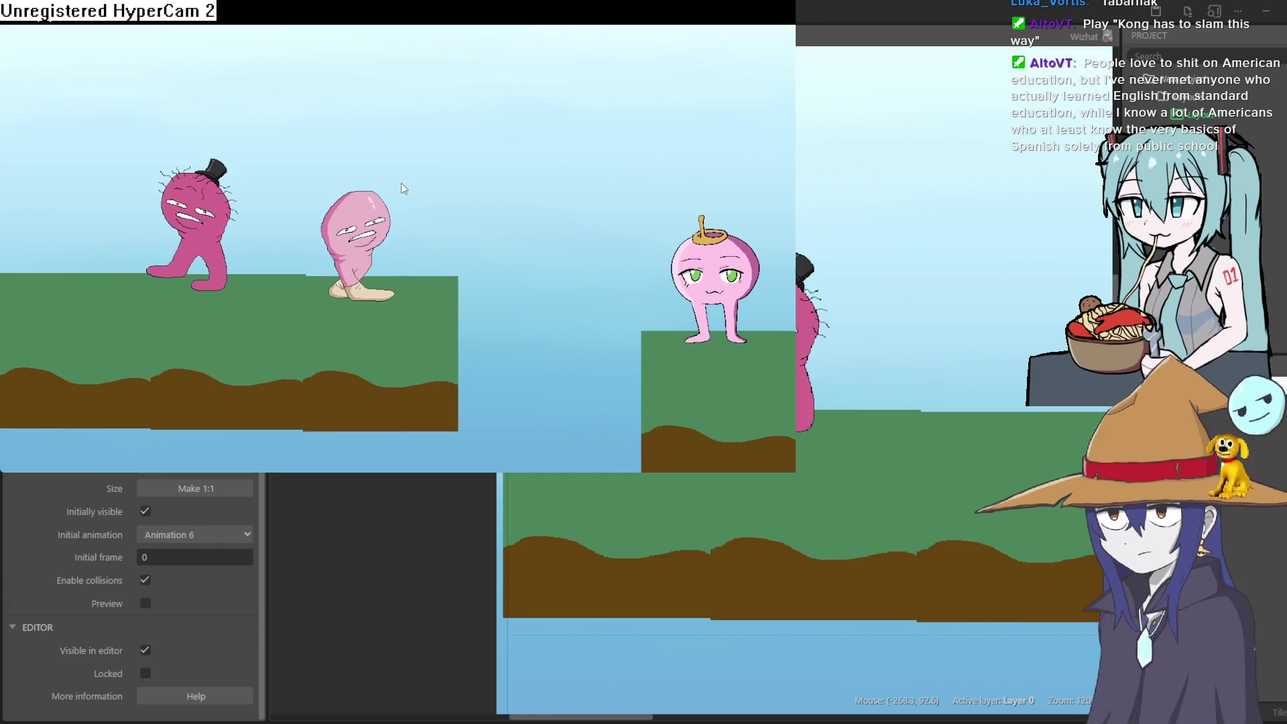
pyautogui.press('Left')
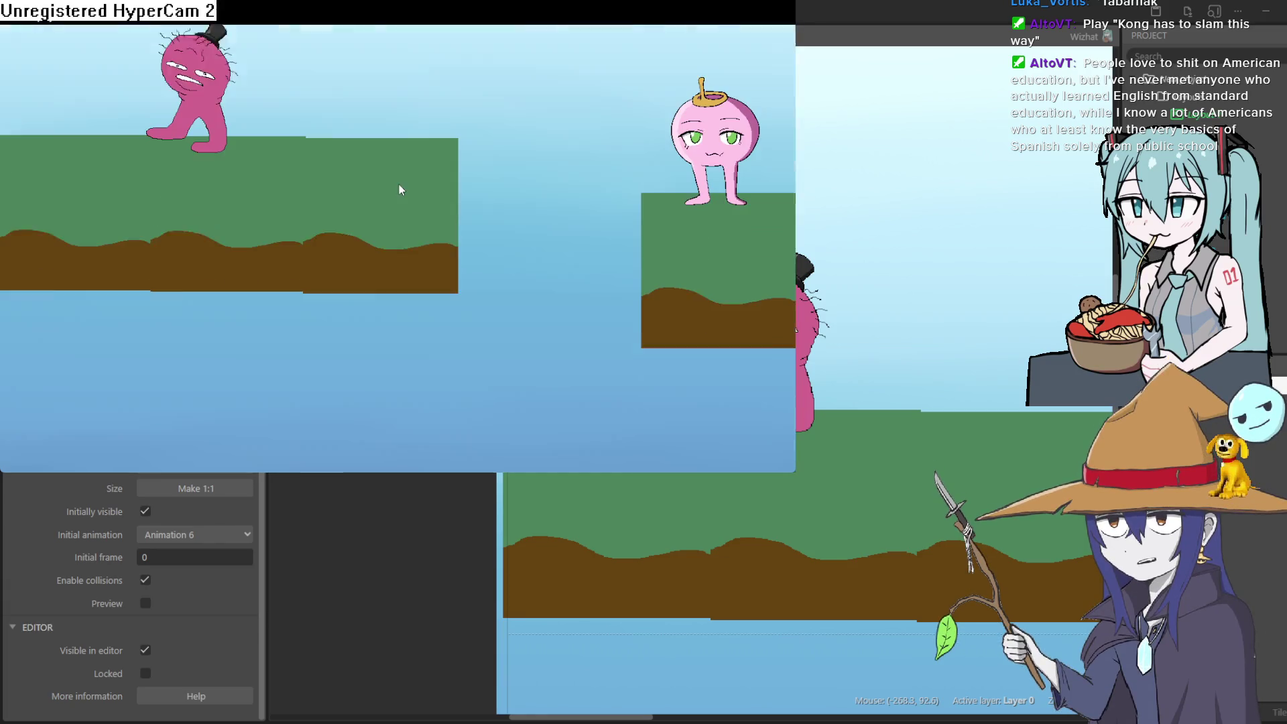
pyautogui.hotkey('alt', 'F4')
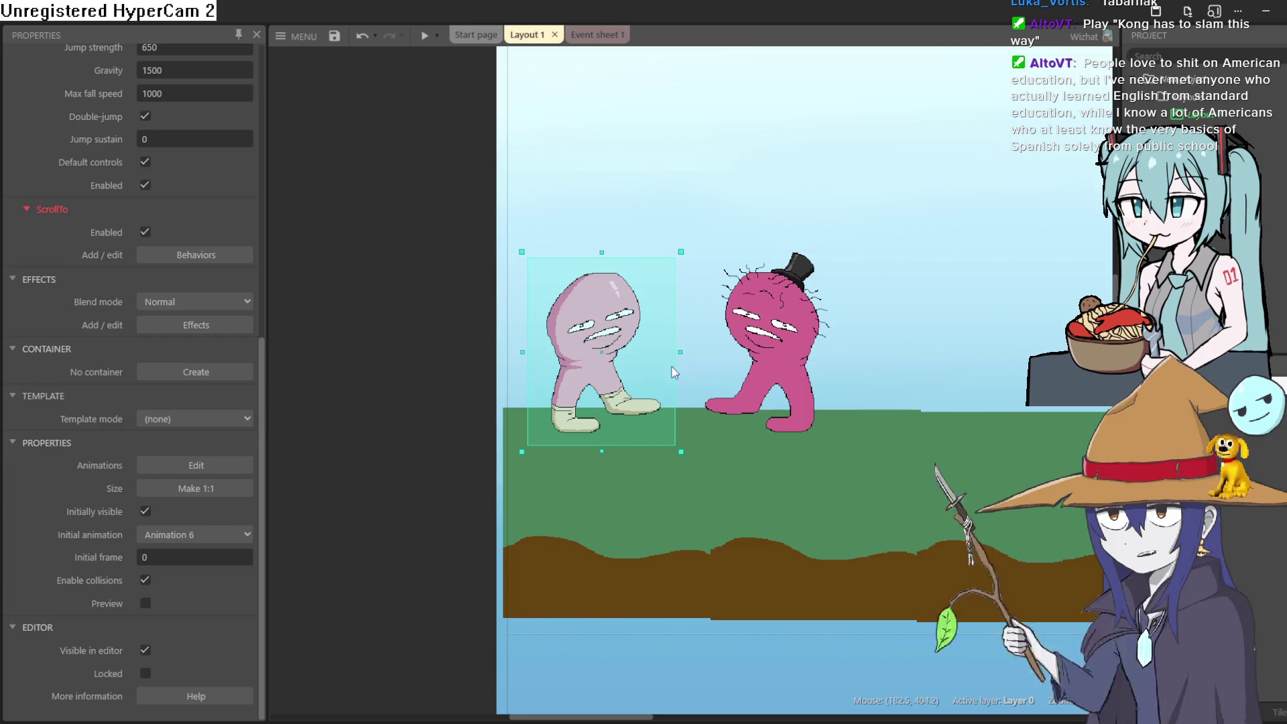
# Step: Align the middle ground tile flush with its neighbours at position 370, 581
pyautogui.hscroll(4, 600, 290)
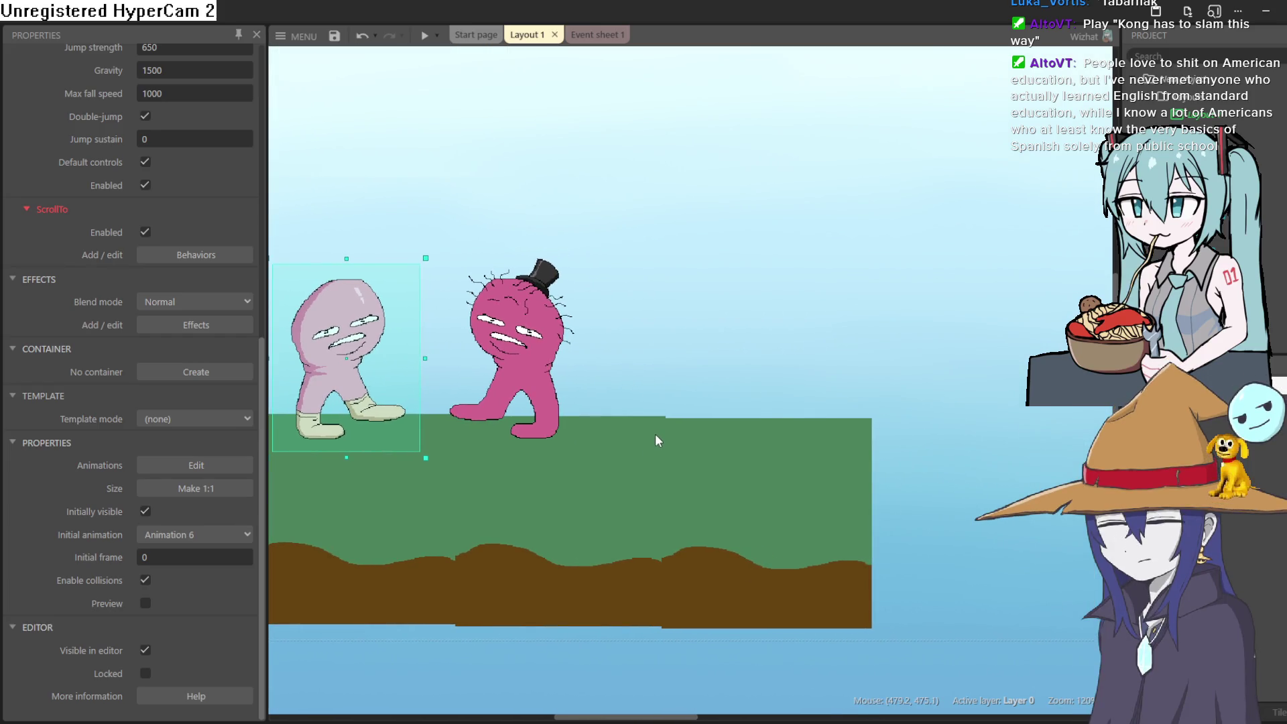
pyautogui.scroll(-2, 654, 427)
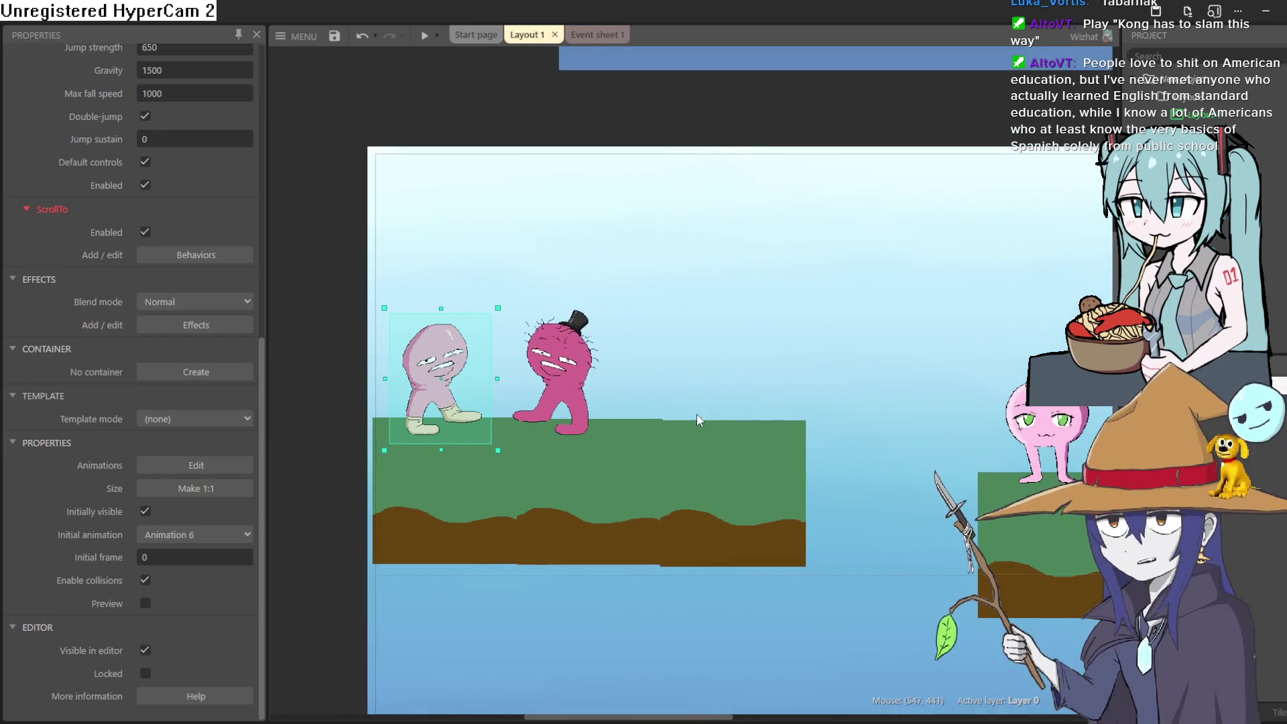
pyautogui.scroll(-3, 696, 414)
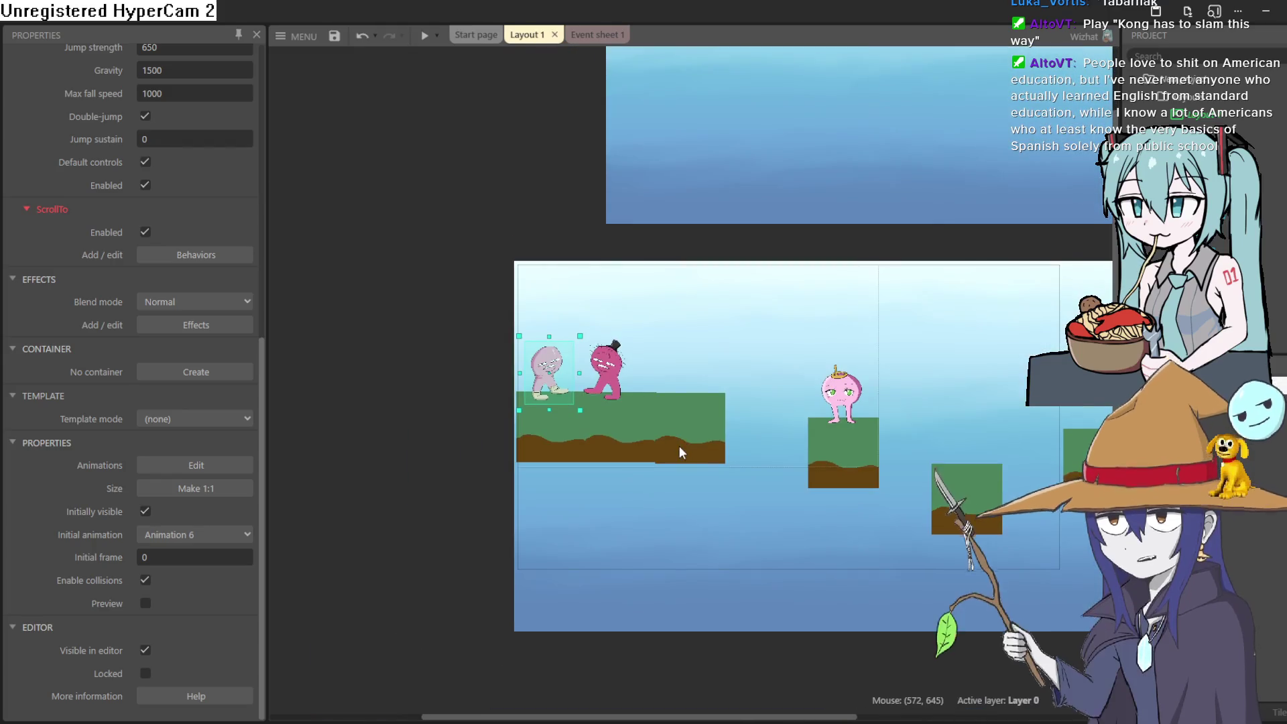
pyautogui.moveTo(585, 433); pyautogui.dragTo(597, 443)
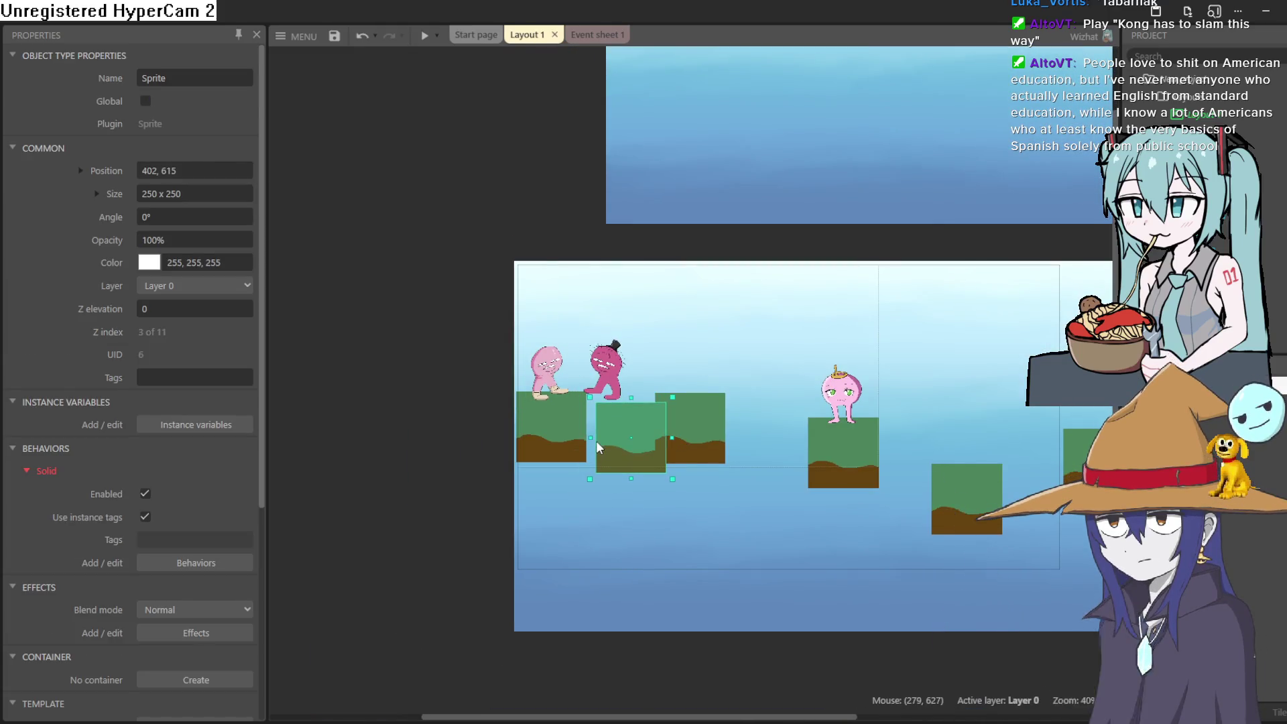
pyautogui.hotkey('ctrl', 'z')
pyautogui.hotkey('ctrl', 'z')
pyautogui.moveTo(618, 437); pyautogui.dragTo(616, 433)
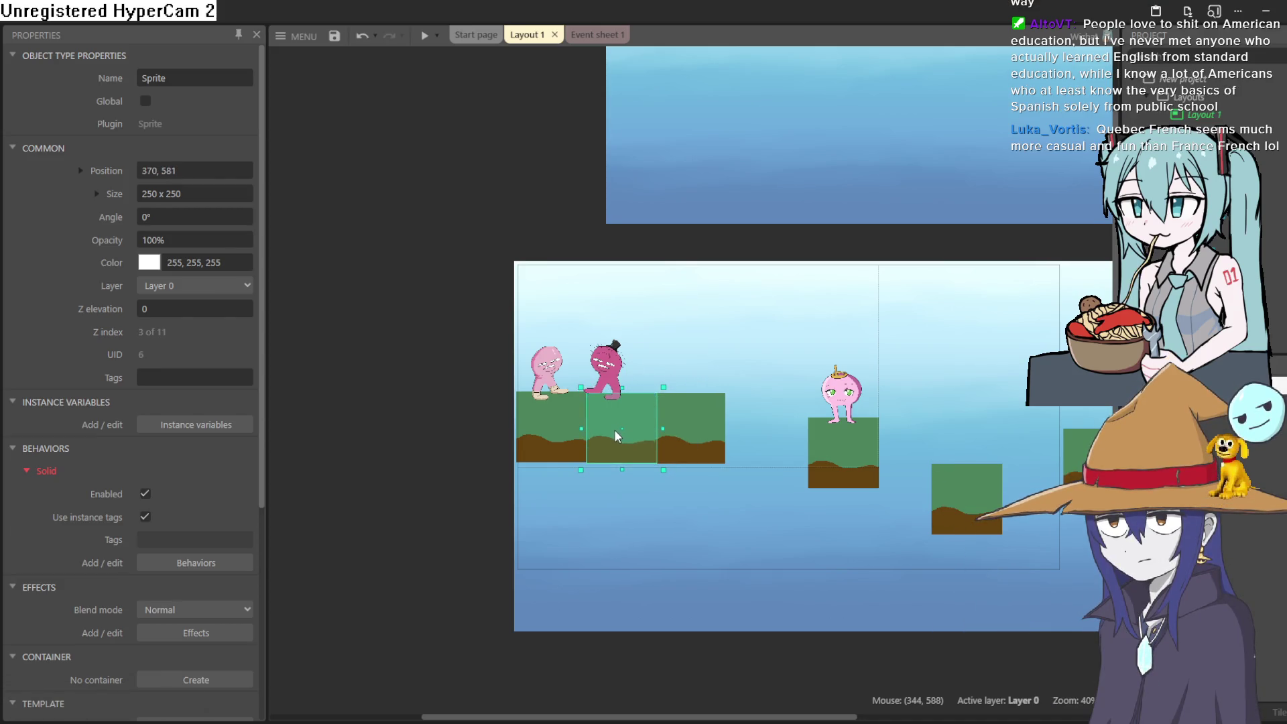
pyautogui.scroll(5, 614, 431)
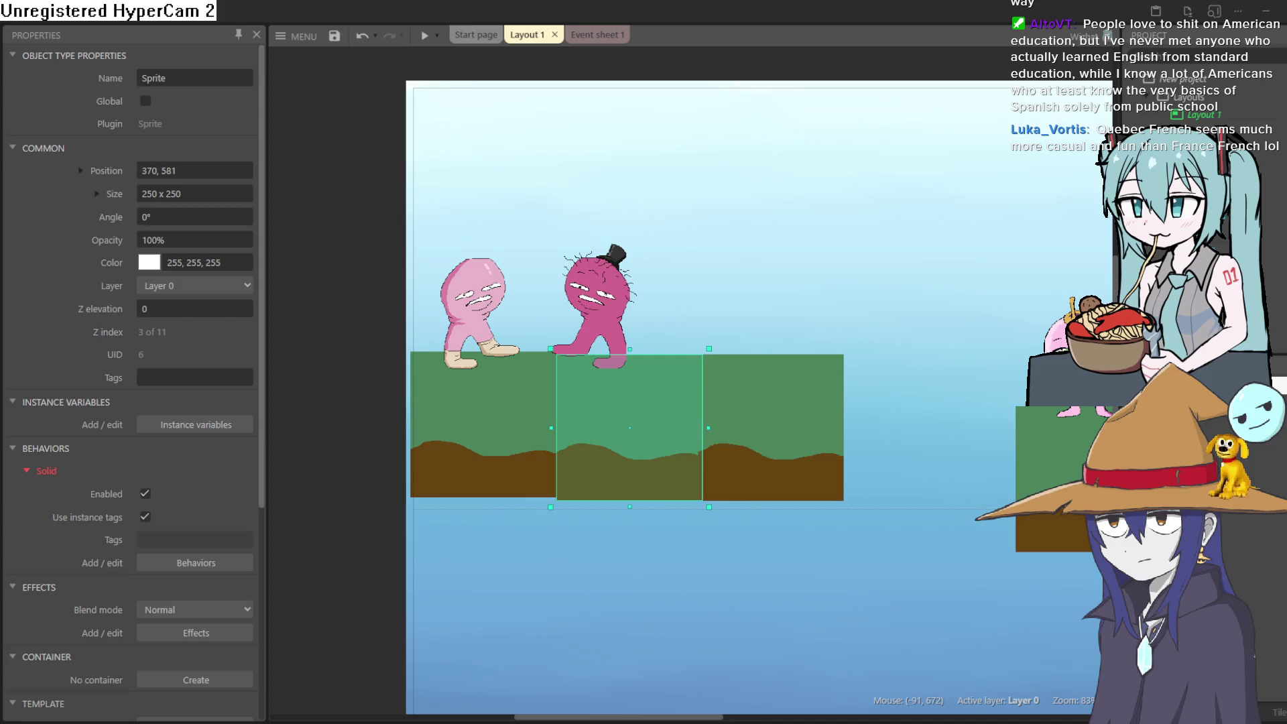
# Step: Open and close the ground tile's image editor, then minimize Construct to reveal Aseprite
pyautogui.doubleClick(648, 473)
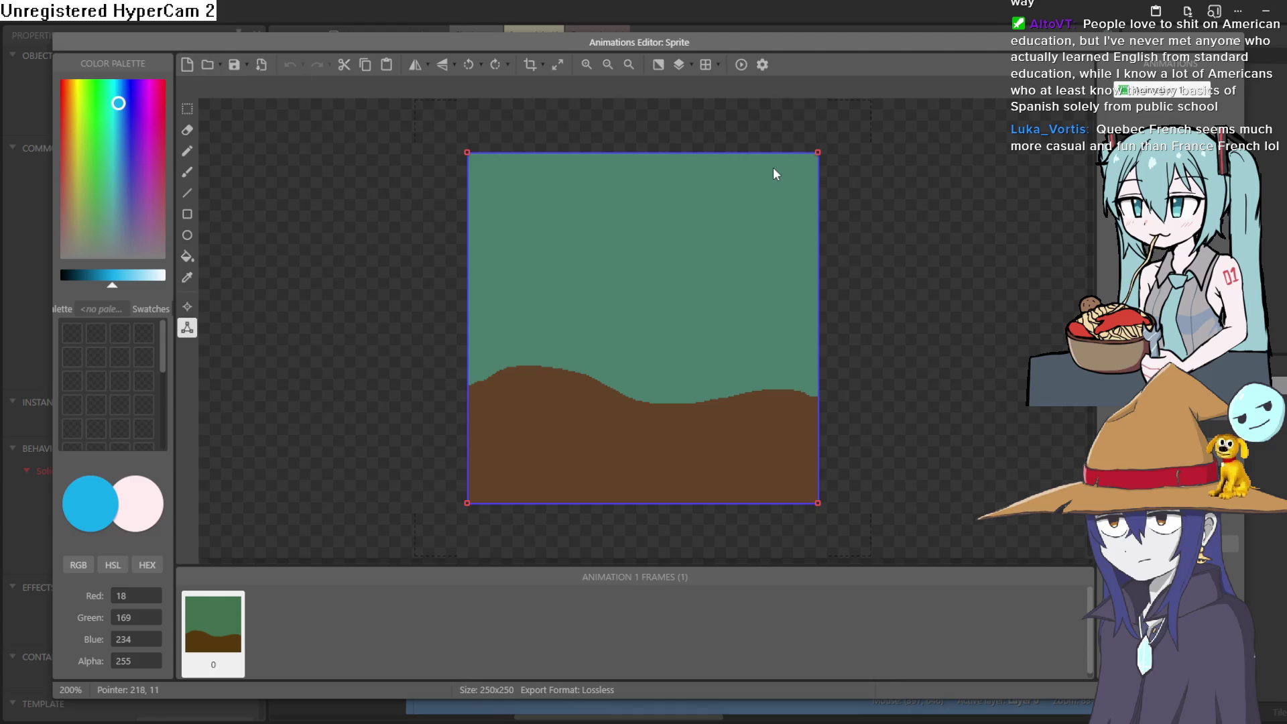
pyautogui.click(1227, 36)
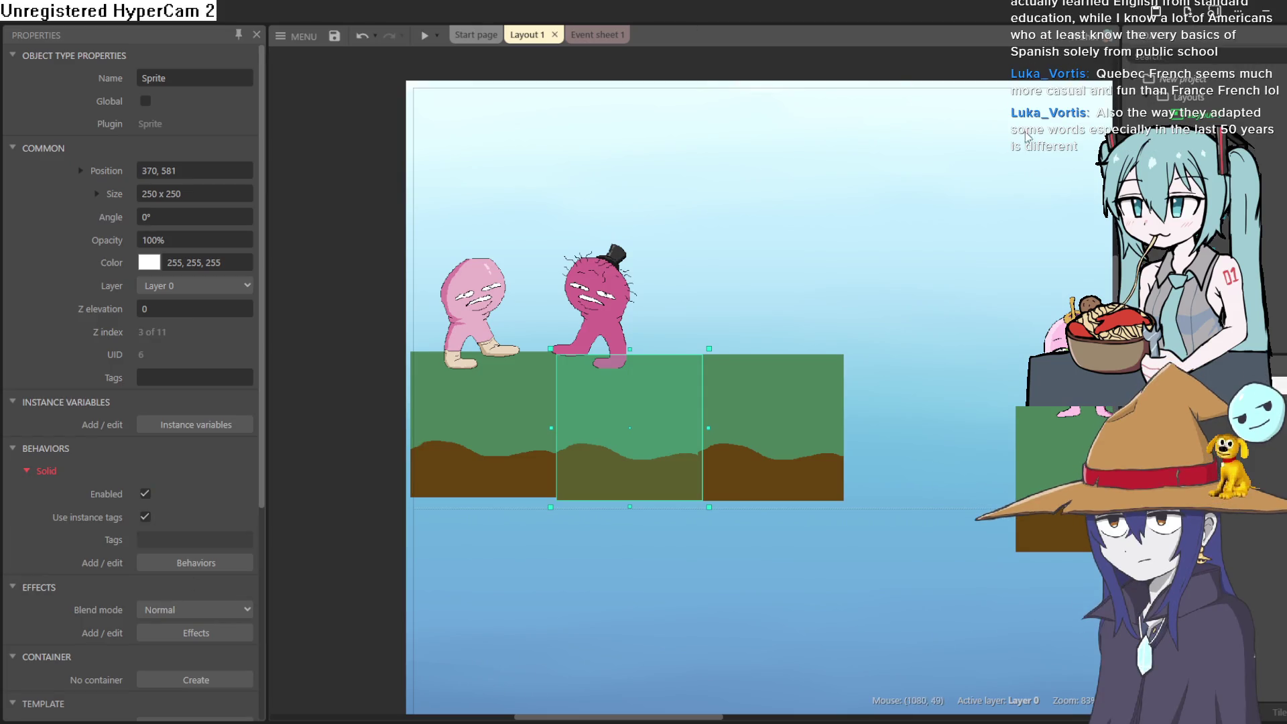
pyautogui.click(1266, 11)
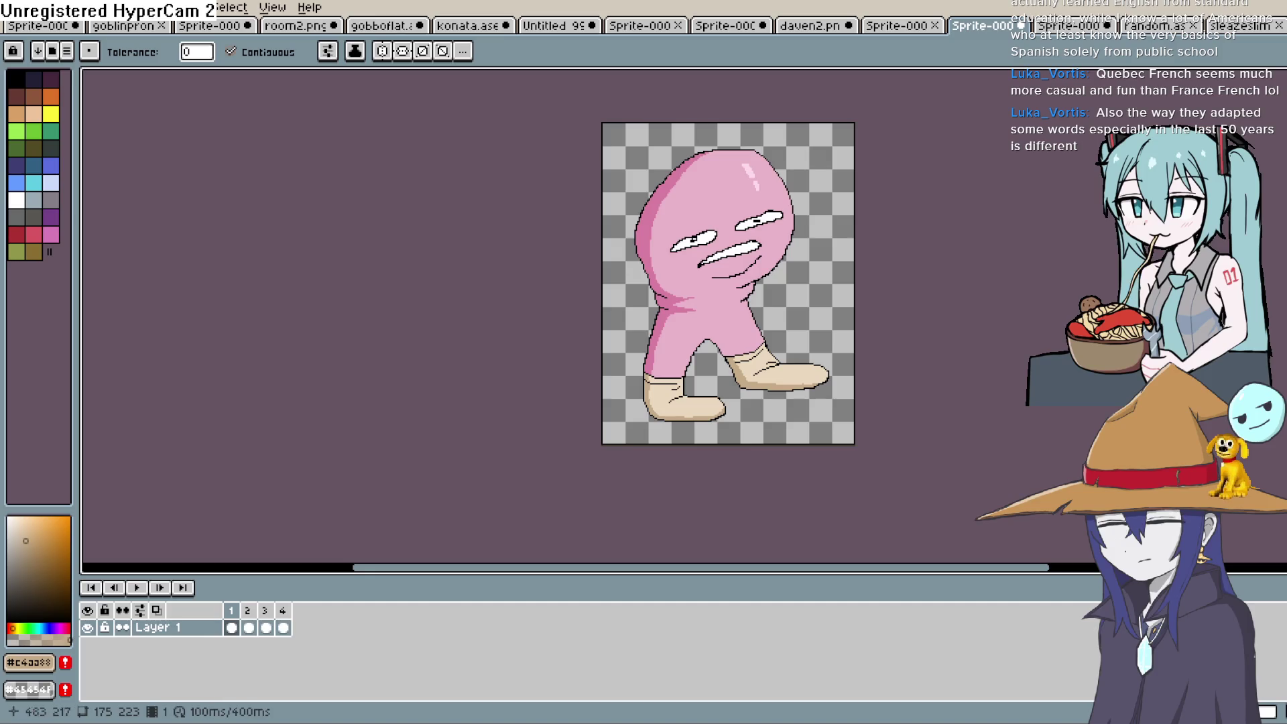
# Step: Create a new 250×250 RGBA sprite with a transparent background from File > New
pyautogui.click(13, 8)
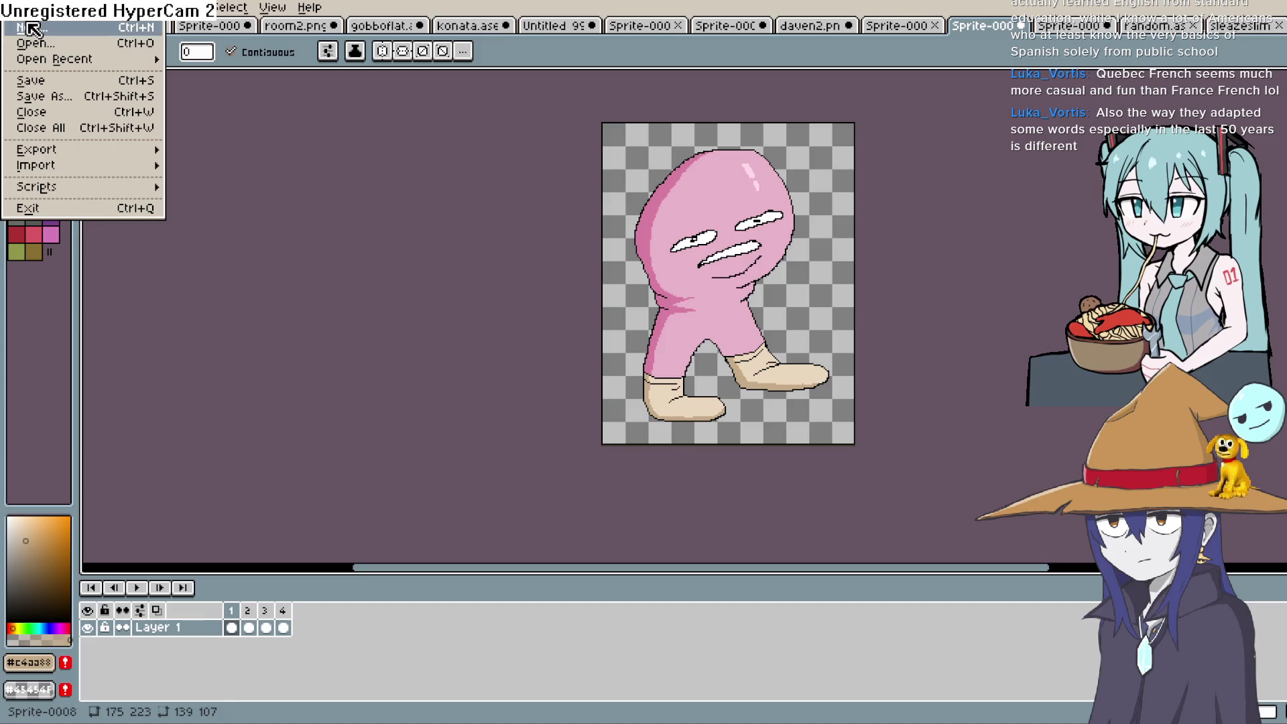
pyautogui.click(30, 28)
pyautogui.write('250')
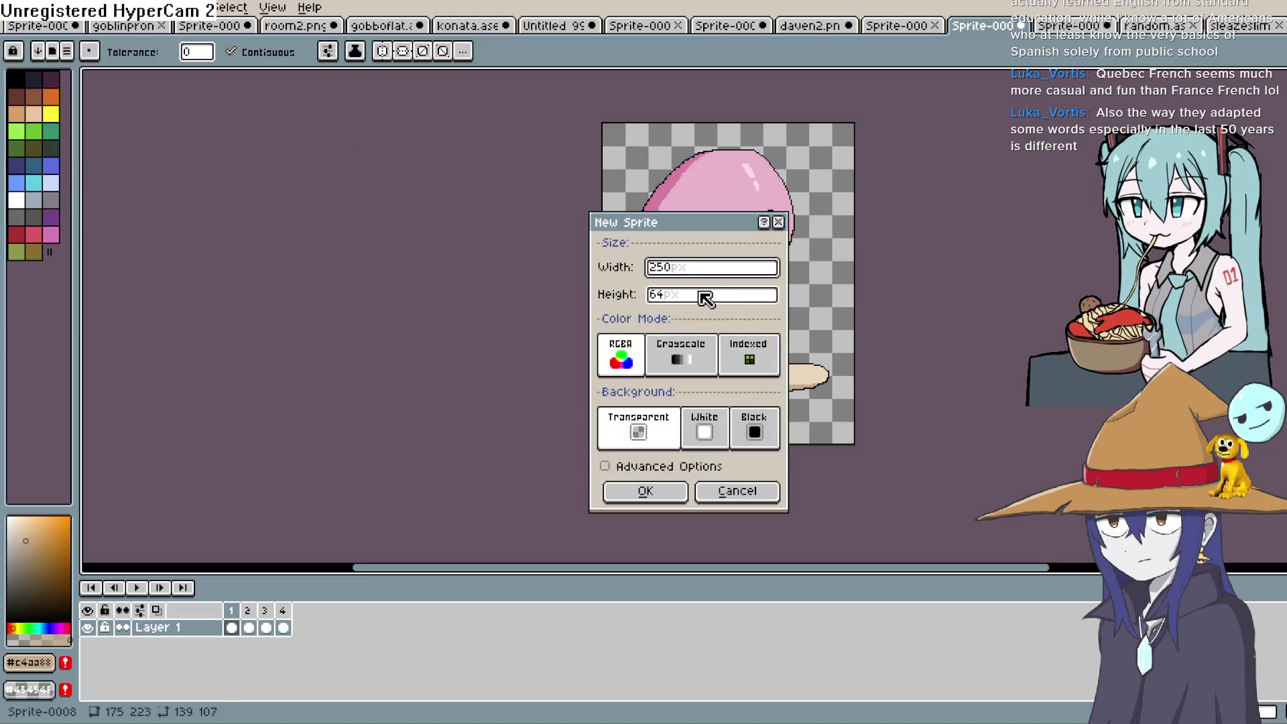
pyautogui.click(702, 301)
pyautogui.write('2')
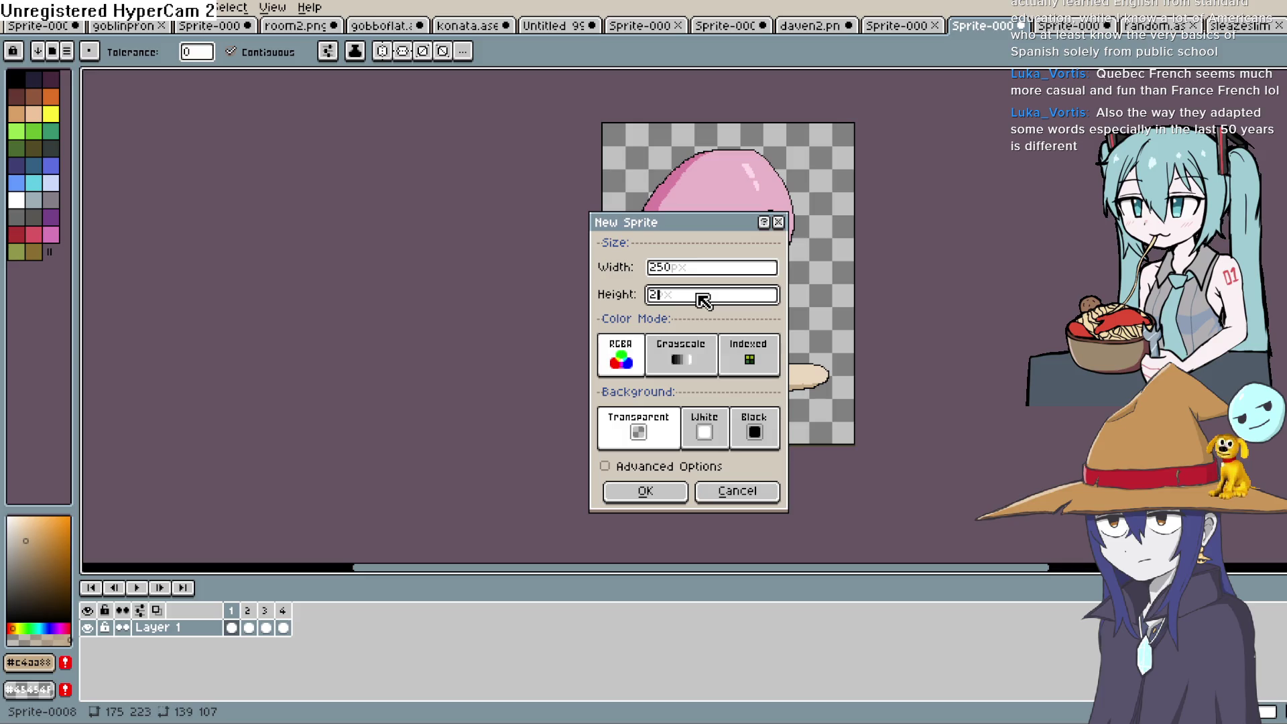
pyautogui.write('50')
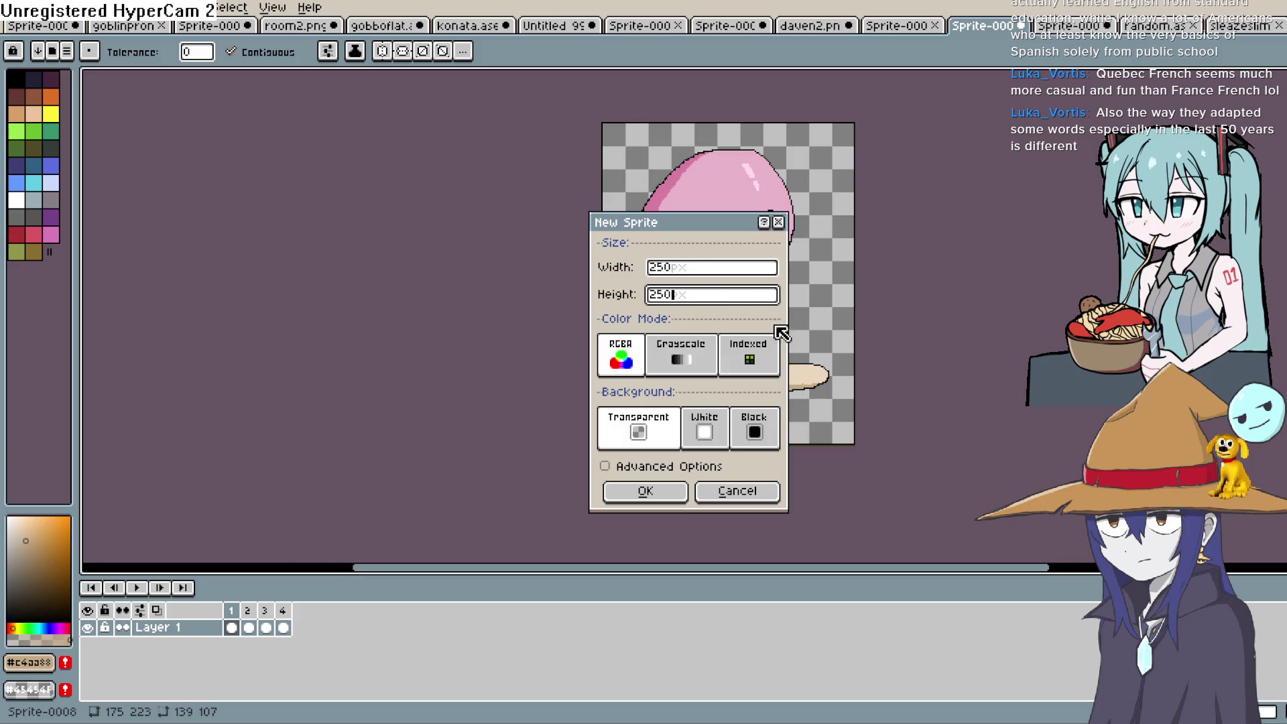
pyautogui.click(637, 491)
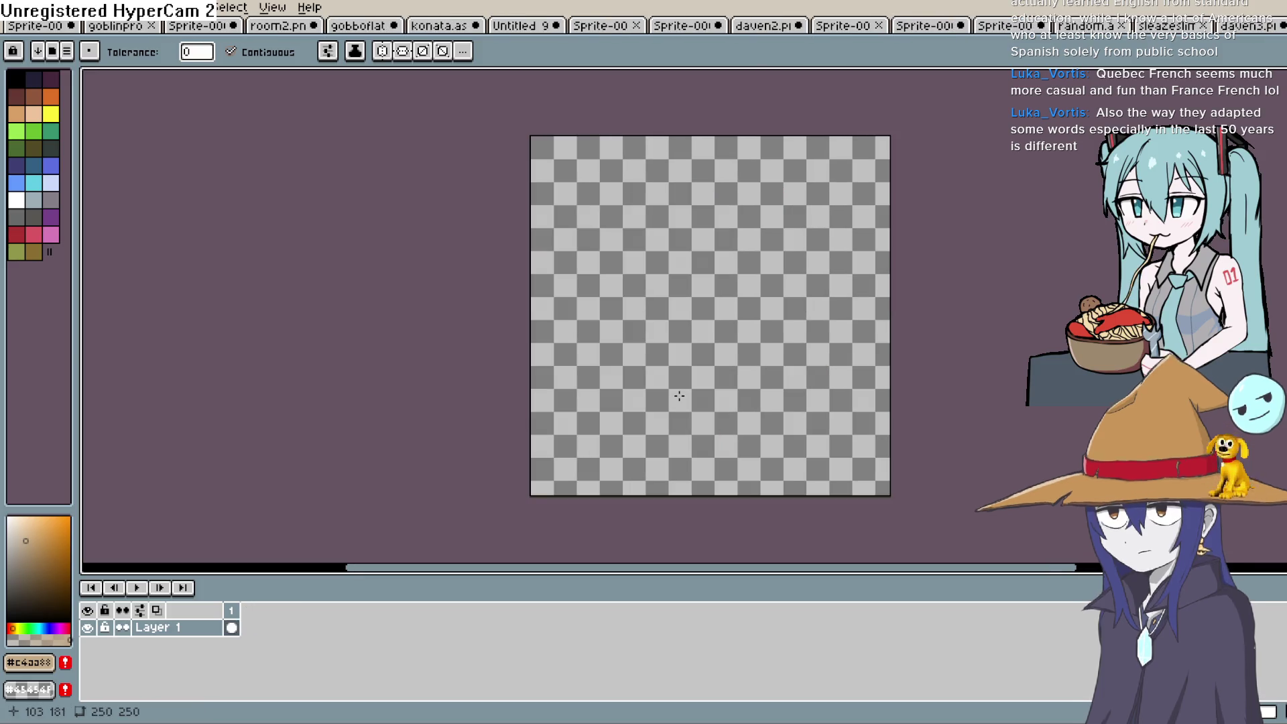
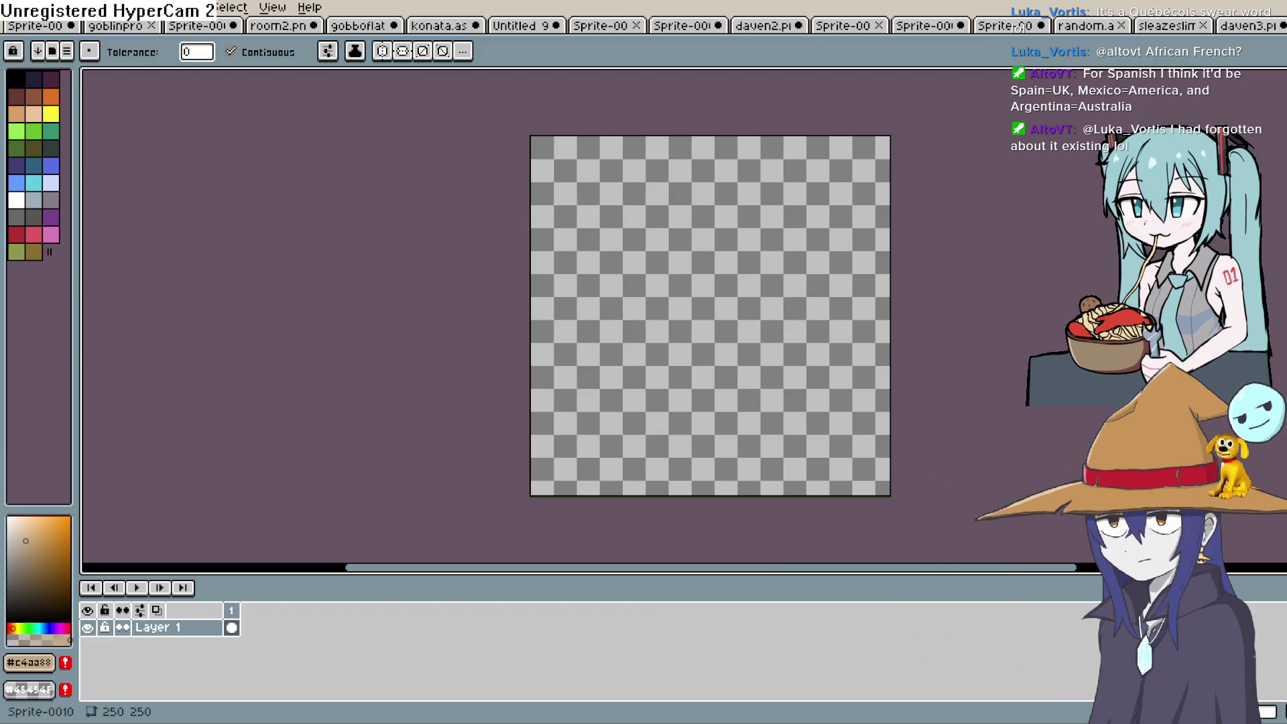
# Step: Select the Pencil in dark brown, then draw a test stroke and undo it
pyautogui.moveTo(752, 228)
pyautogui.mouseDown()
pyautogui.moveTo(612, 196)
pyautogui.moveTo(612, 252)
pyautogui.mouseUp()
pyautogui.press('b')
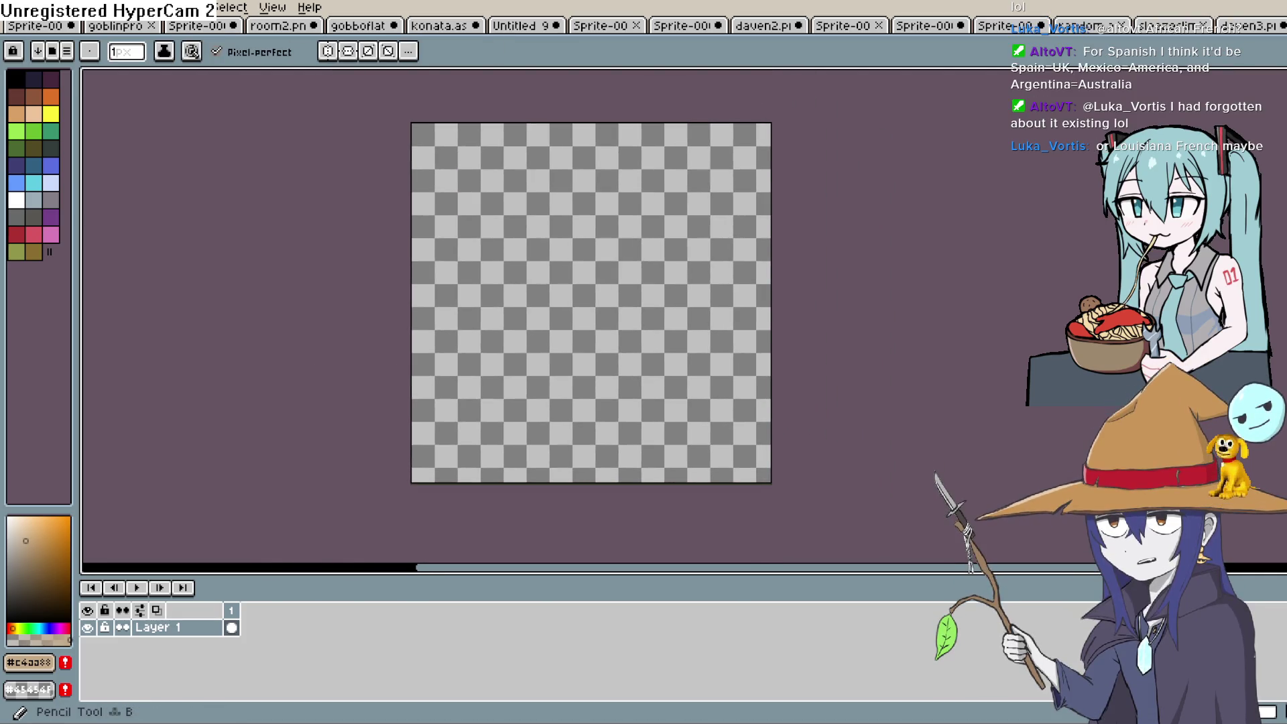
pyautogui.click(21, 102)
pyautogui.moveTo(409, 332); pyautogui.dragTo(421, 313)
pyautogui.hotkey('ctrl', 'z')
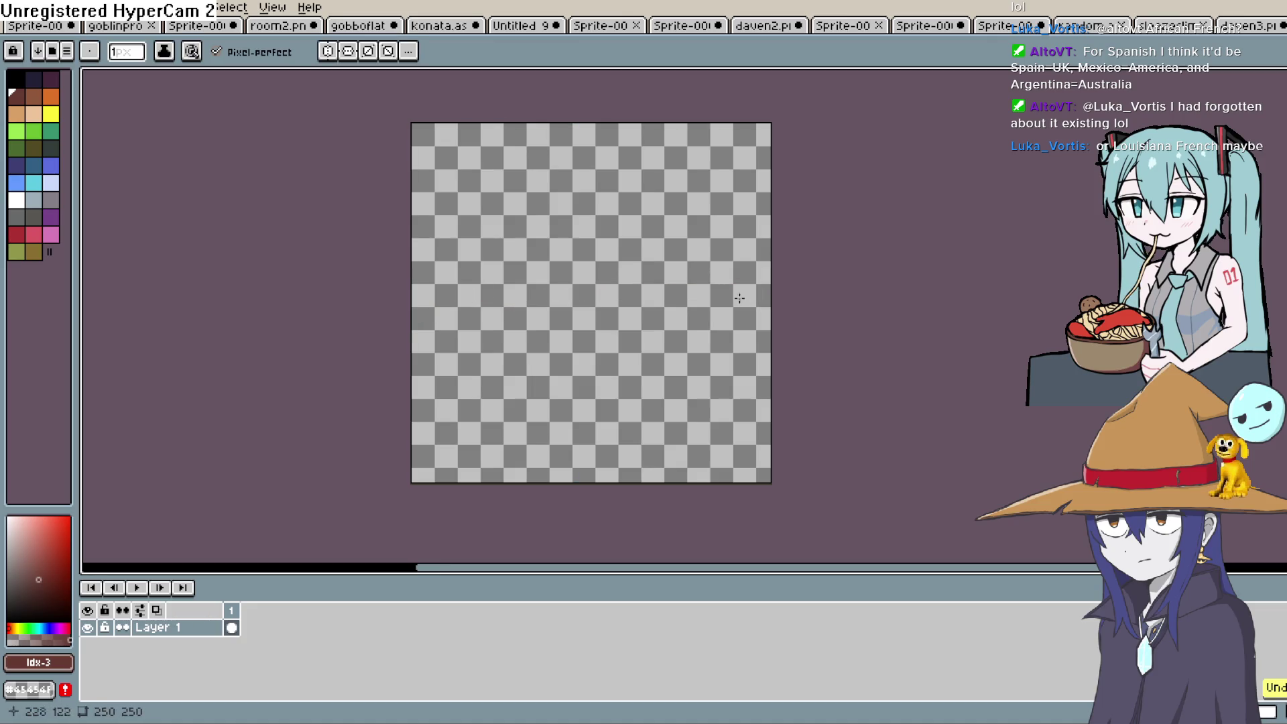
pyautogui.moveTo(583, 334); pyautogui.dragTo(575, 357)
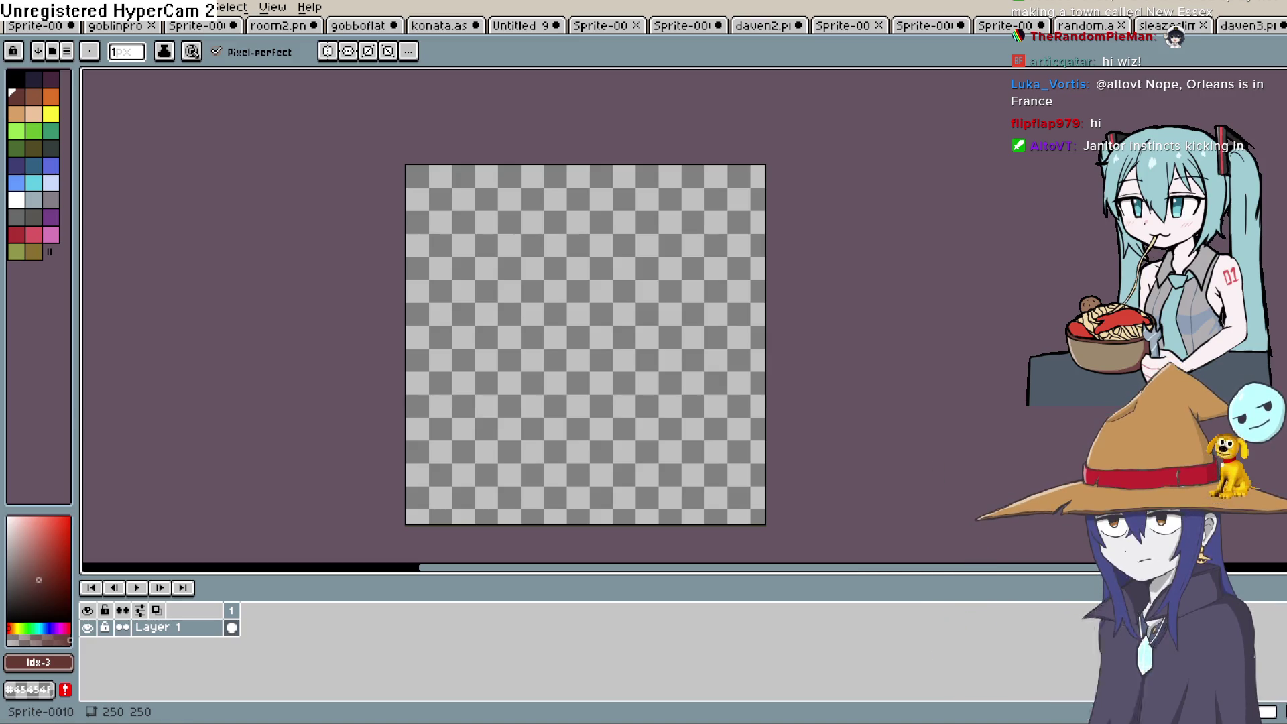
# Step: Switch from Aseprite back to the Construct 3 project
pyautogui.hotkey('alt', 'Tab')
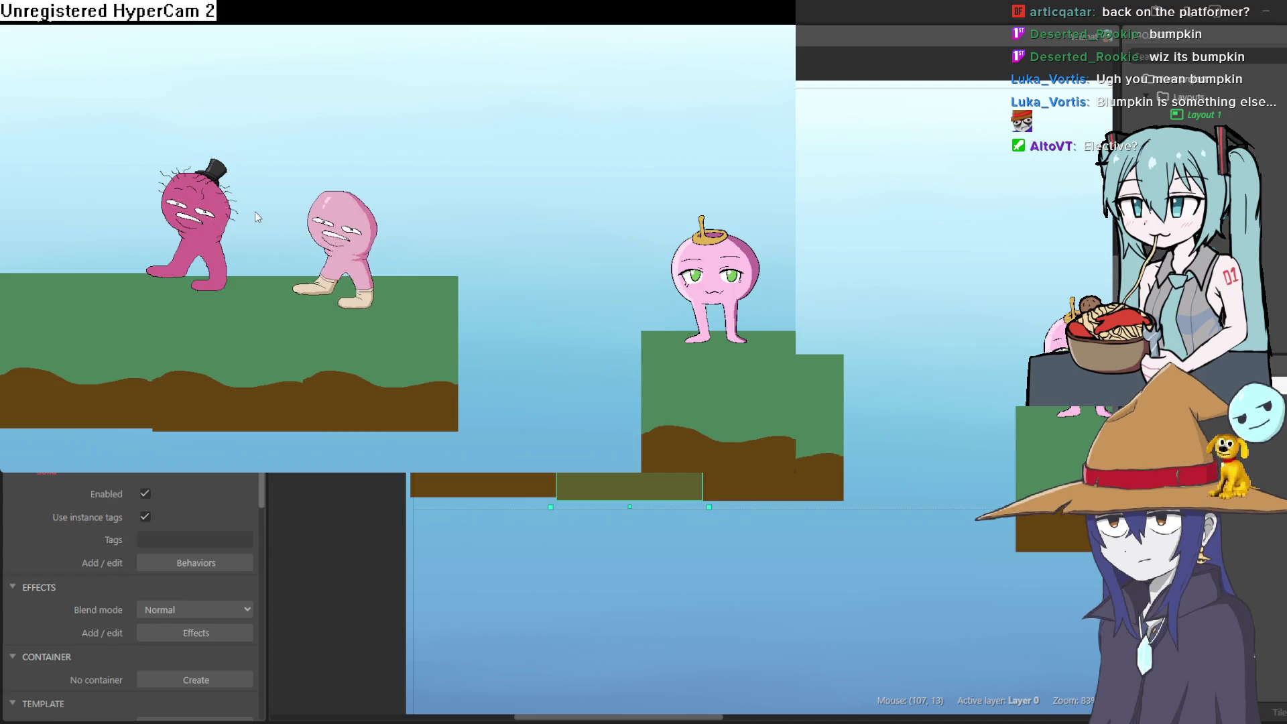
# Step: Play the preview, hopping the character across the platforms and walking it back and forth
pyautogui.press('Right')
pyautogui.press('Up')
pyautogui.press('Left')
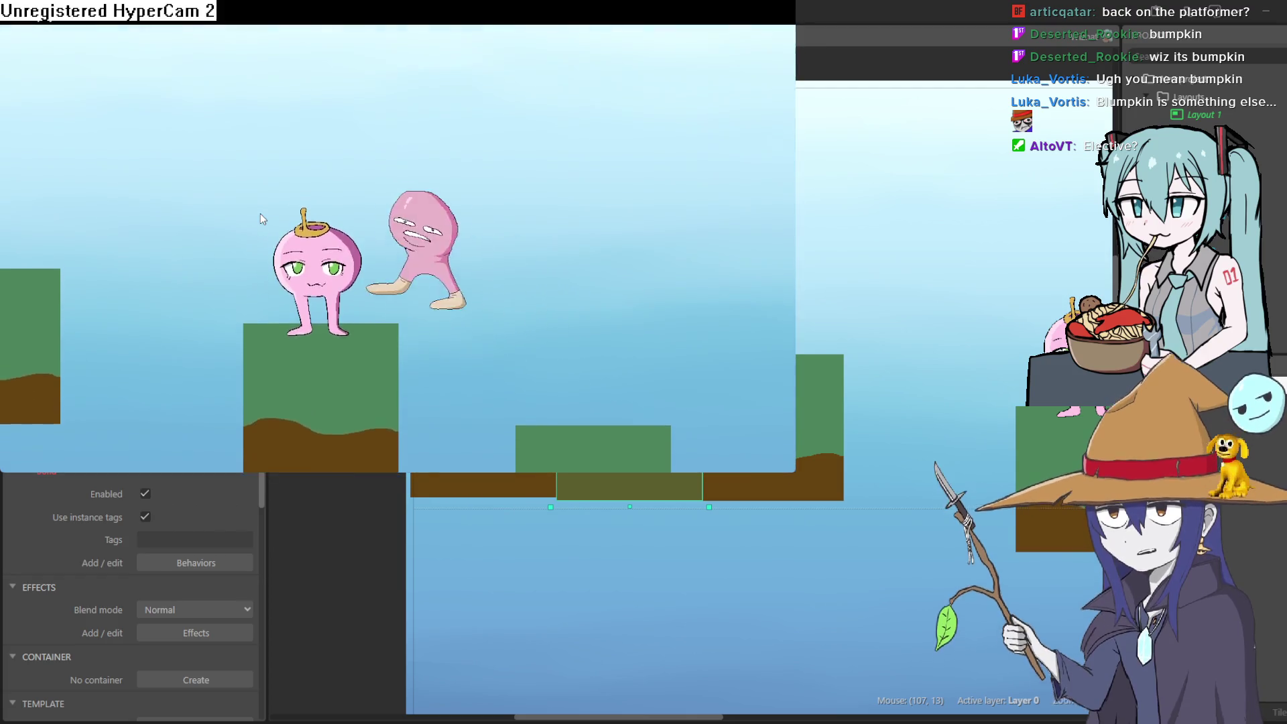
pyautogui.press('Left')
pyautogui.press('Up')
pyautogui.press('Right')
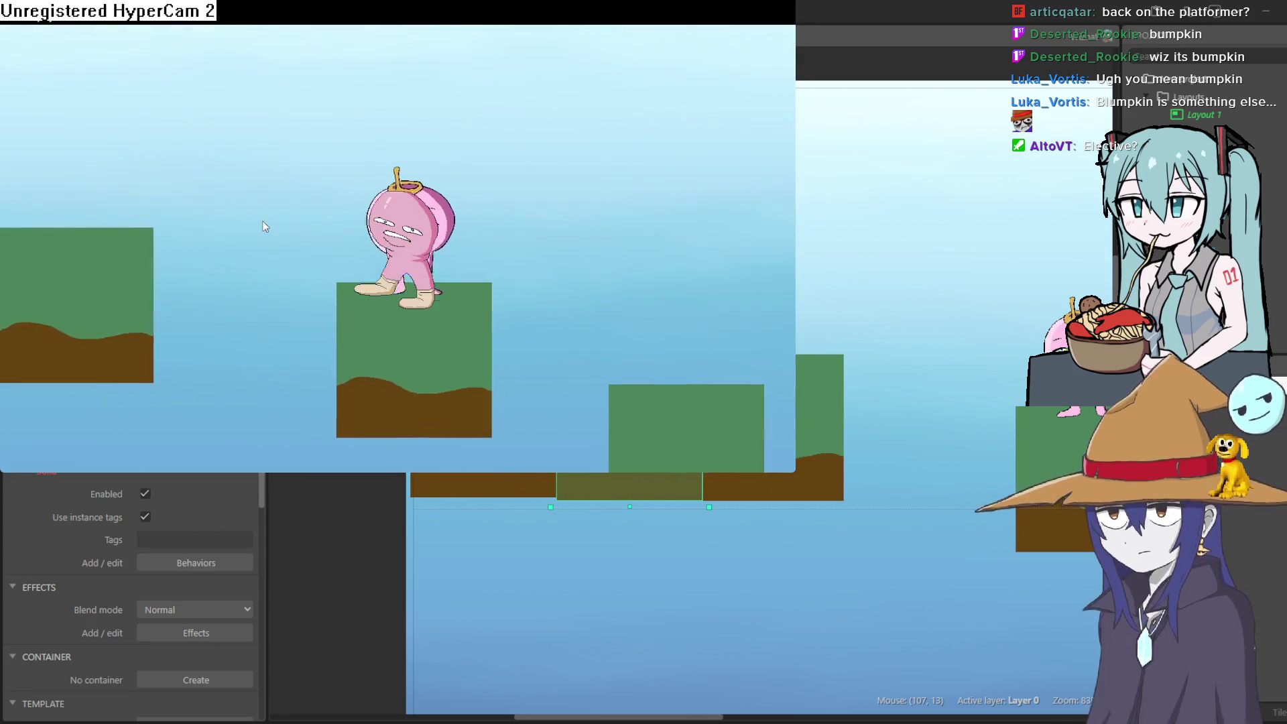
pyautogui.press('Left')
pyautogui.press('Up')
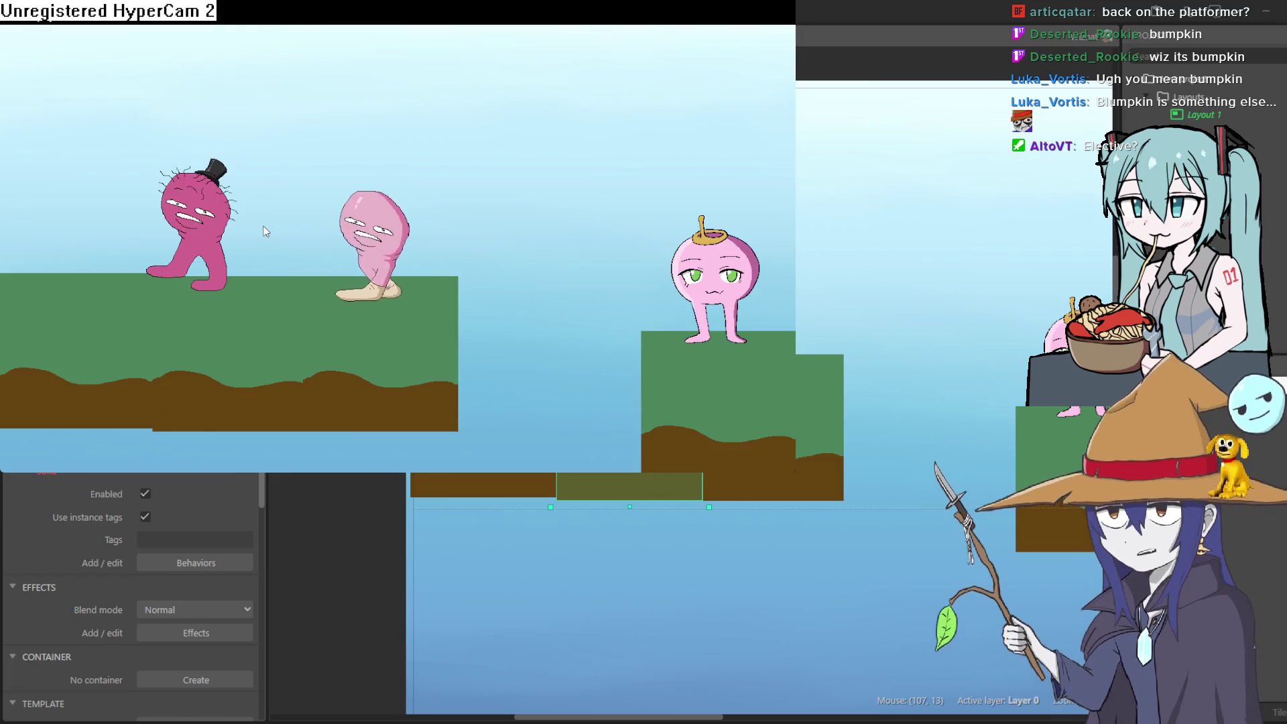
pyautogui.press('Right')
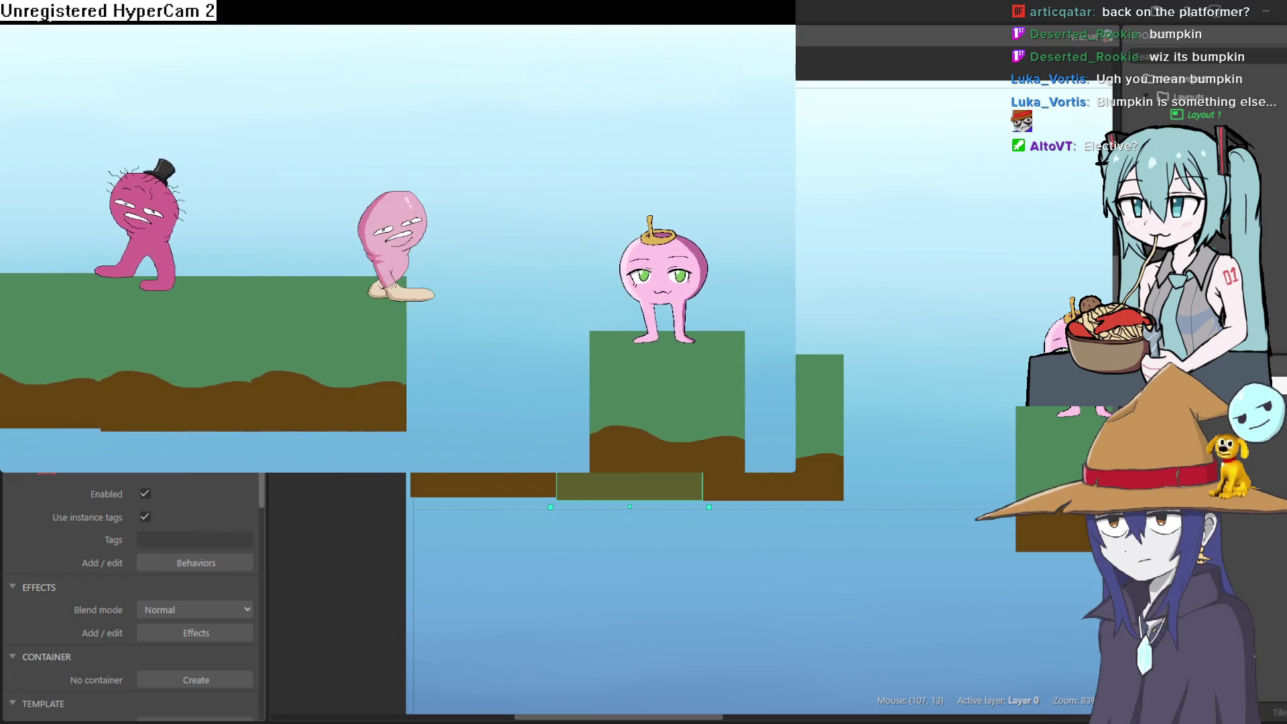
pyautogui.press('Left')
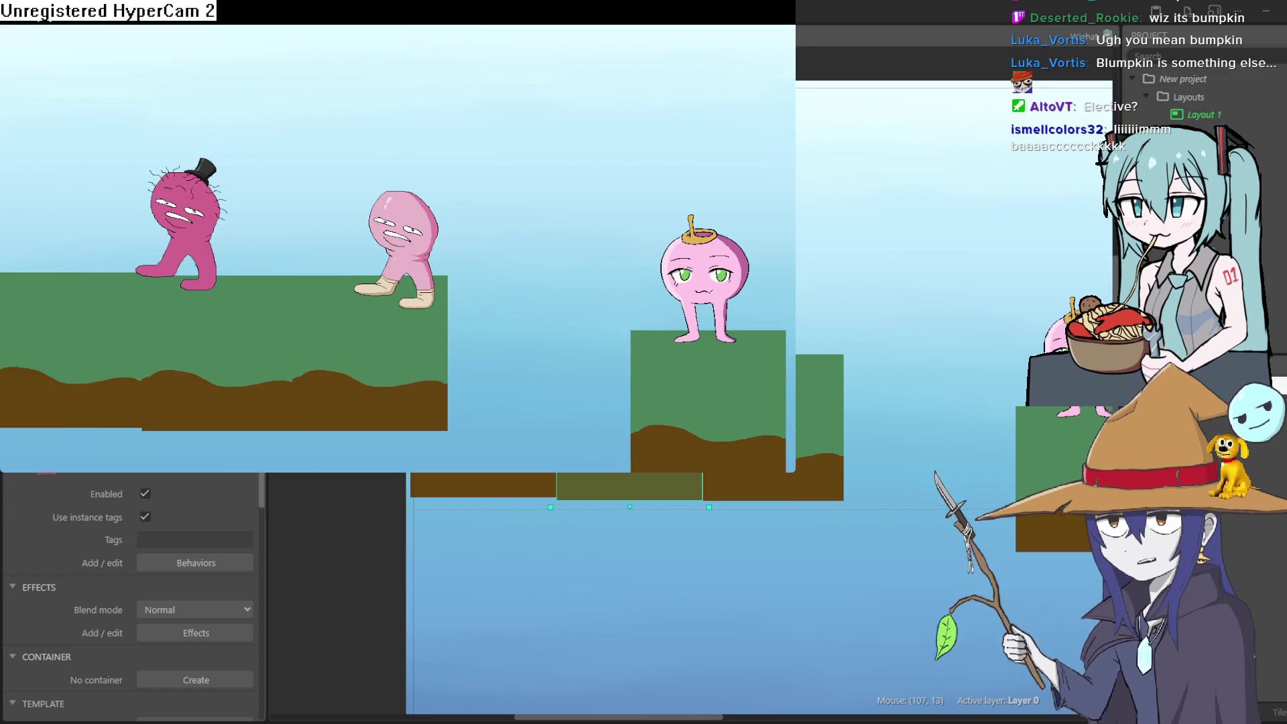
pyautogui.press('Right')
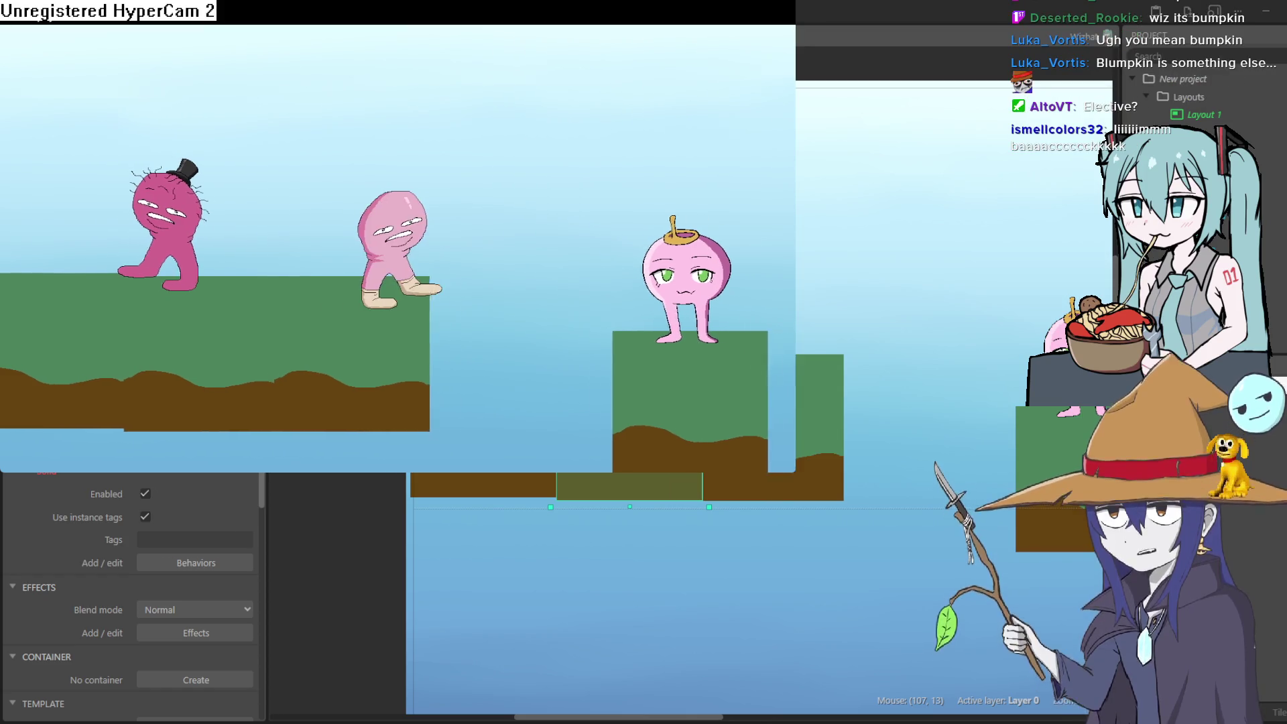
pyautogui.press('Left')
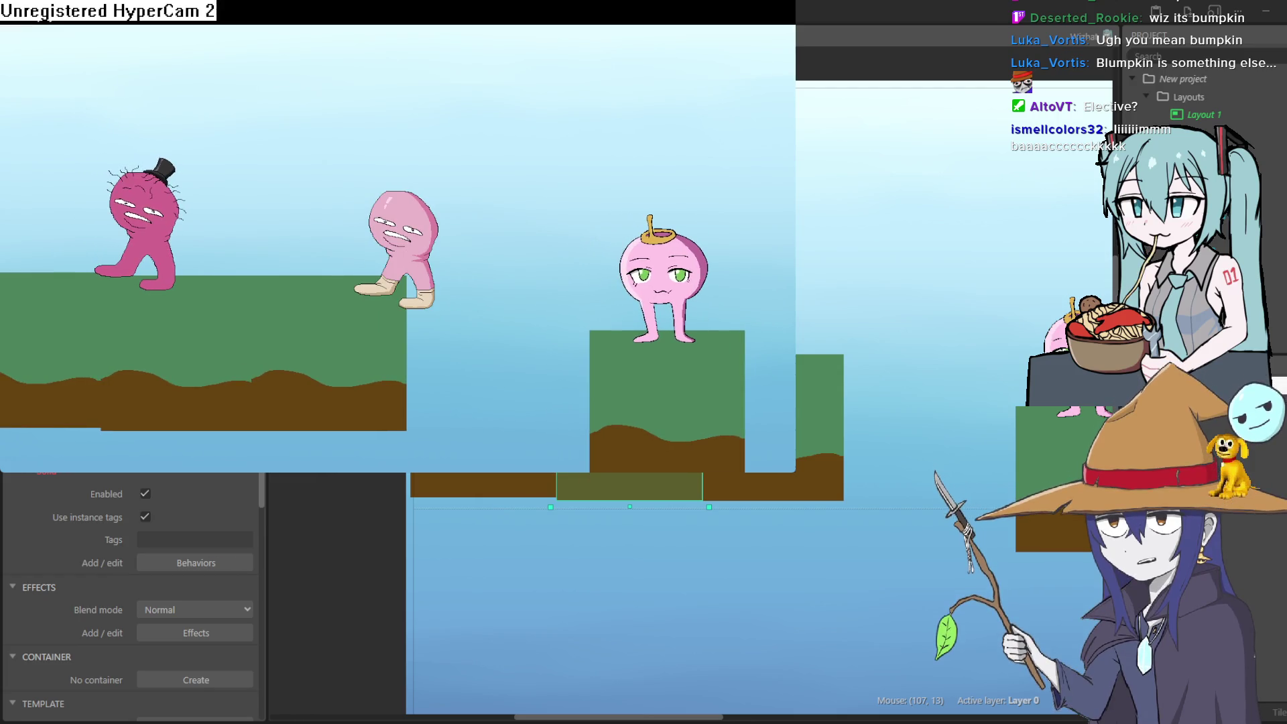
pyautogui.press('Left')
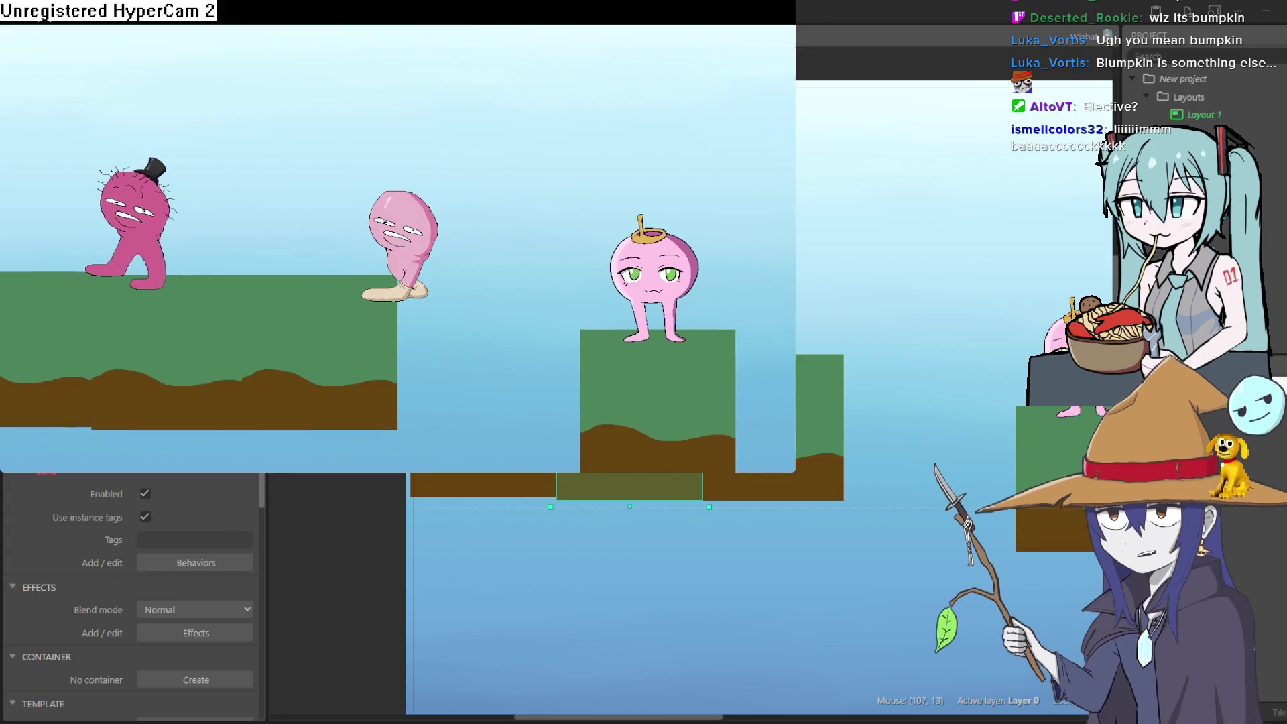
# Step: Jump off the right edge back onto the platform, then close the preview and show that platform
pyautogui.press('Right')
pyautogui.press('Up')
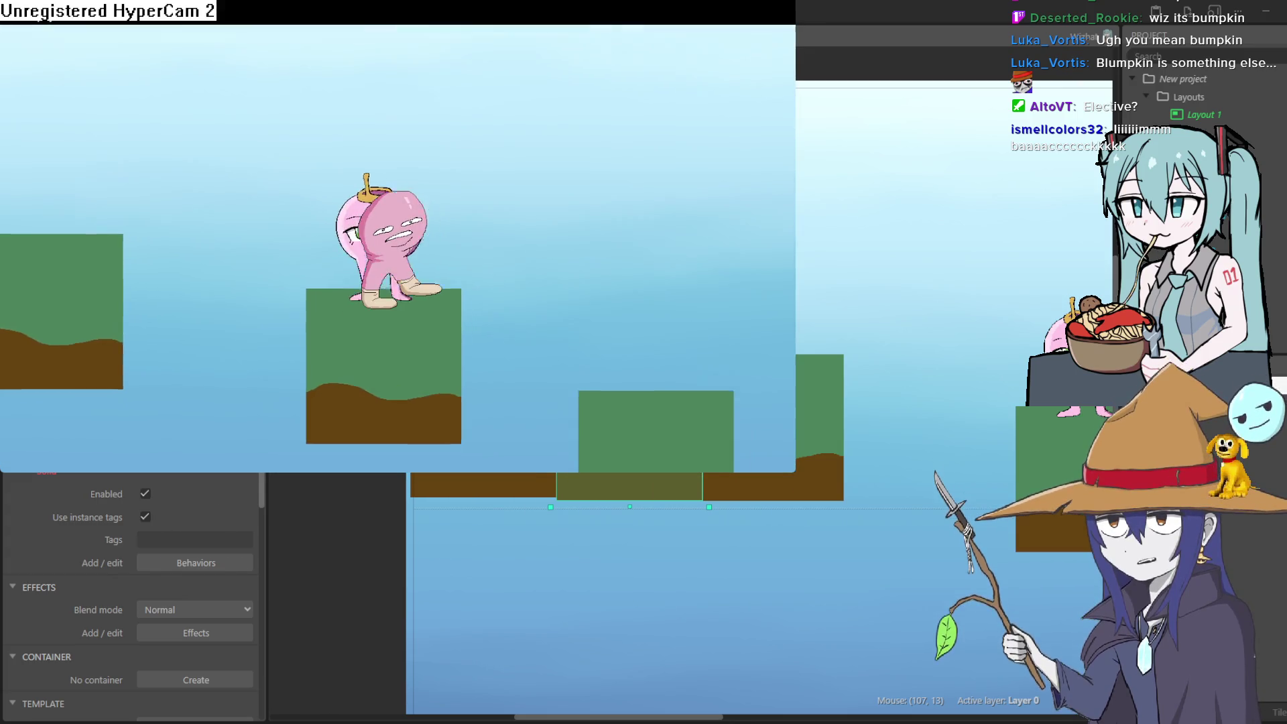
pyautogui.press('Left')
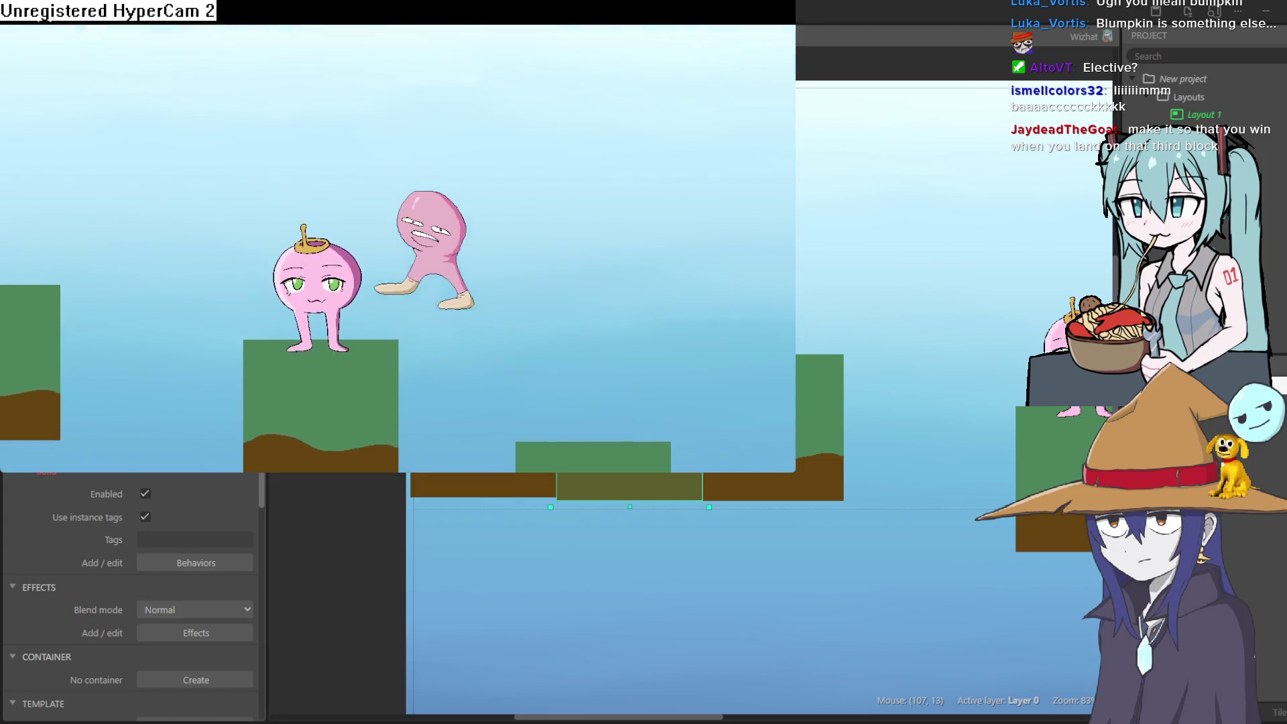
pyautogui.press('Right')
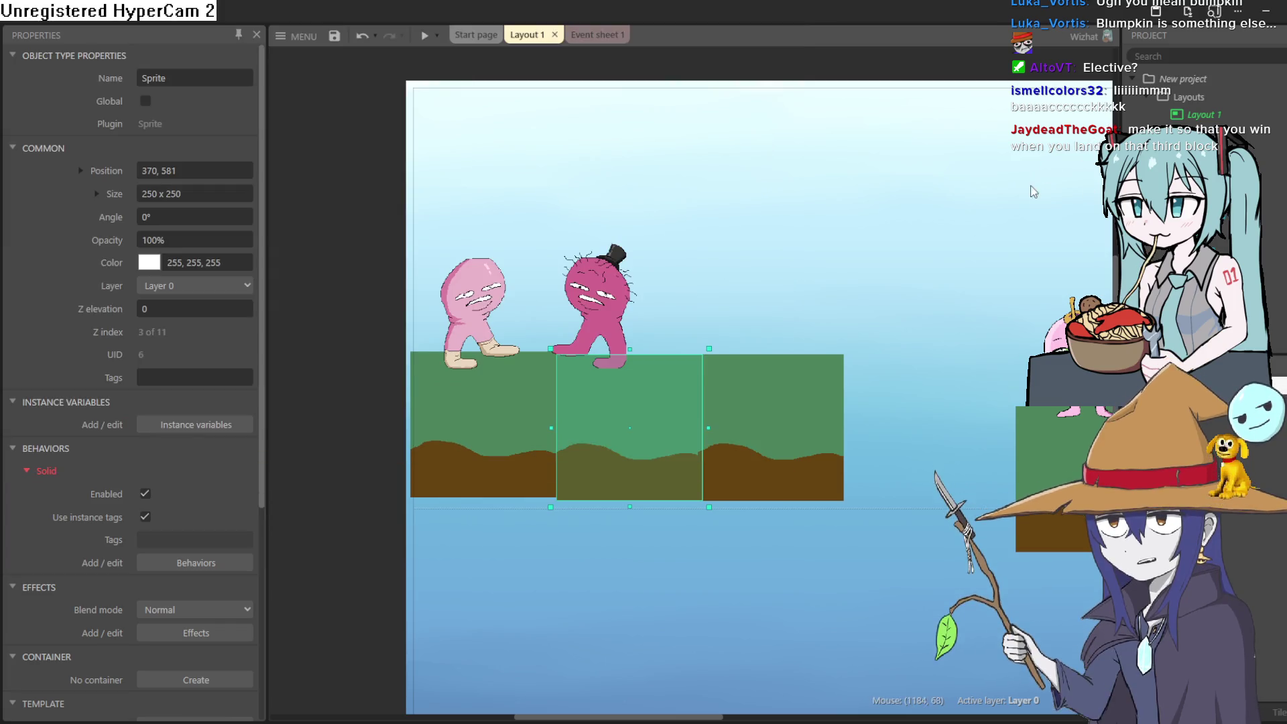
pyautogui.click(926, 296)
pyautogui.moveTo(925, 295); pyautogui.dragTo(851, 359)
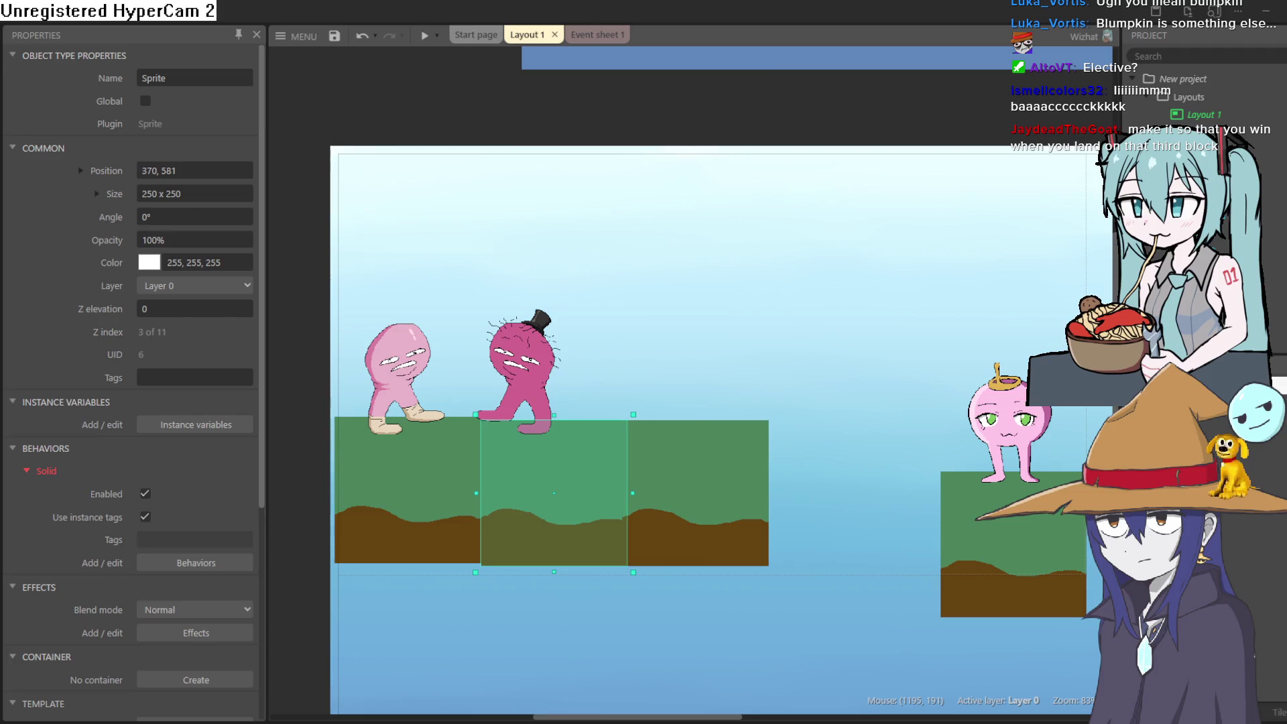
# Step: Switch from Construct 3 to the blank 250×250 sprite in Aseprite
pyautogui.hotkey('alt', 'Tab')
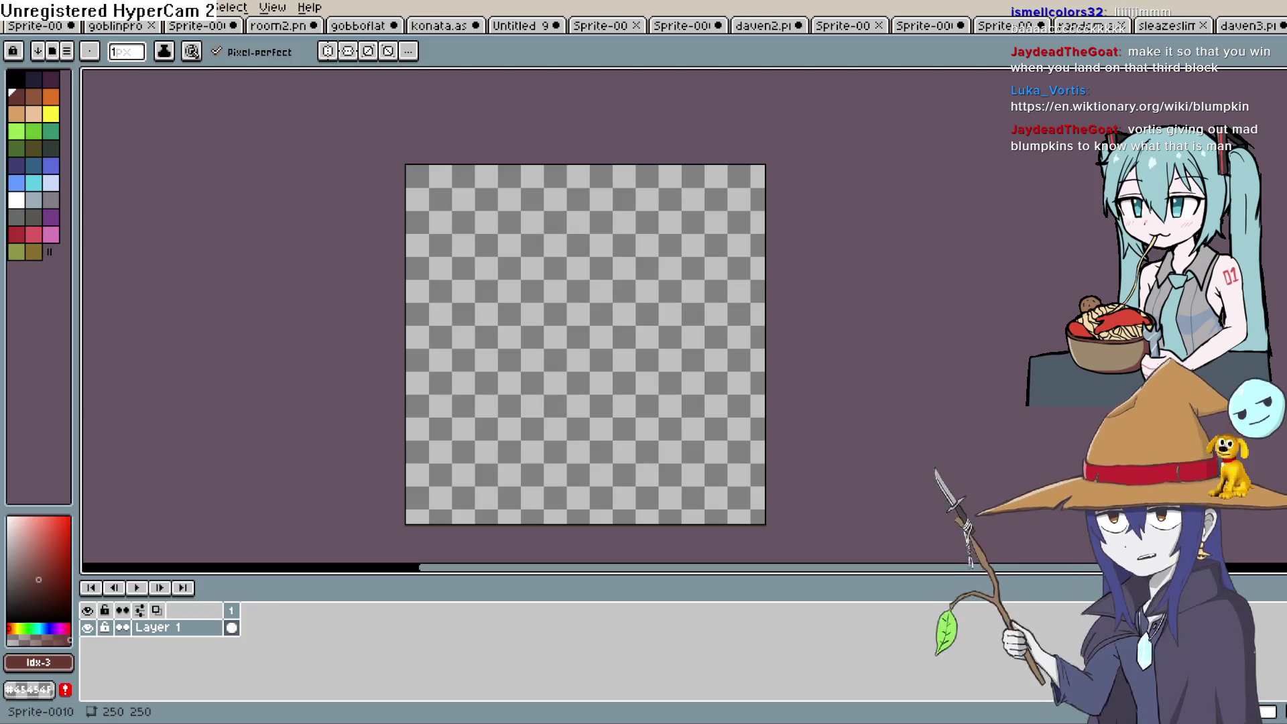
# Step: Pick black and draw a thin wavy line from the canvas's left edge to its right edge
pyautogui.moveTo(432, 382); pyautogui.dragTo(512, 335)
pyautogui.hotkey('ctrl', 'z')
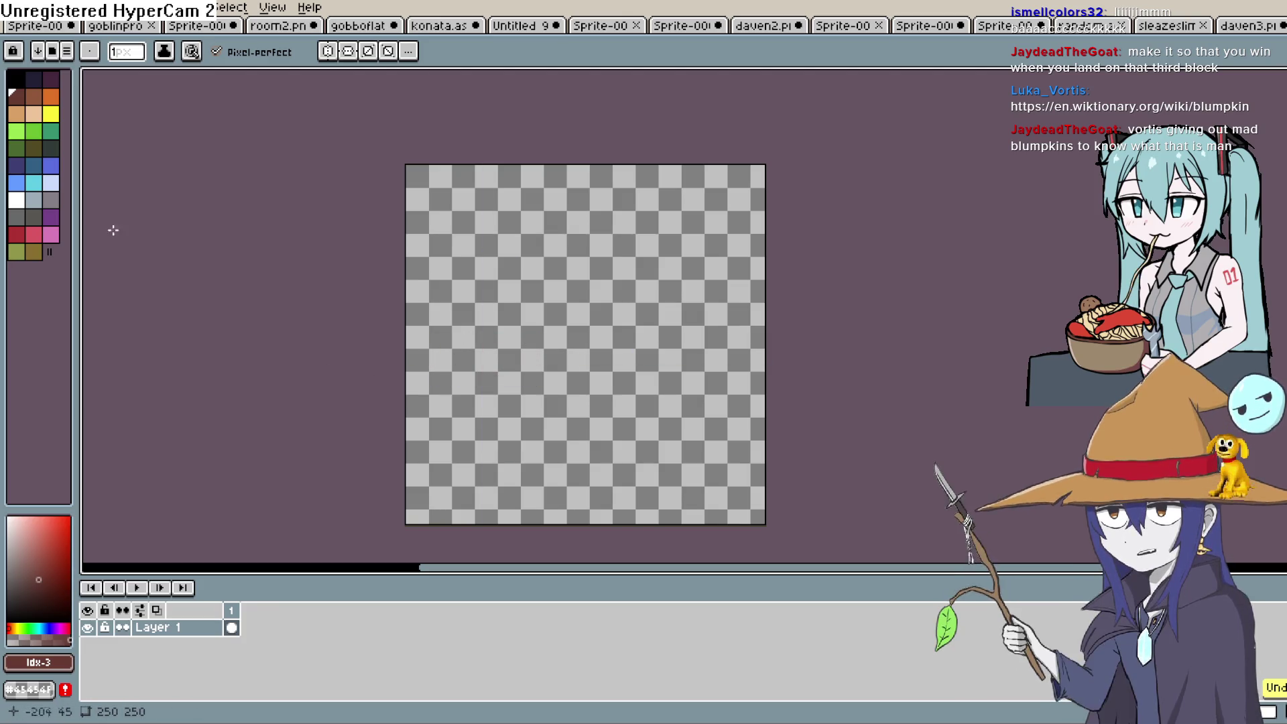
pyautogui.click(15, 78)
pyautogui.click(406, 394)
pyautogui.moveTo(681, 380); pyautogui.dragTo(766, 376)
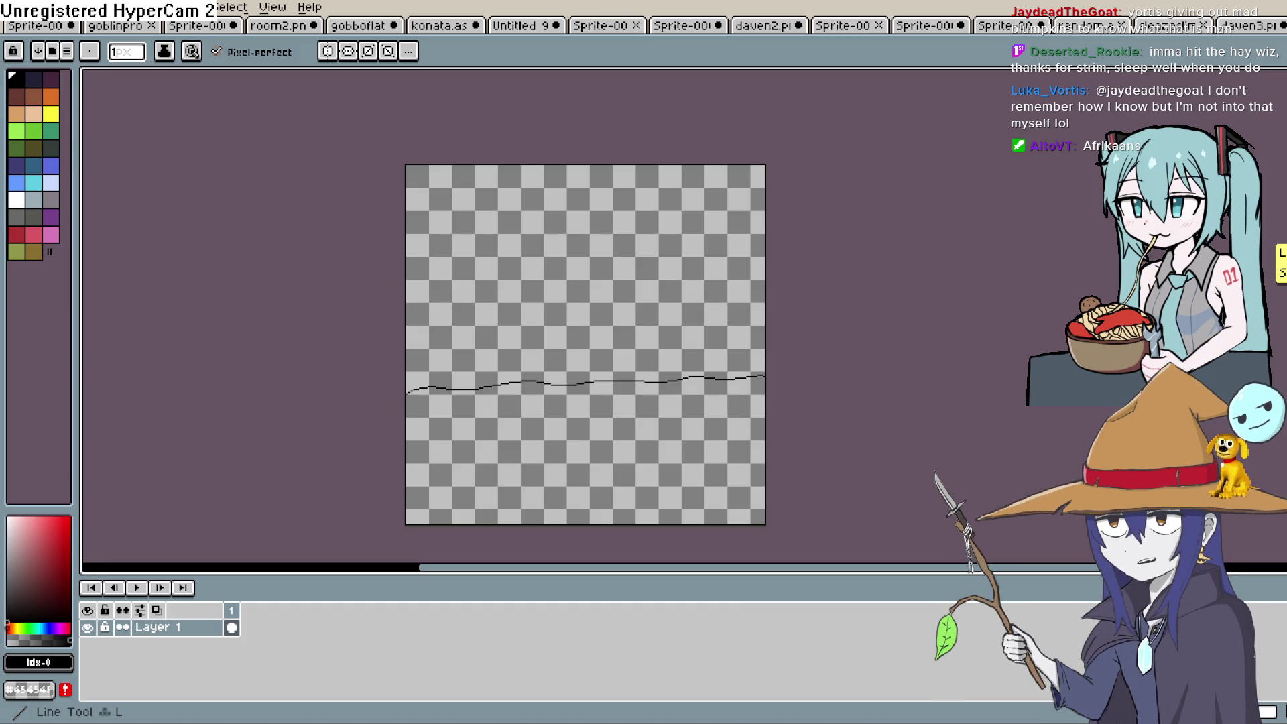
# Step: Bucket-fill the area below the wavy line with bright green
pyautogui.moveTo(593, 349)
pyautogui.mouseDown()
pyautogui.moveTo(592, 289)
pyautogui.moveTo(601, 303)
pyautogui.mouseUp()
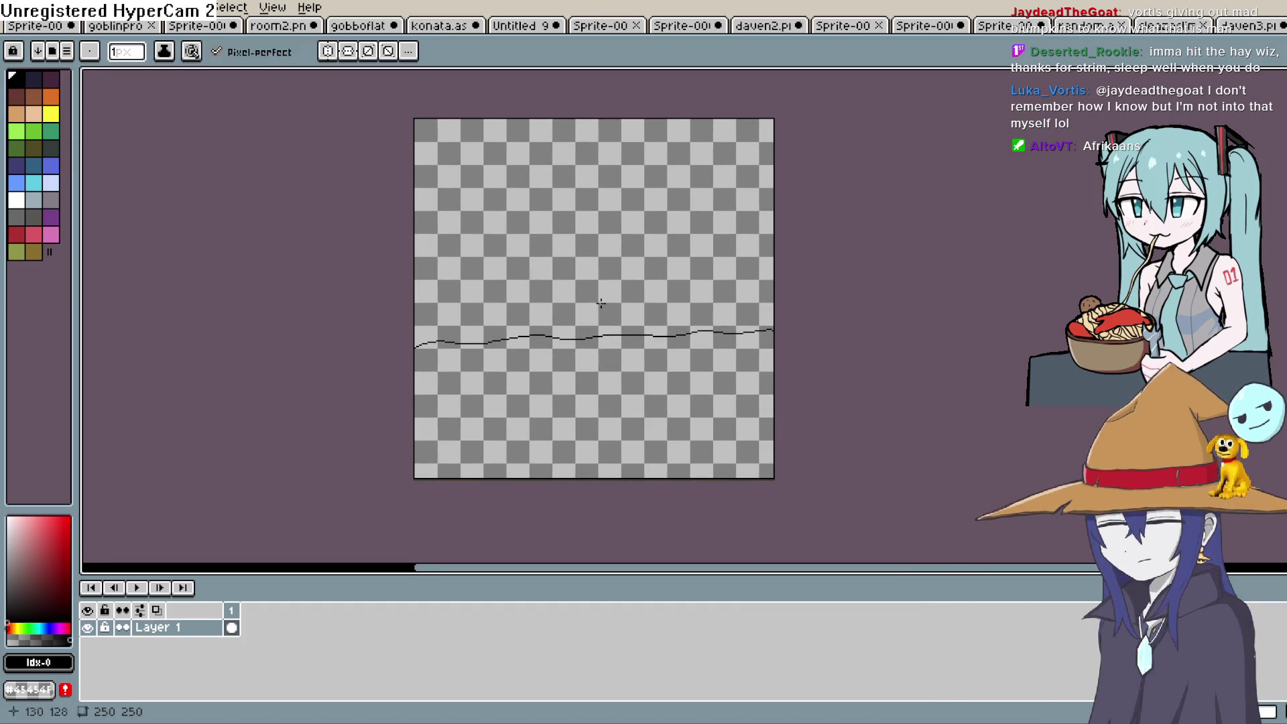
pyautogui.click(37, 134)
pyautogui.press('g')
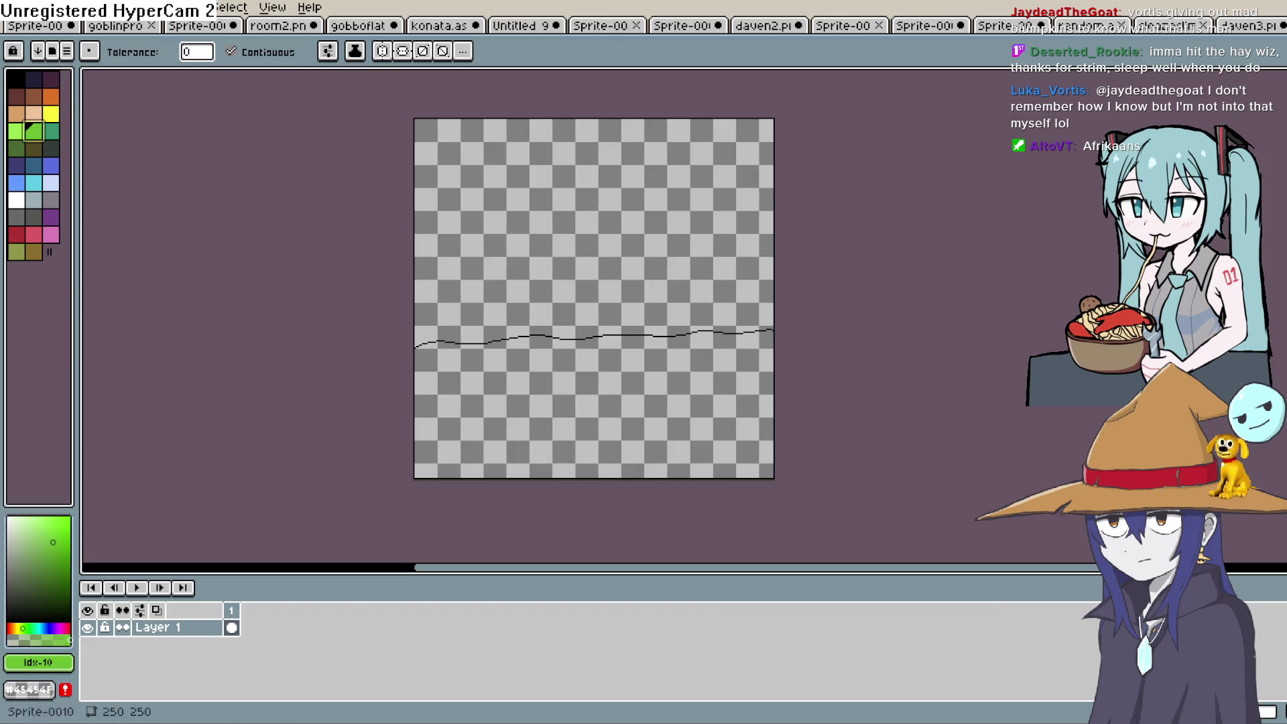
pyautogui.click(682, 396)
# Step: Select the green area and begin moving it upward
pyautogui.moveTo(724, 364)
pyautogui.mouseDown()
pyautogui.moveTo(669, 362)
pyautogui.moveTo(642, 337)
pyautogui.mouseUp()
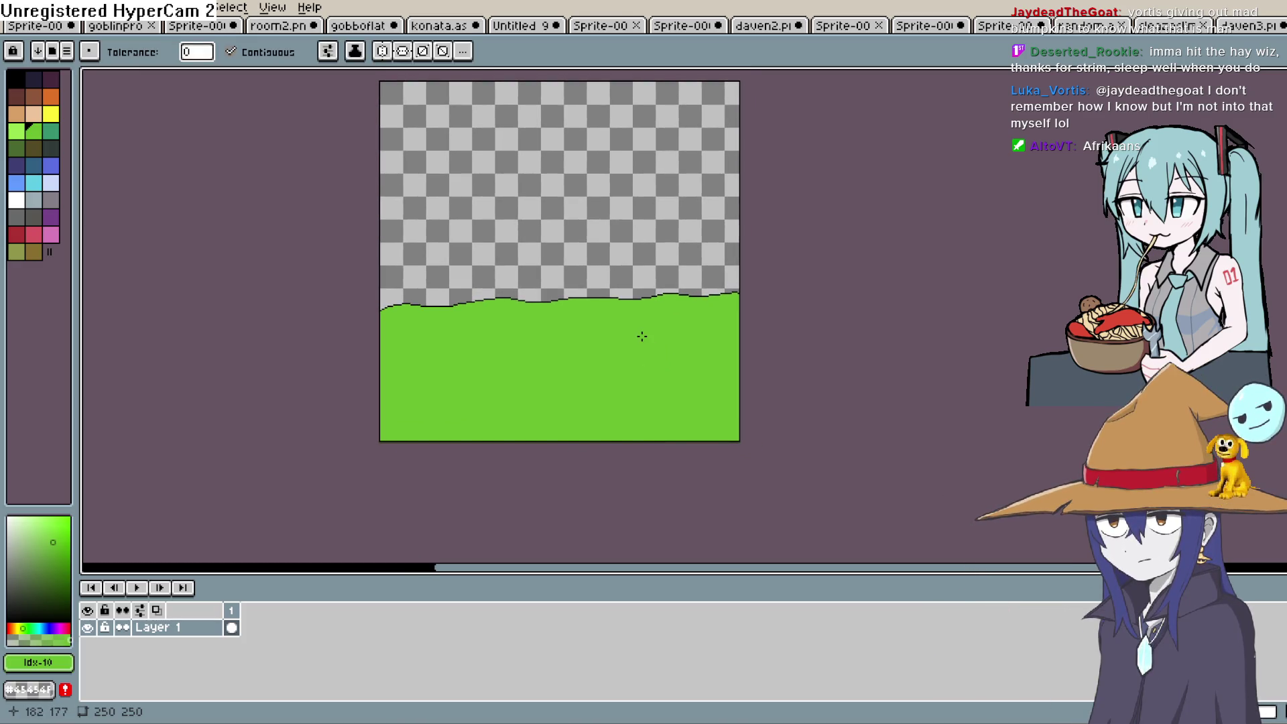
pyautogui.press('w')
pyautogui.click(680, 322)
pyautogui.moveTo(661, 373)
pyautogui.mouseDown()
pyautogui.moveTo(663, 250)
pyautogui.moveTo(672, 310)
pyautogui.mouseUp()
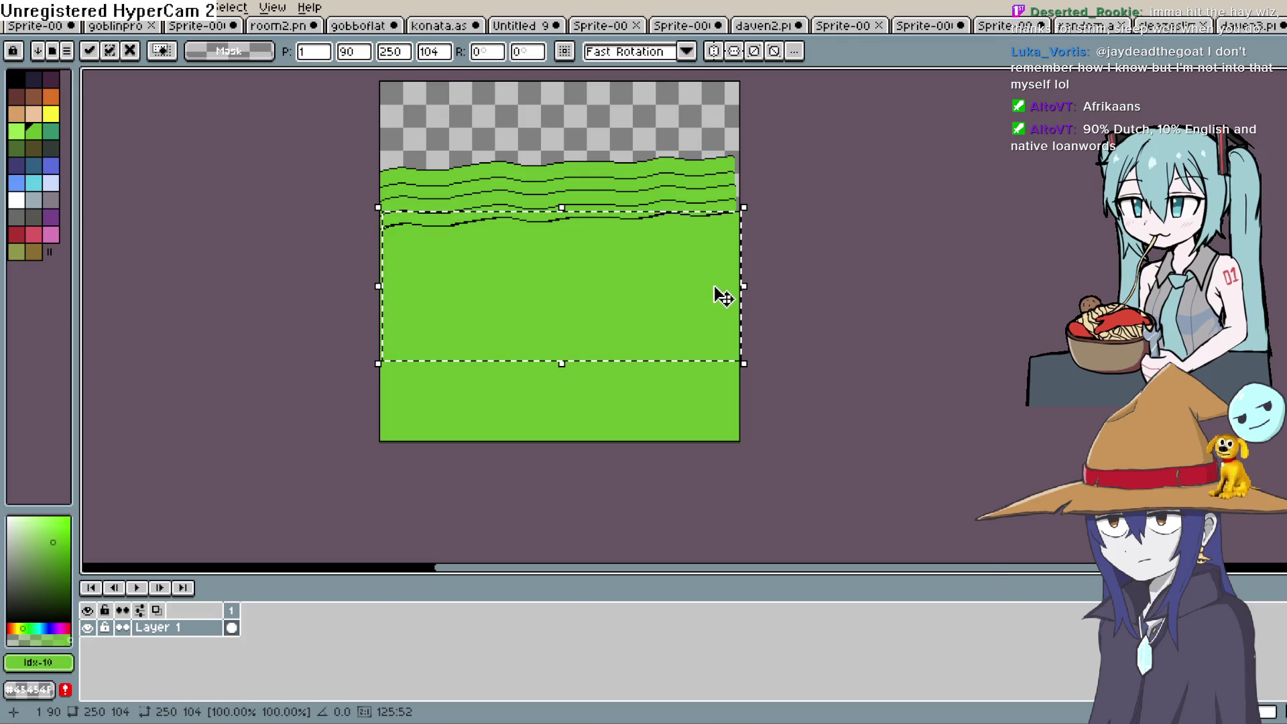
# Step: Place the green band across the canvas middle, apply the move and deselect it
pyautogui.press('Escape')
pyautogui.moveTo(682, 351); pyautogui.dragTo(684, 247)
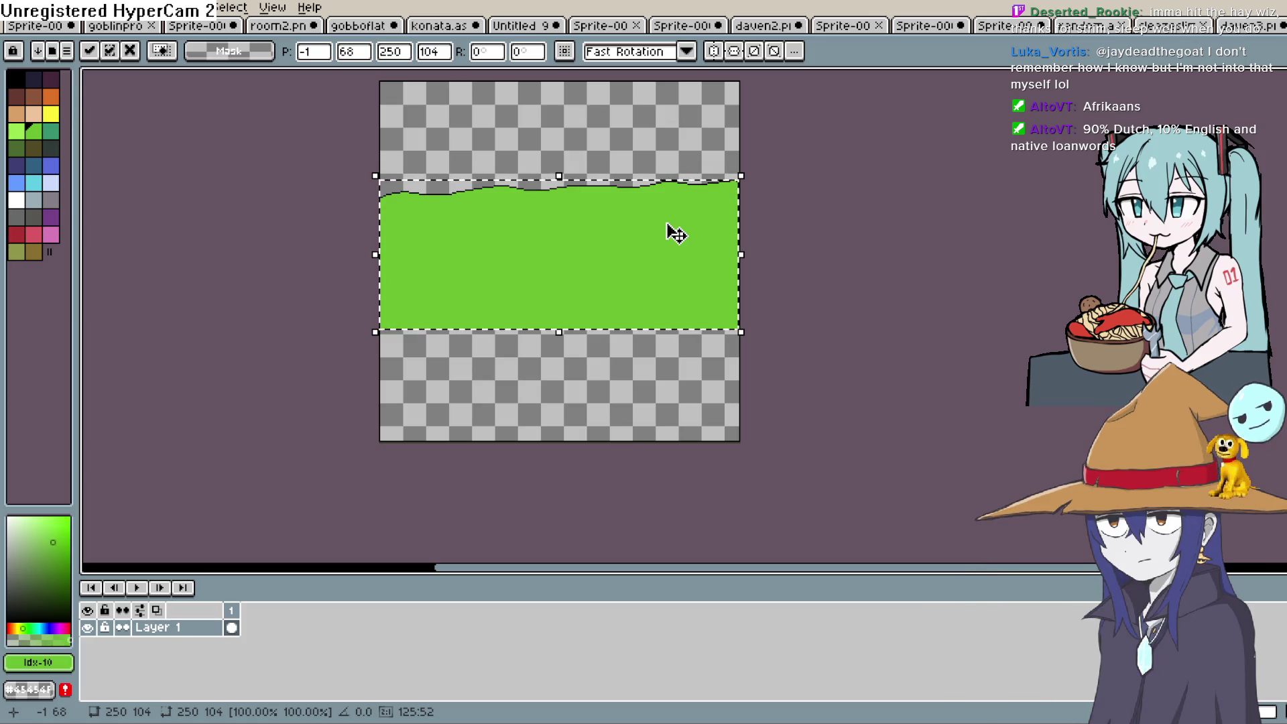
pyautogui.press('Return')
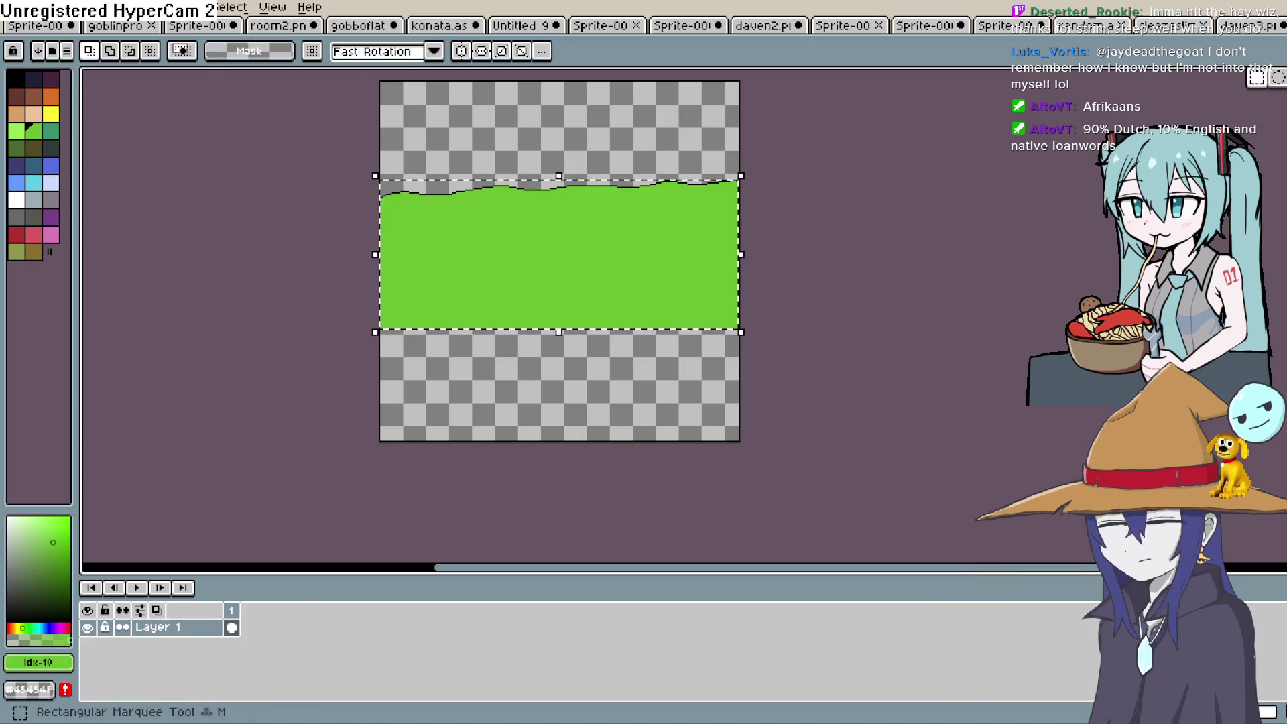
pyautogui.click(927, 247)
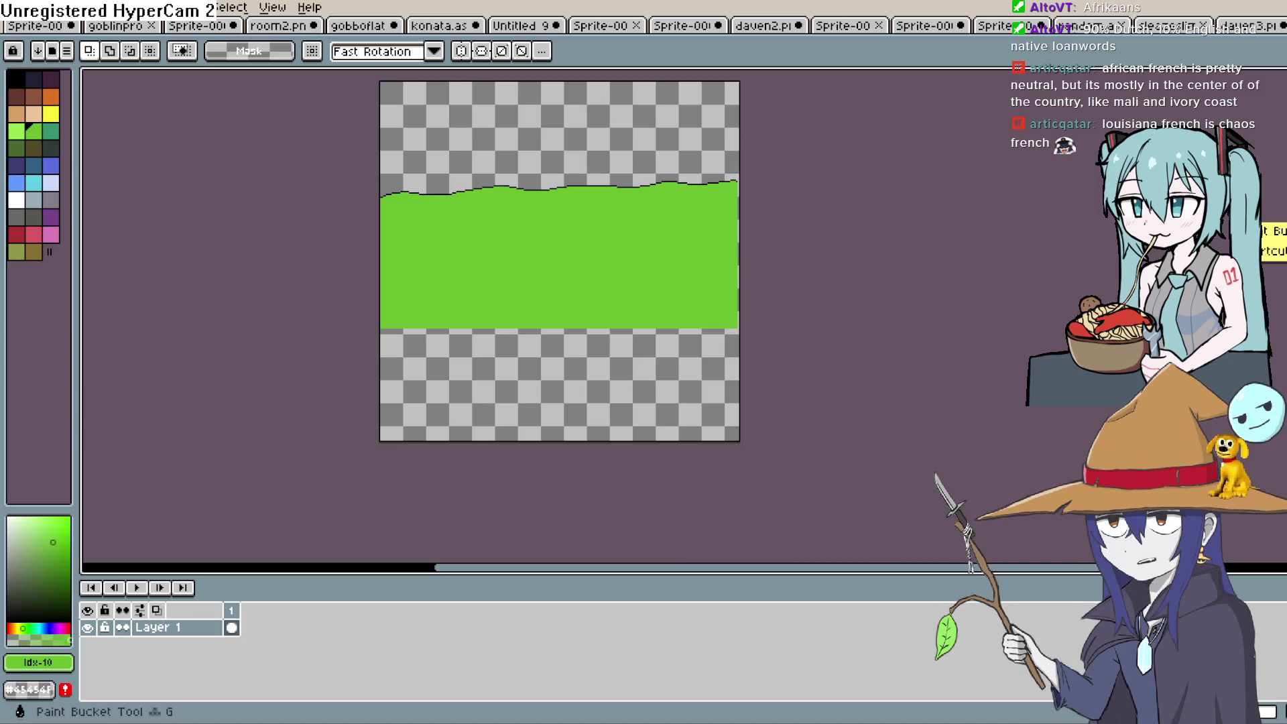
pyautogui.press('i')
pyautogui.click(667, 232)
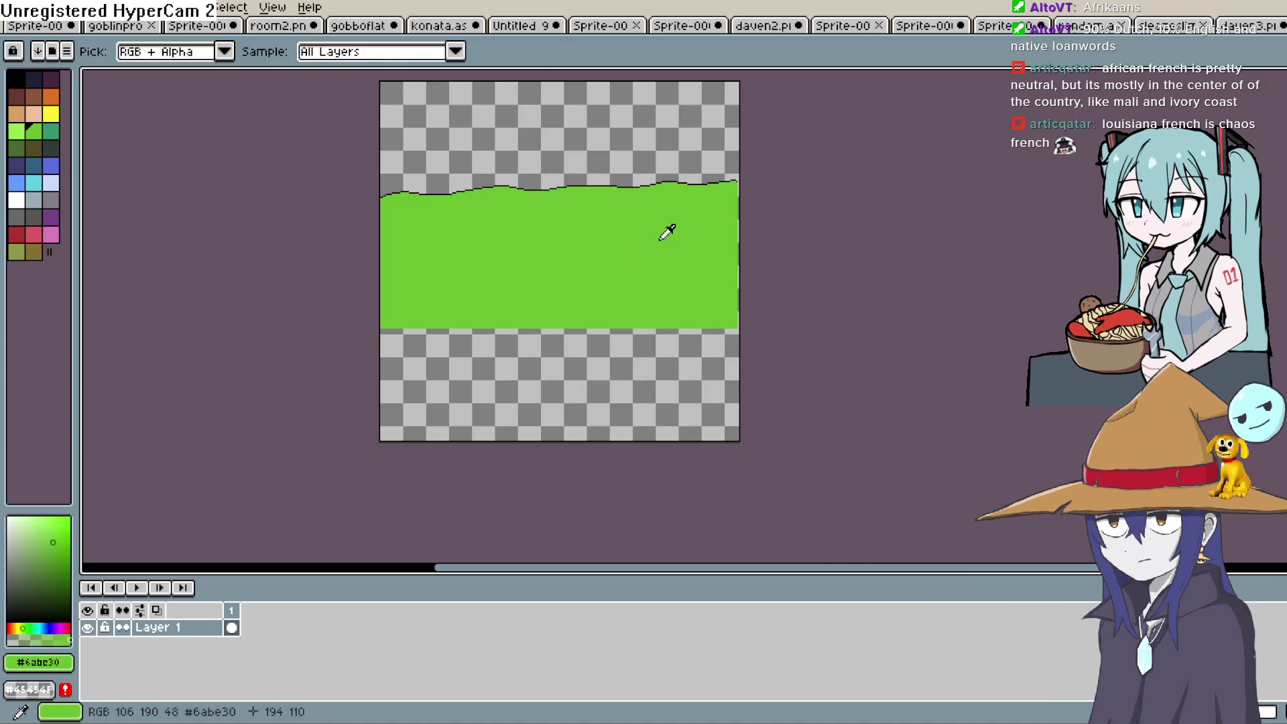
pyautogui.press('g')
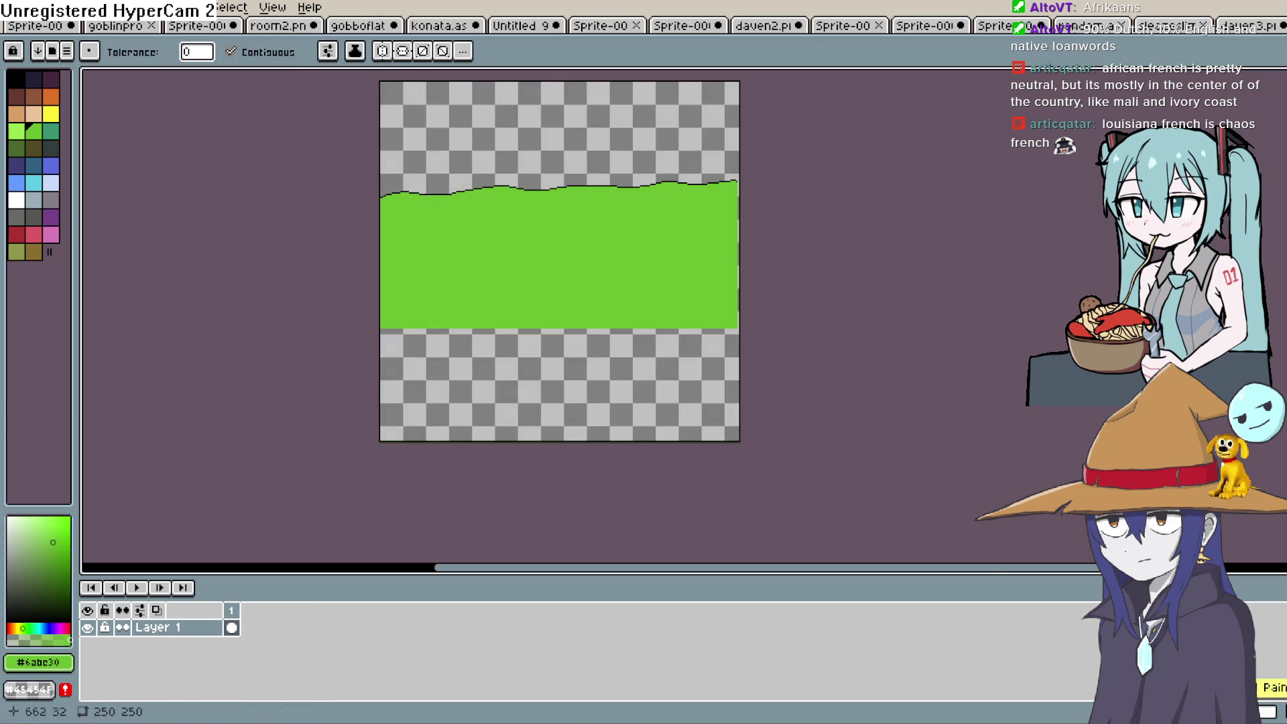
pyautogui.press('b')
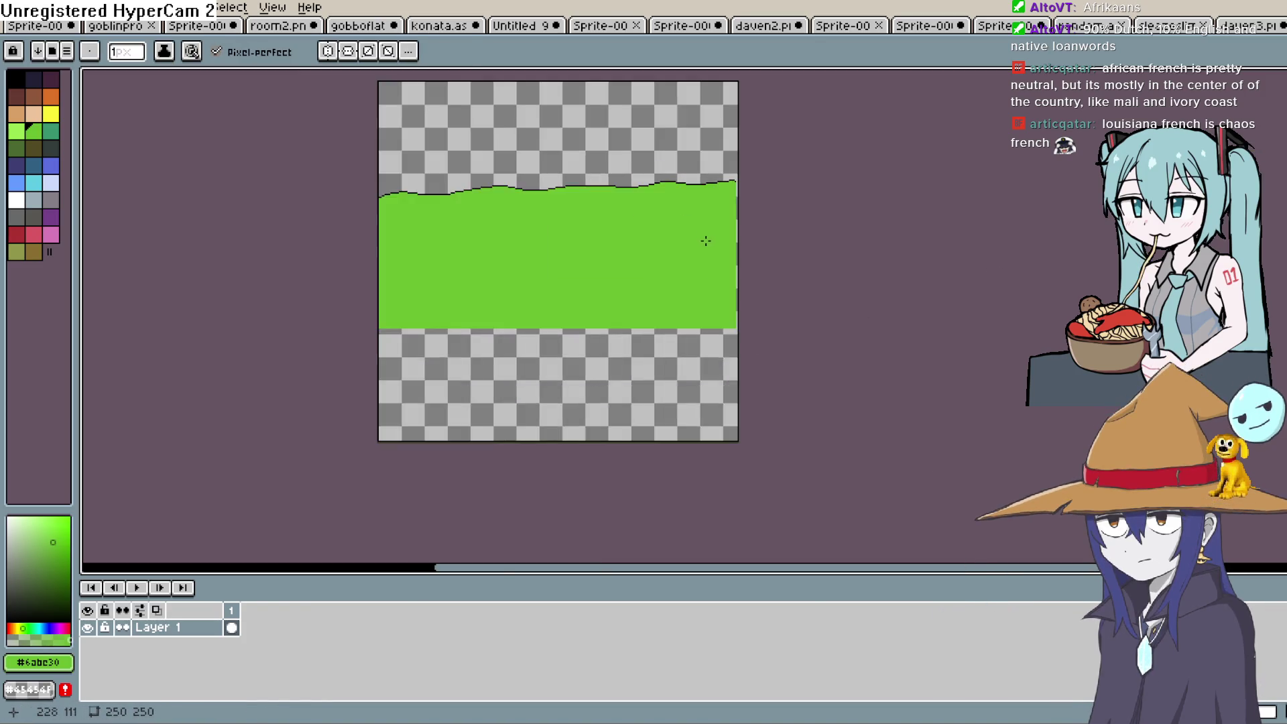
pyautogui.scroll(4, 704, 239)
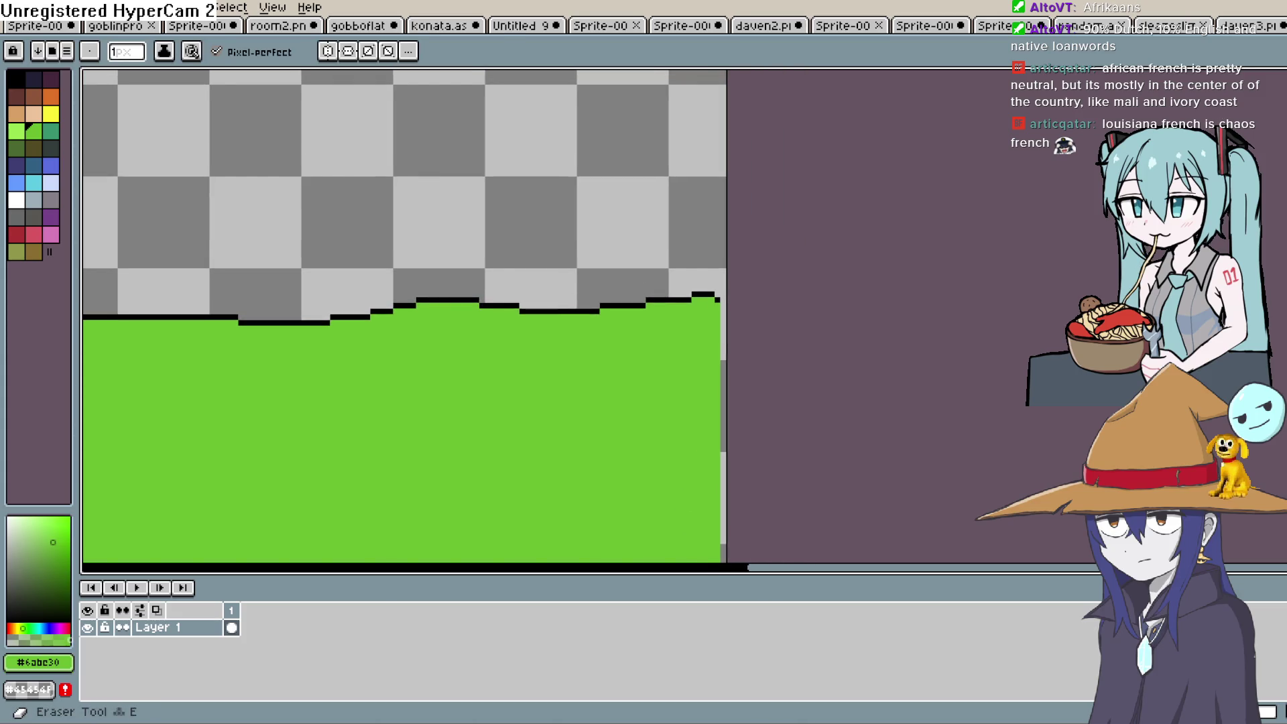
pyautogui.press('i')
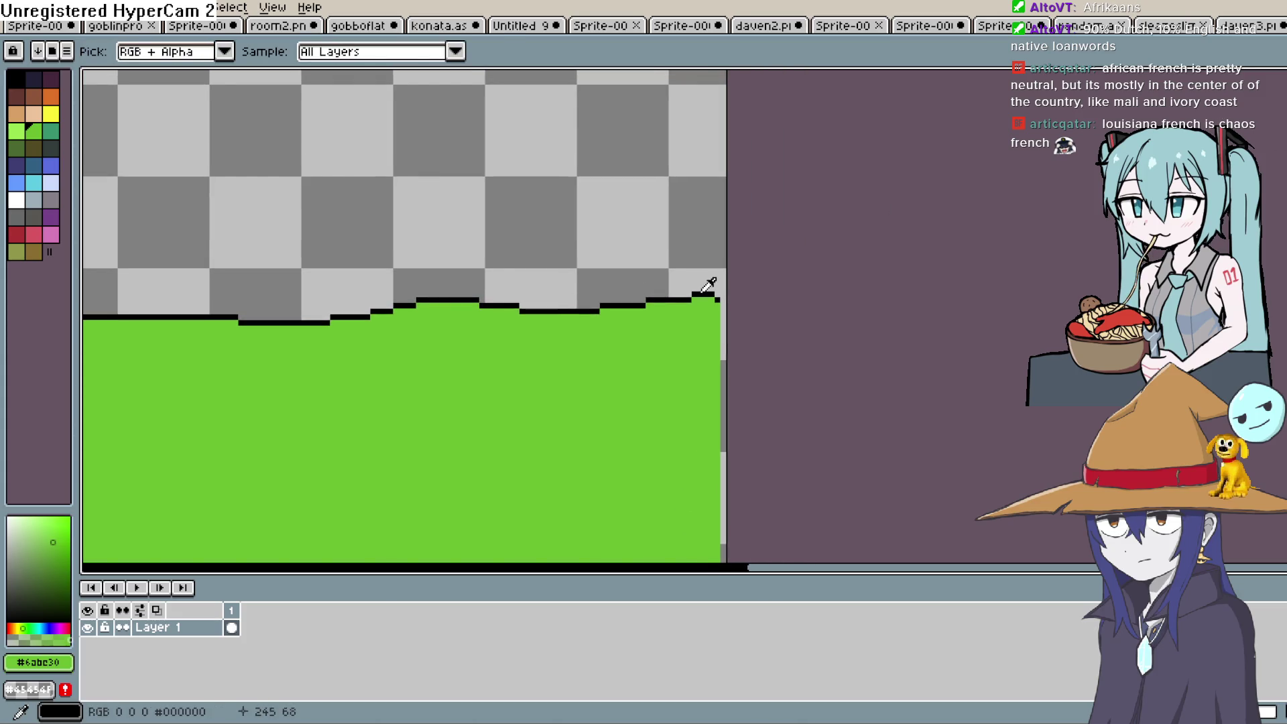
pyautogui.click(702, 292)
pyautogui.press('b')
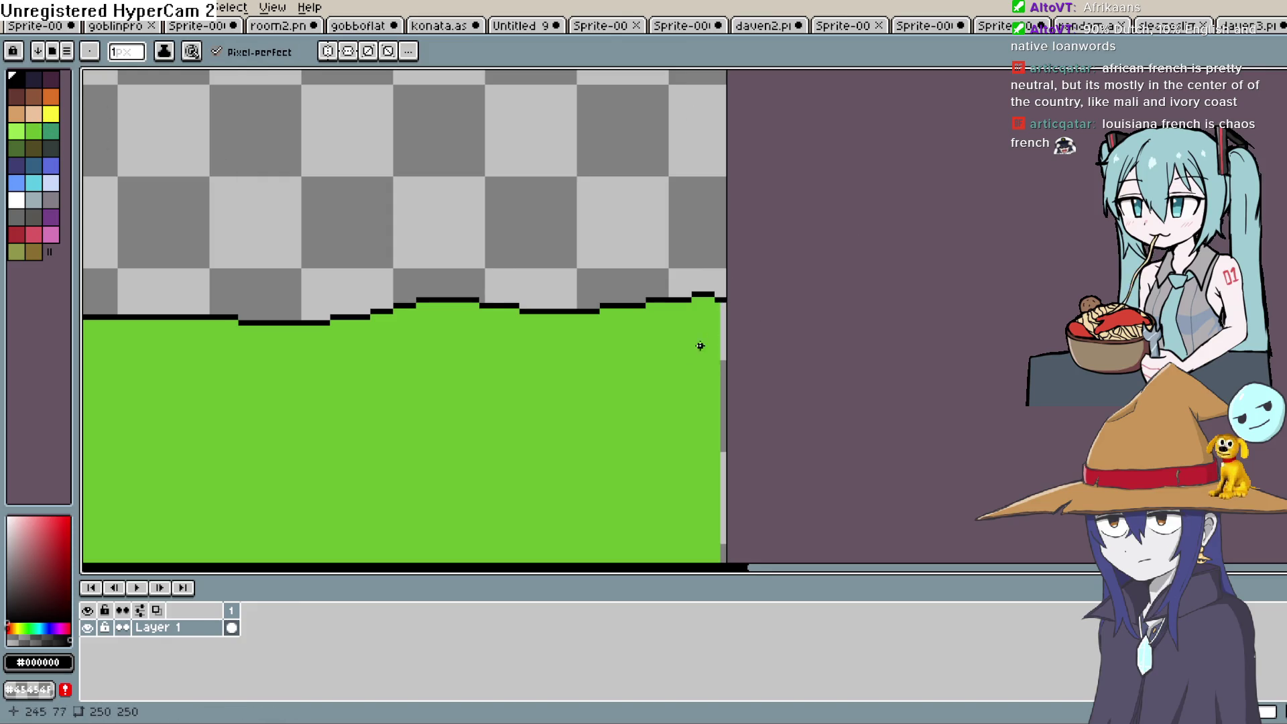
pyautogui.scroll(-2, 700, 346)
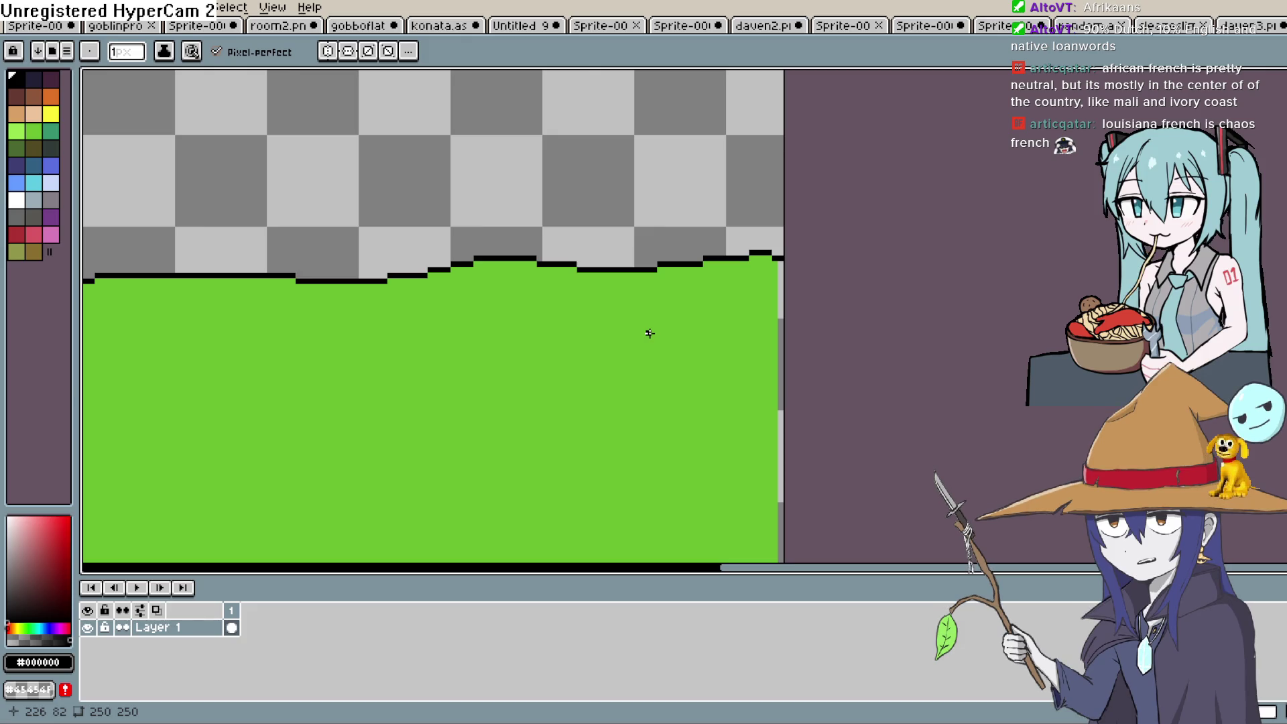
pyautogui.moveTo(573, 377); pyautogui.dragTo(622, 258)
pyautogui.scroll(-2, 593, 306)
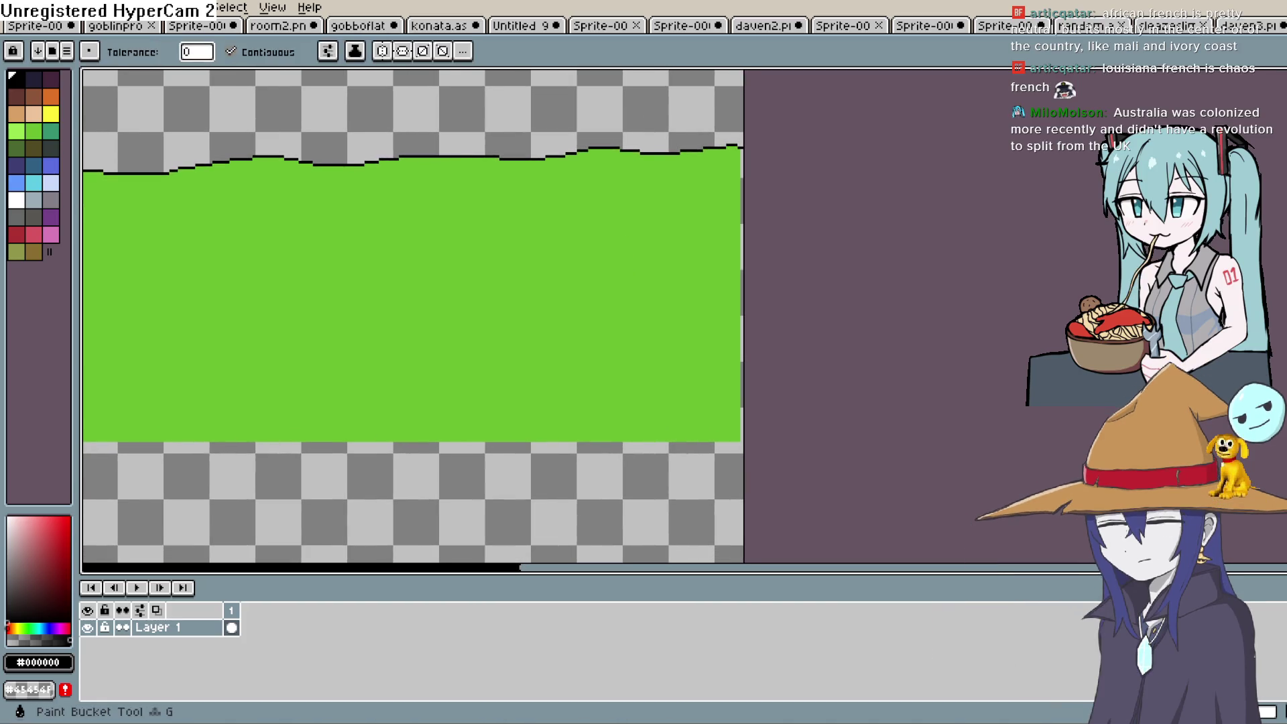
pyautogui.scroll(2, 641, 439)
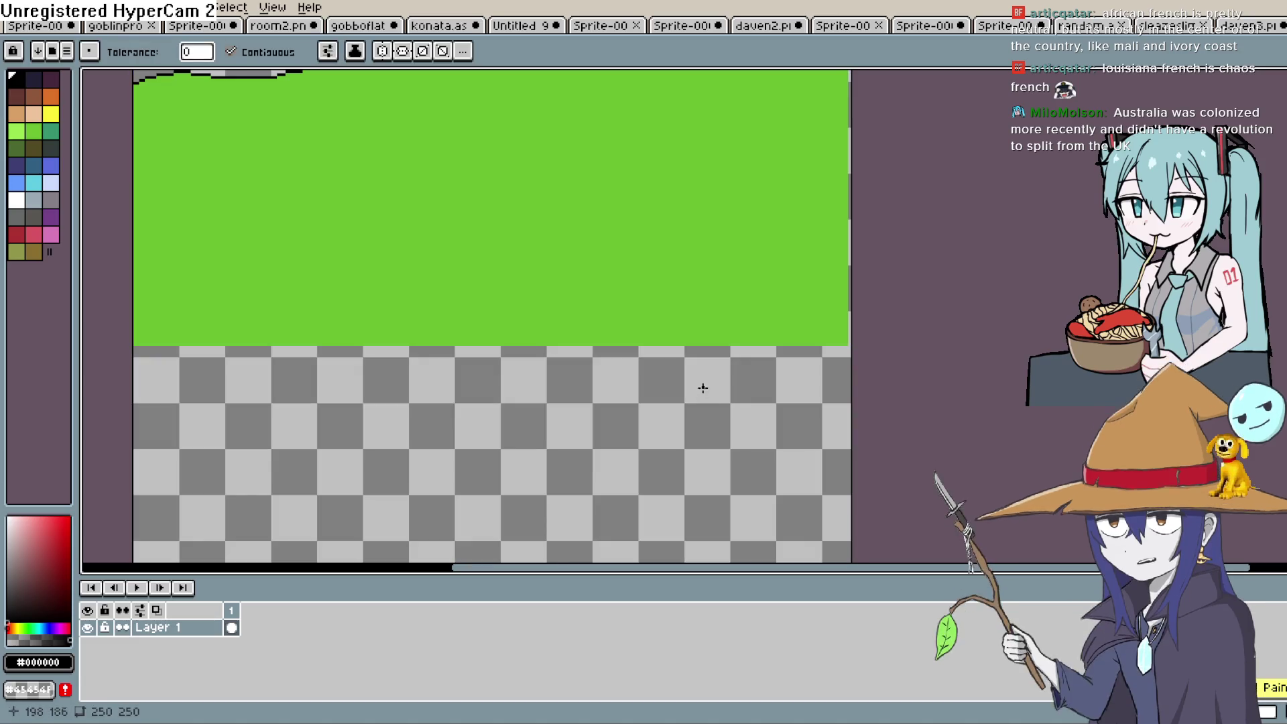
pyautogui.moveTo(695, 376)
pyautogui.mouseDown()
pyautogui.moveTo(710, 425)
pyautogui.moveTo(785, 420)
pyautogui.mouseUp()
pyautogui.scroll(-1, 785, 421)
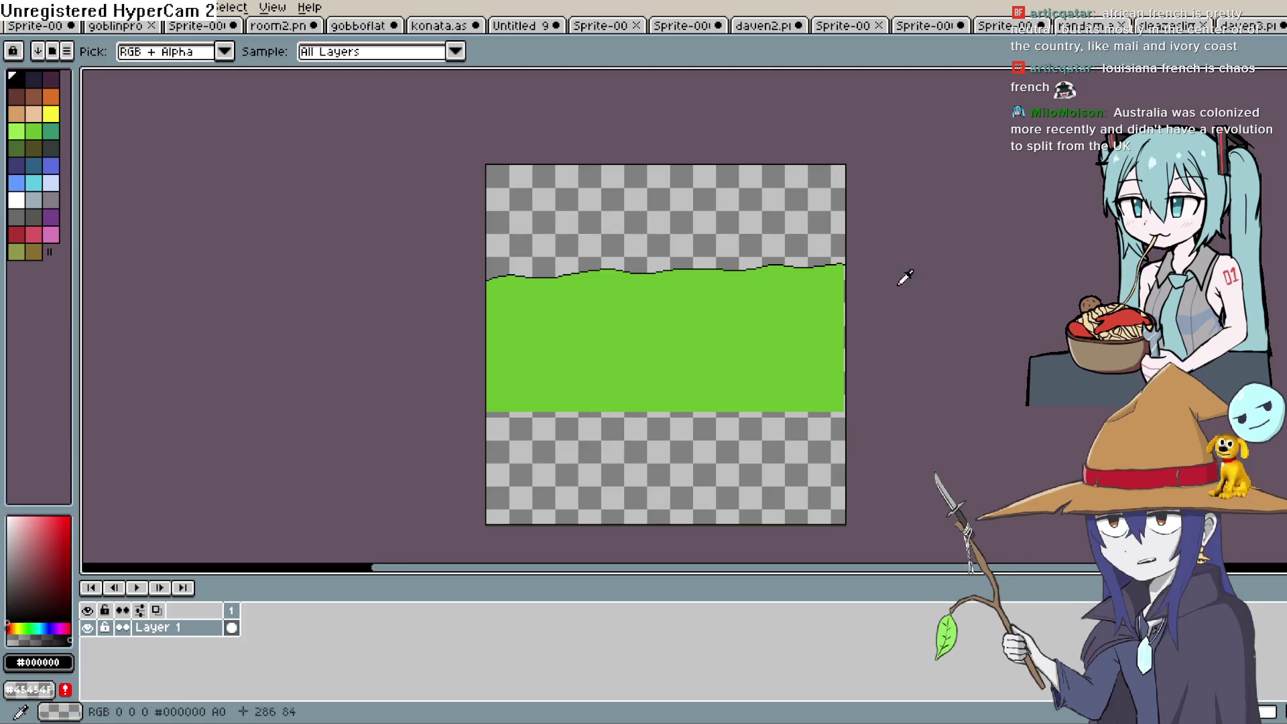
# Step: Bucket-fill the transparent area under the band with the grass green down to the bottom edge
pyautogui.click(831, 288)
pyautogui.click(810, 416)
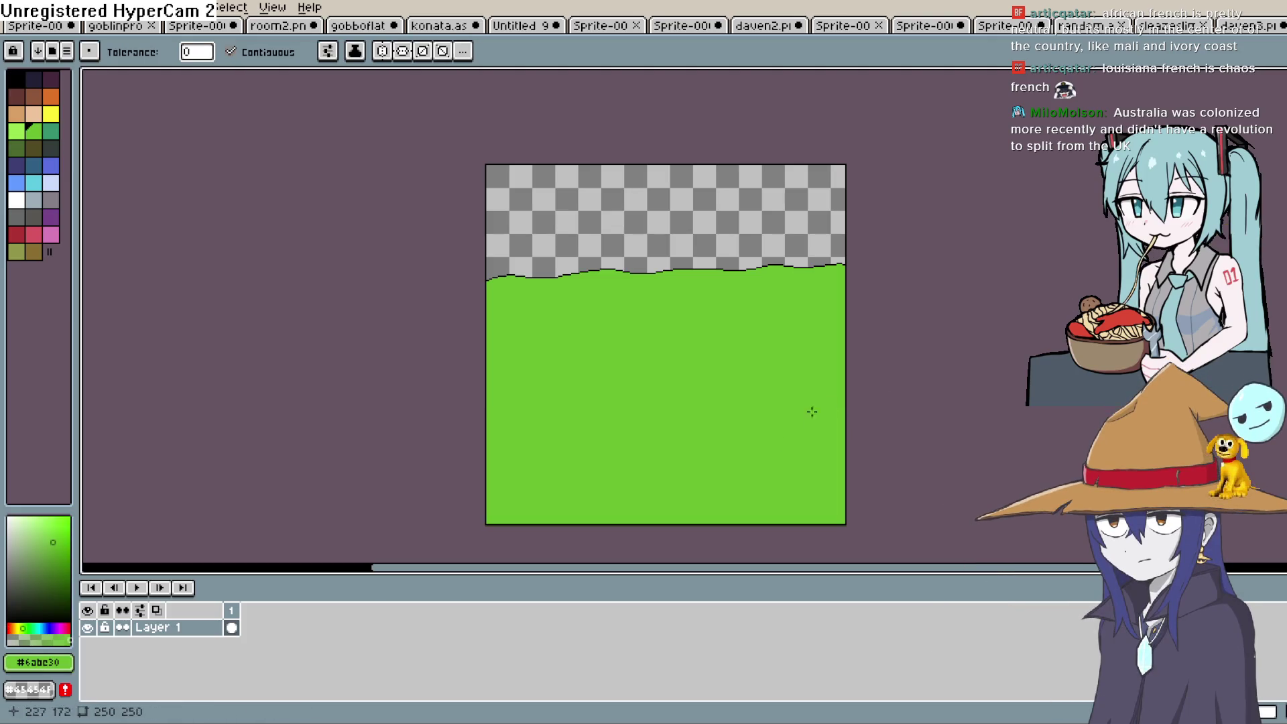
pyautogui.moveTo(842, 409)
pyautogui.mouseDown()
pyautogui.moveTo(816, 467)
pyautogui.moveTo(776, 368)
pyautogui.moveTo(782, 334)
pyautogui.mouseUp()
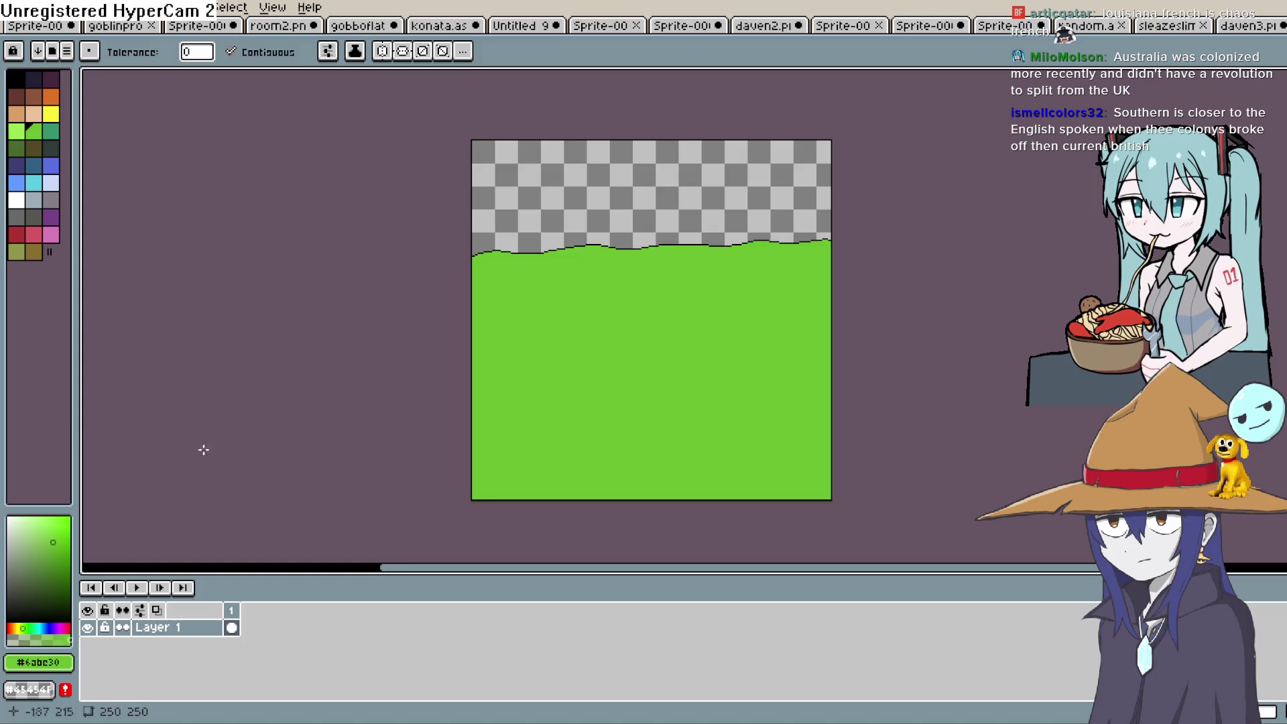
pyautogui.press('alt')
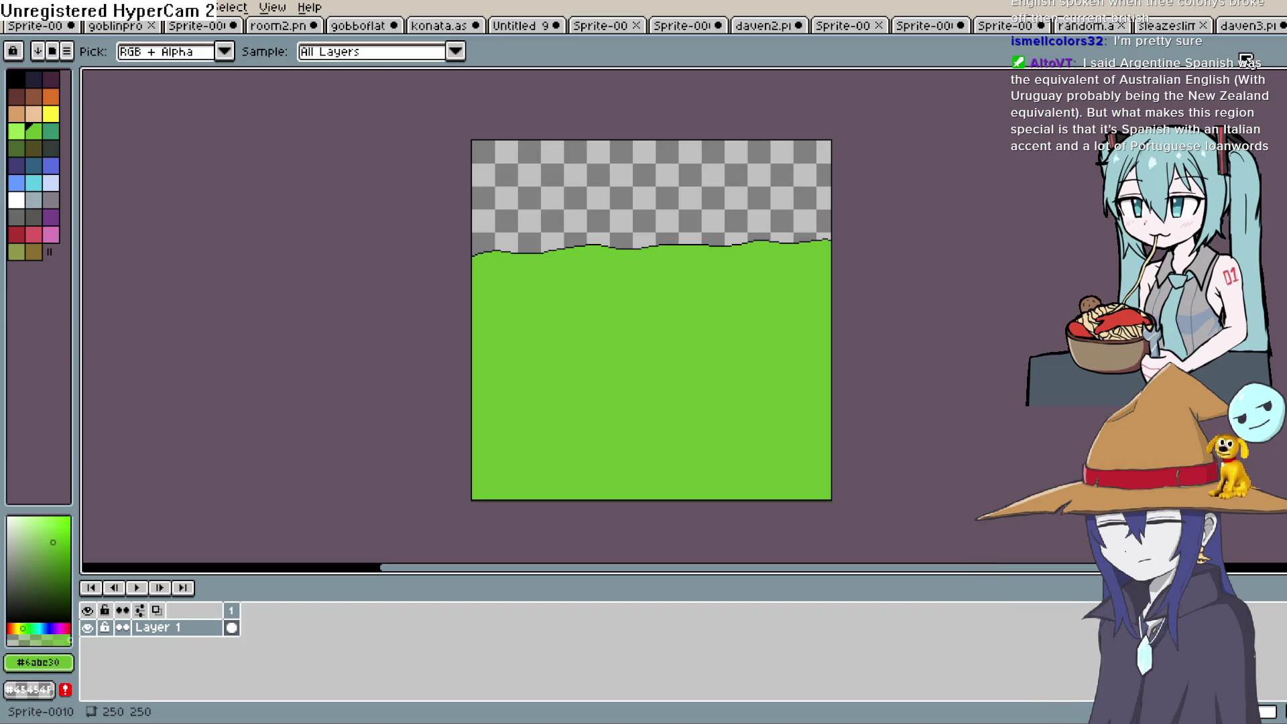
pyautogui.moveTo(589, 382); pyautogui.dragTo(557, 307)
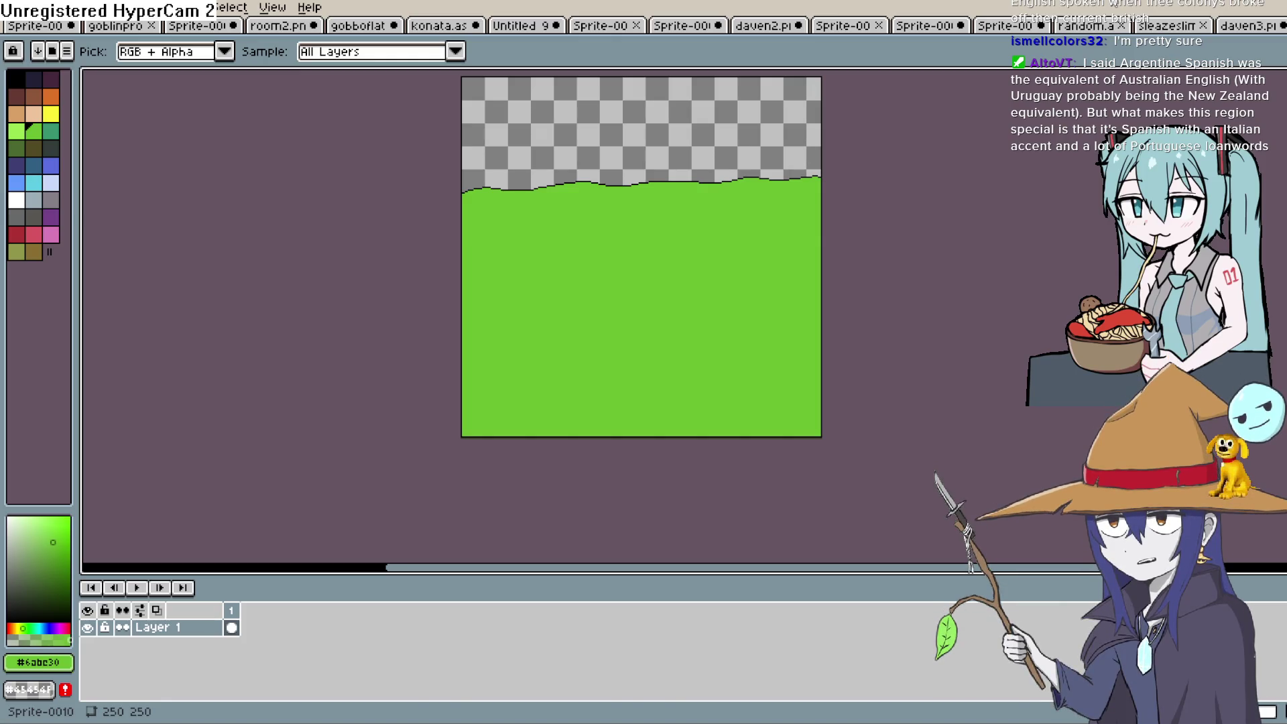
pyautogui.moveTo(641, 324)
pyautogui.mouseDown()
pyautogui.moveTo(612, 382)
pyautogui.moveTo(609, 333)
pyautogui.mouseUp()
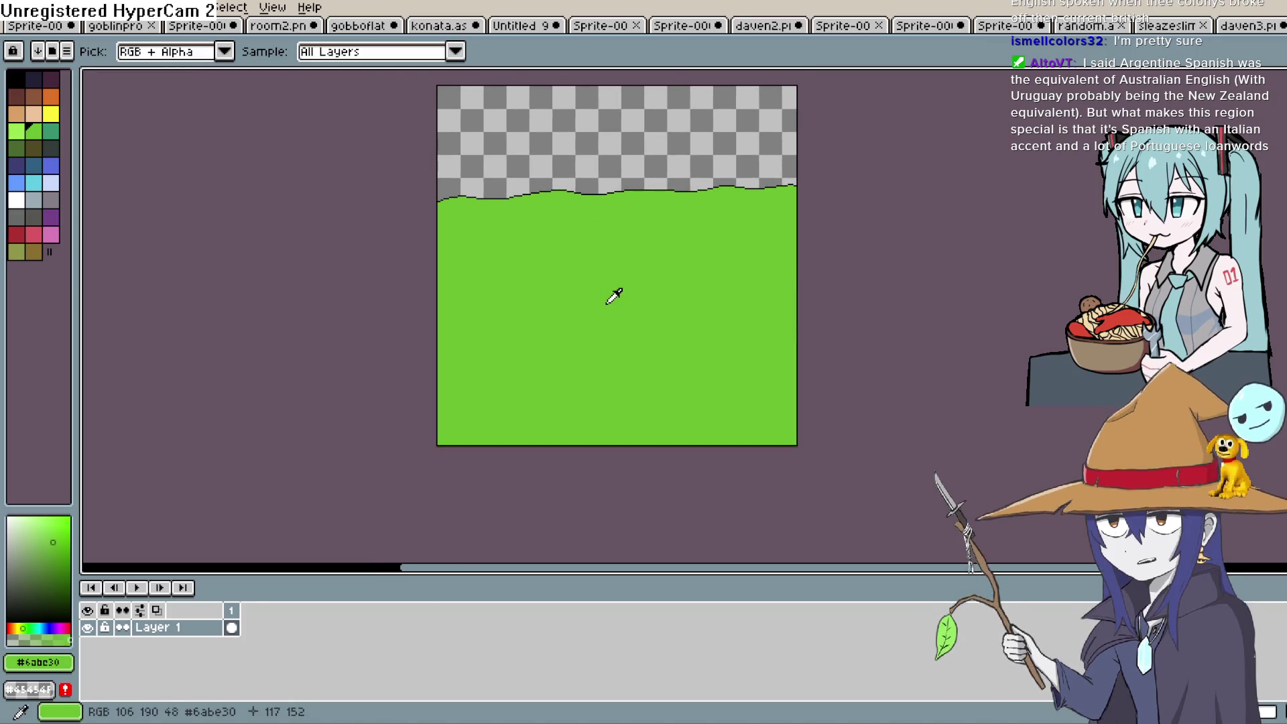
# Step: Draw a wavy line across the green and fill below it with greyish-brown dirt
pyautogui.press('l')
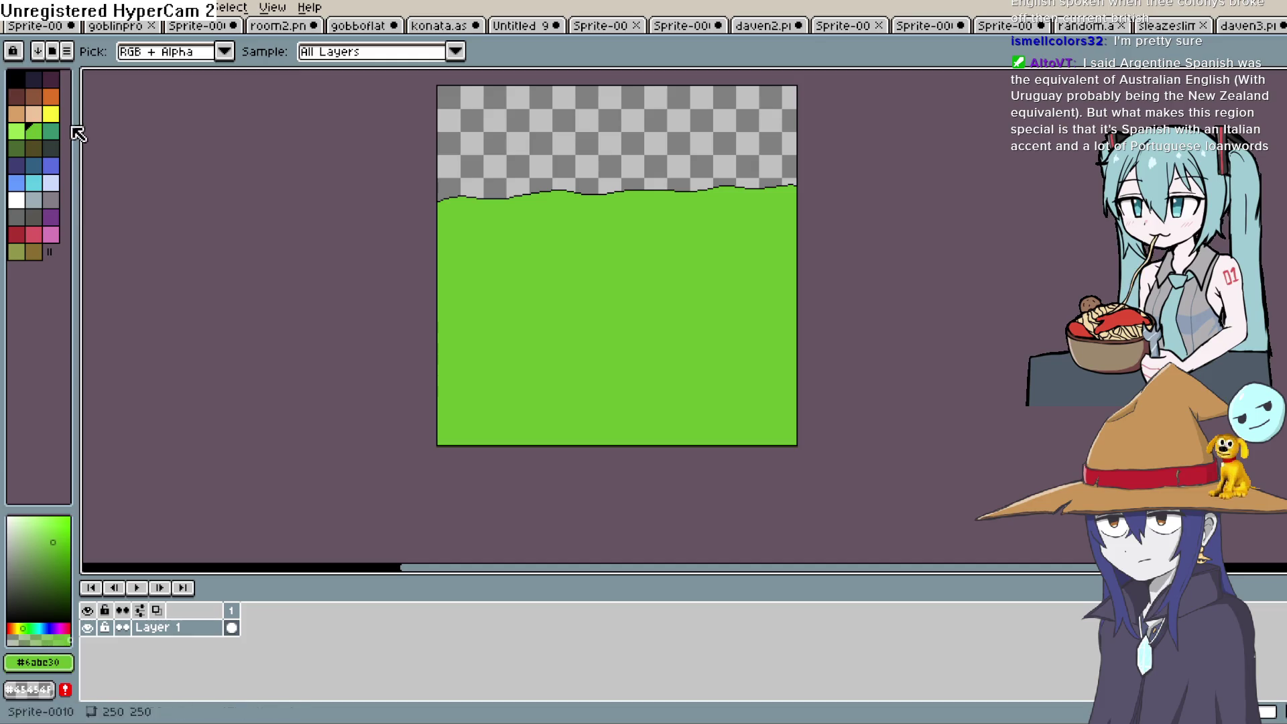
pyautogui.click(45, 106)
pyautogui.click(24, 564)
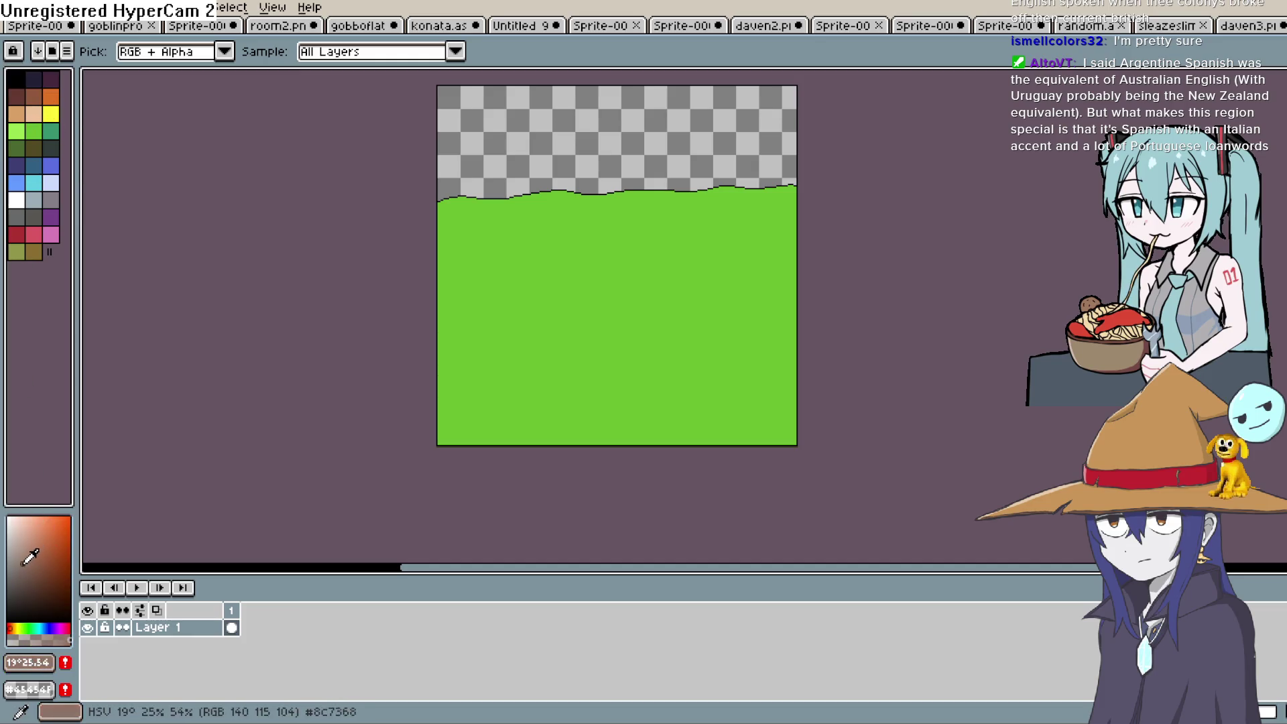
pyautogui.click(1273, 127)
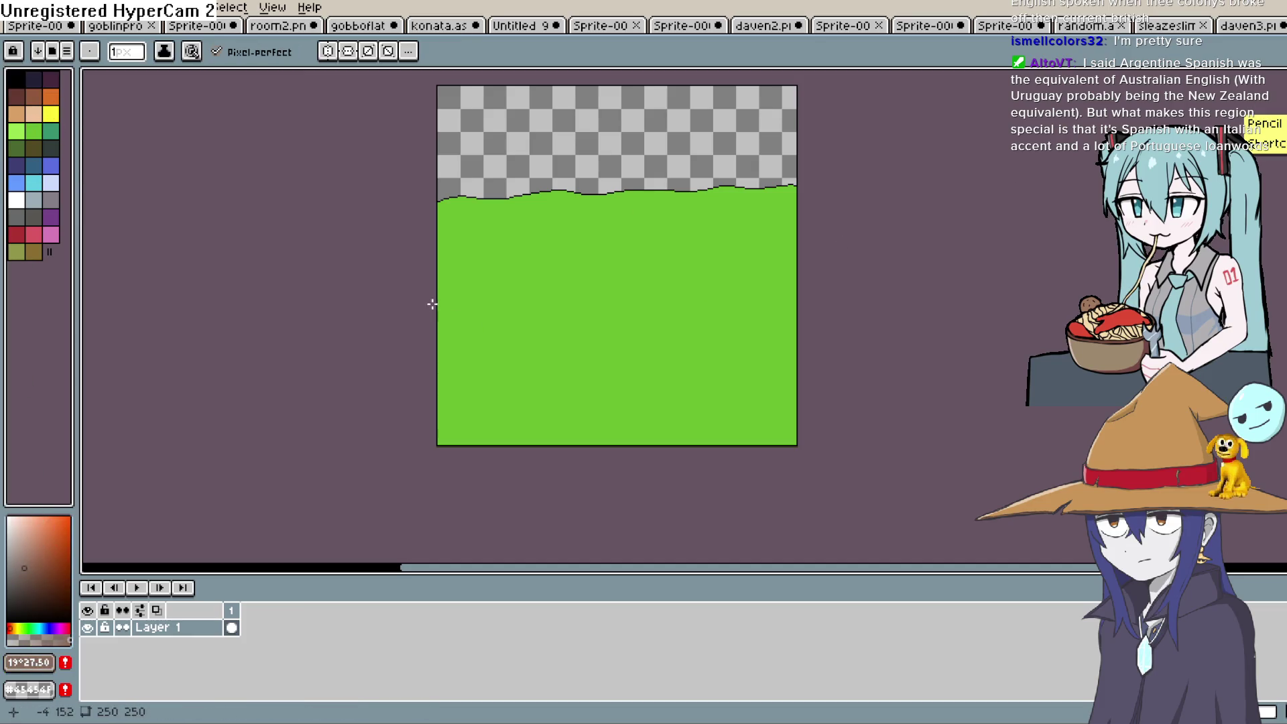
pyautogui.moveTo(433, 305); pyautogui.dragTo(483, 304)
pyautogui.moveTo(655, 298); pyautogui.dragTo(801, 296)
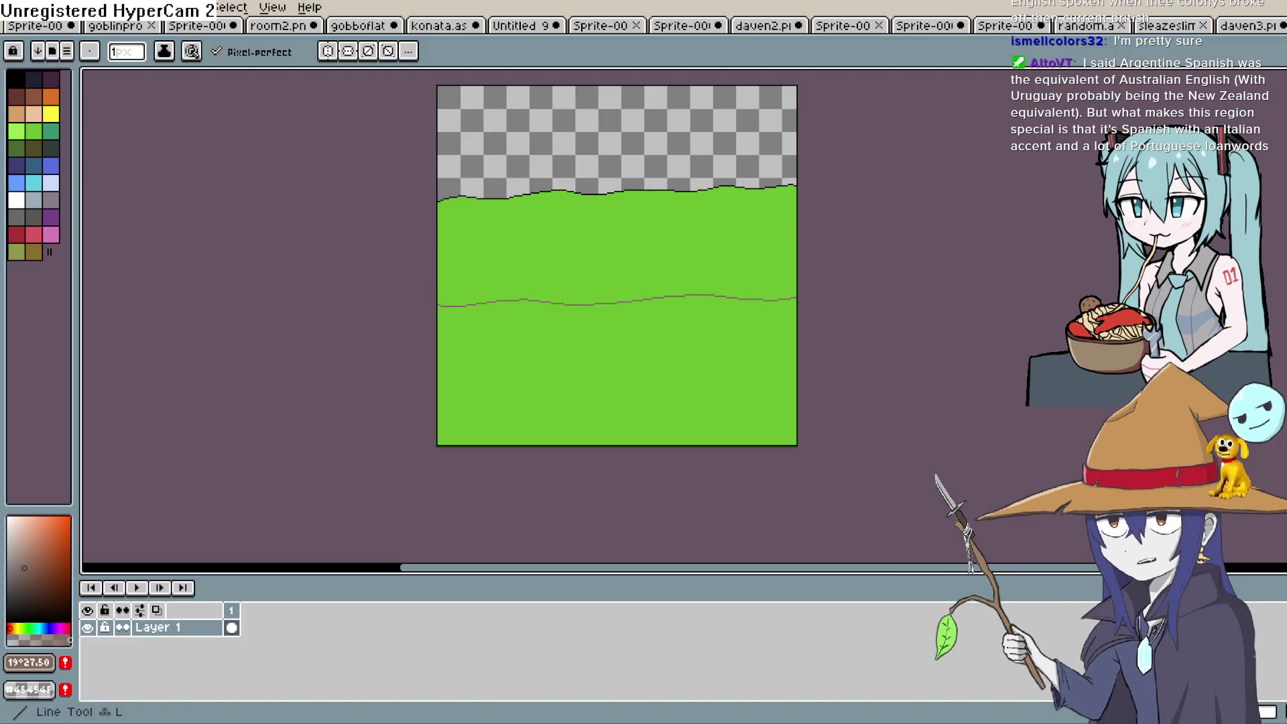
pyautogui.press('g')
pyautogui.click(822, 358)
pyautogui.moveTo(822, 358); pyautogui.dragTo(816, 405)
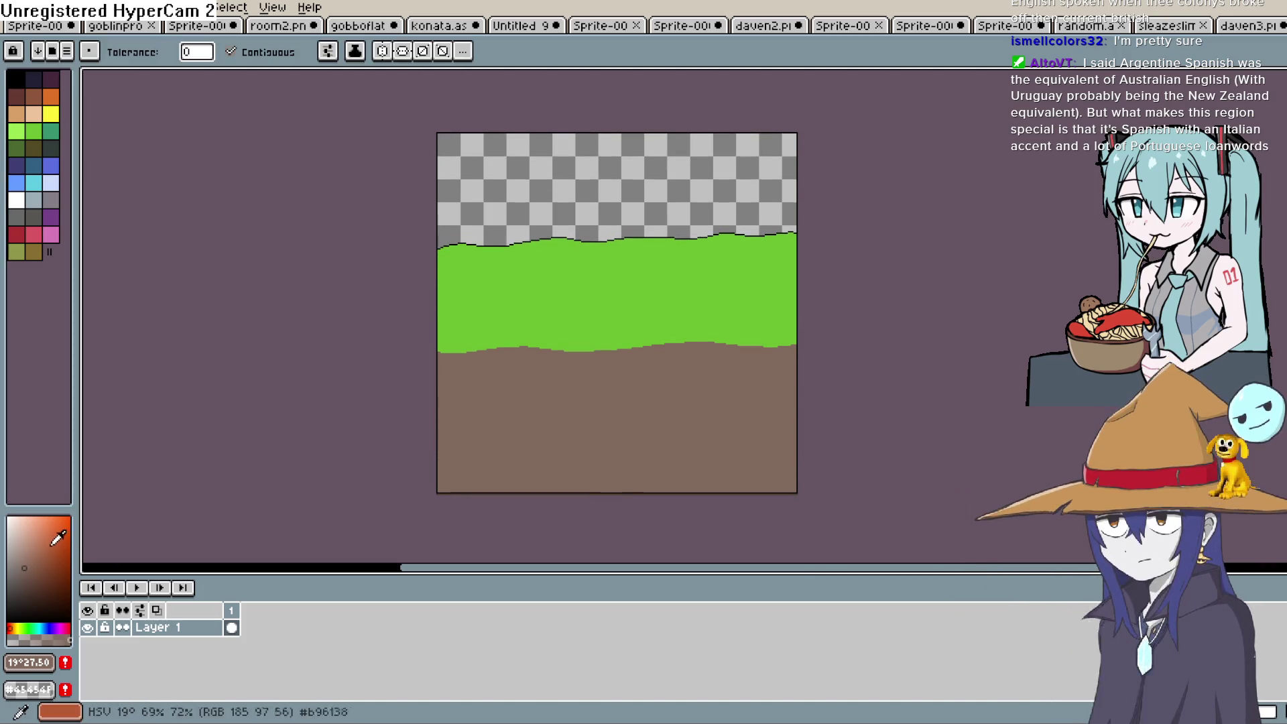
# Step: Draw a second wavy line lower down and fill the bottom strip with dark brown
pyautogui.press('b')
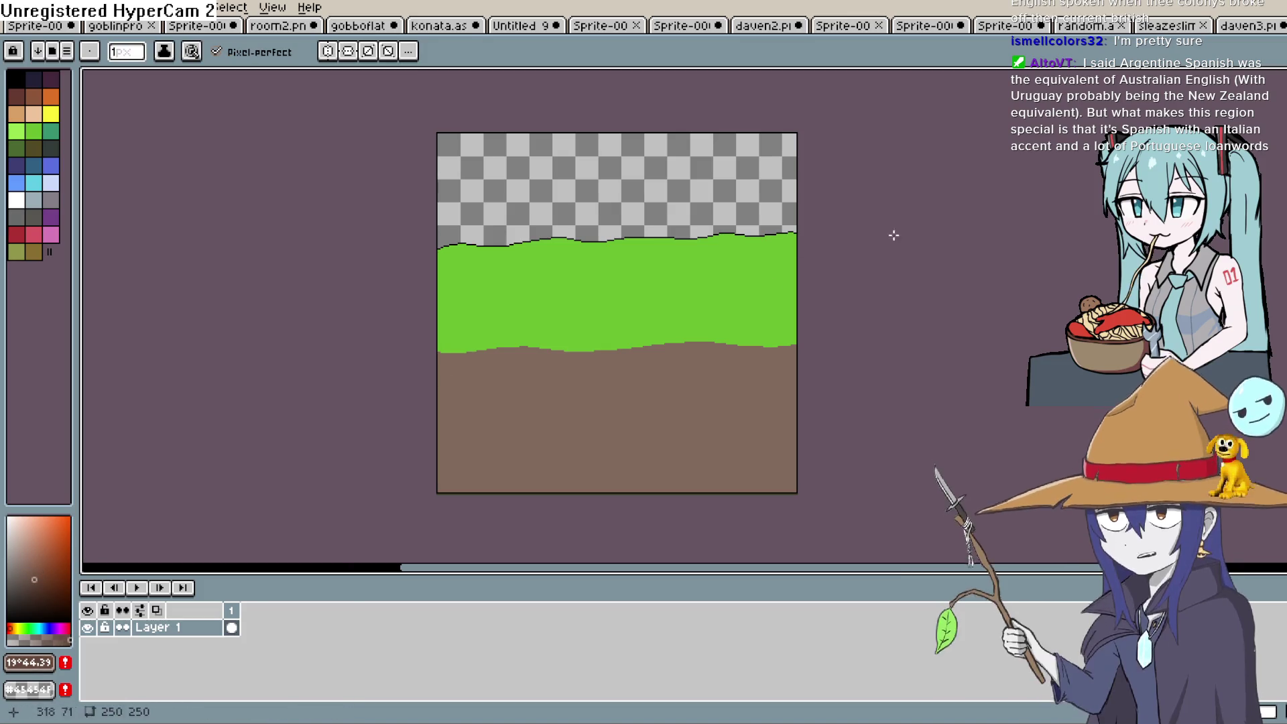
pyautogui.moveTo(432, 440); pyautogui.dragTo(803, 435)
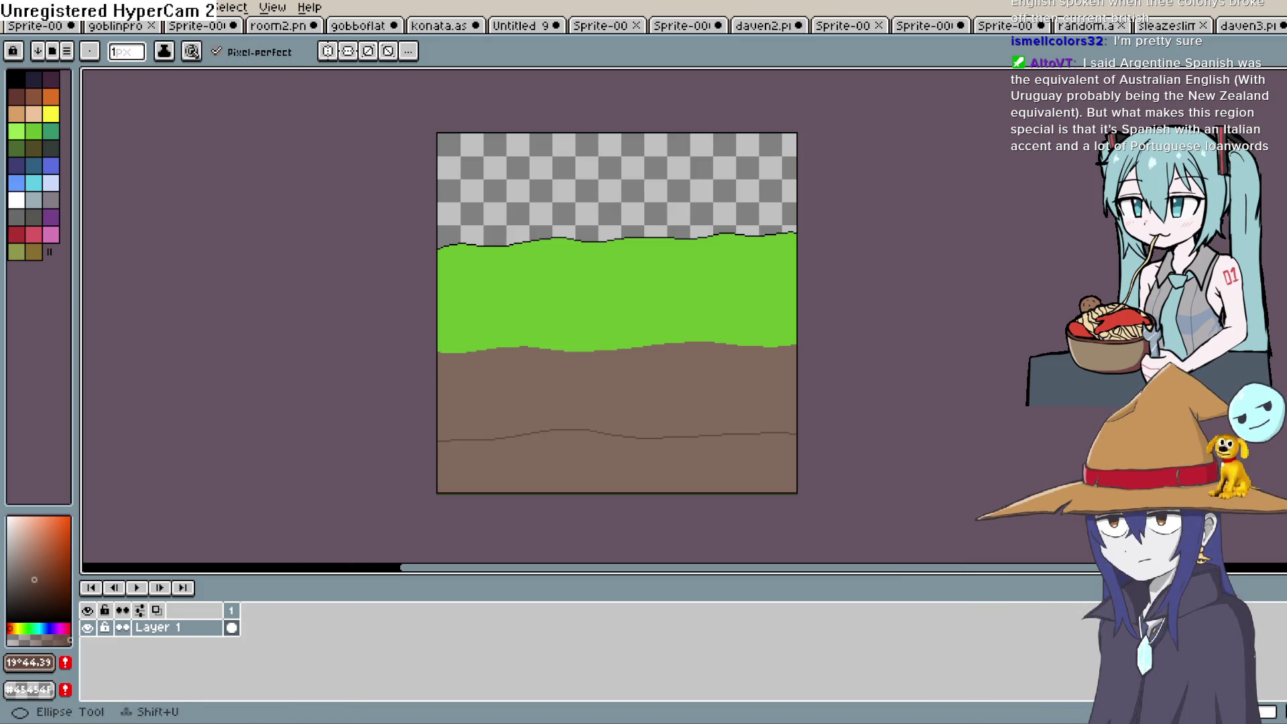
pyautogui.press('g')
pyautogui.click(734, 460)
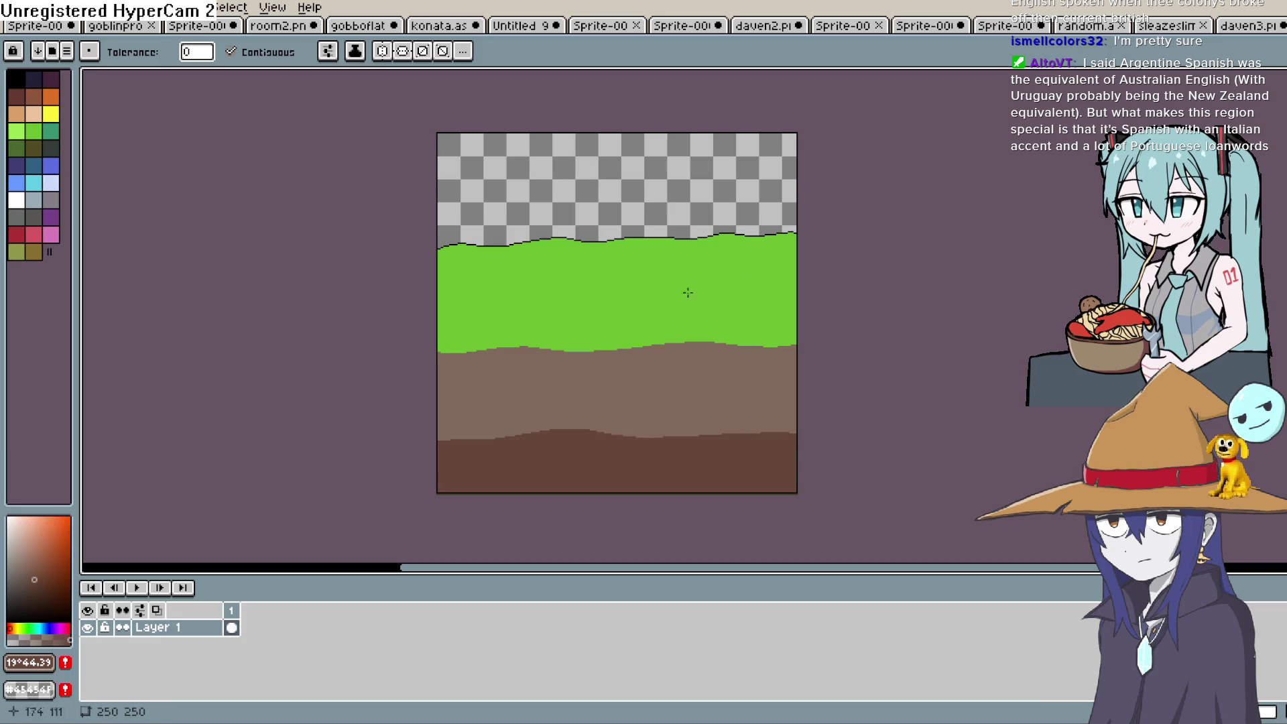
# Step: Turn on Tiled Mode in the X axis to repeat the ground tile horizontally
pyautogui.click(235, 8)
pyautogui.moveTo(191, 8)
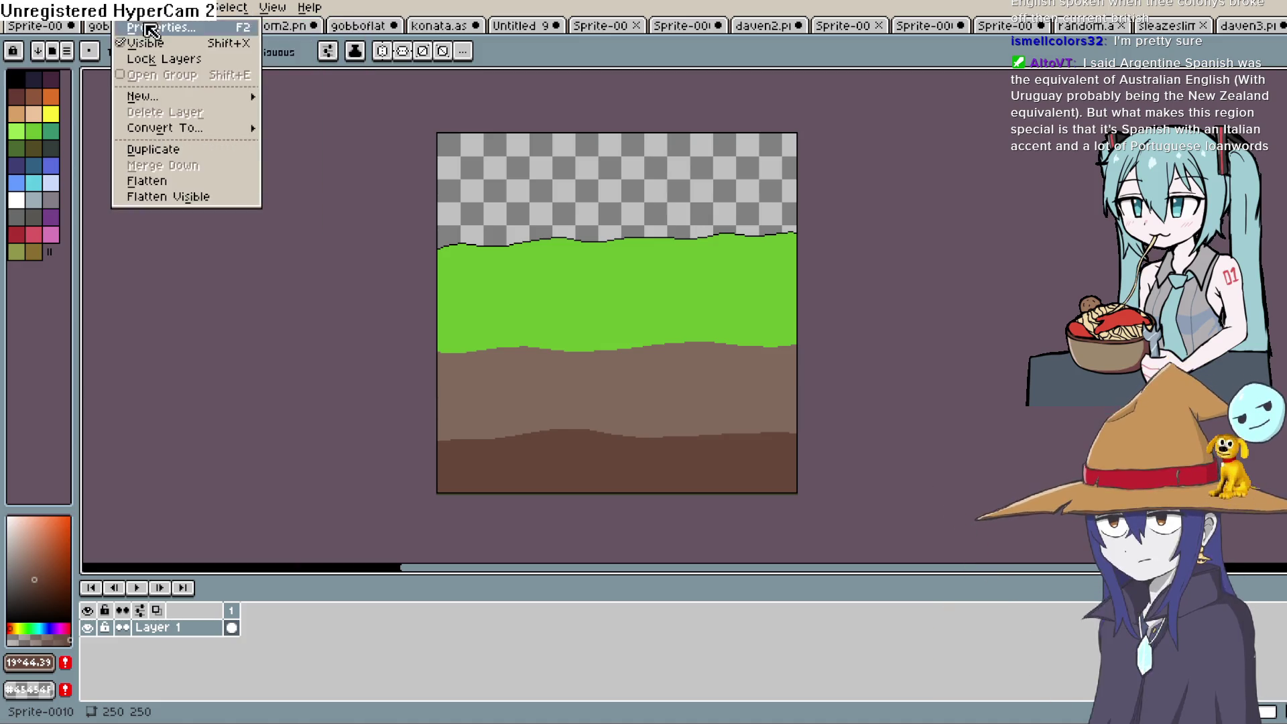
pyautogui.moveTo(273, 8)
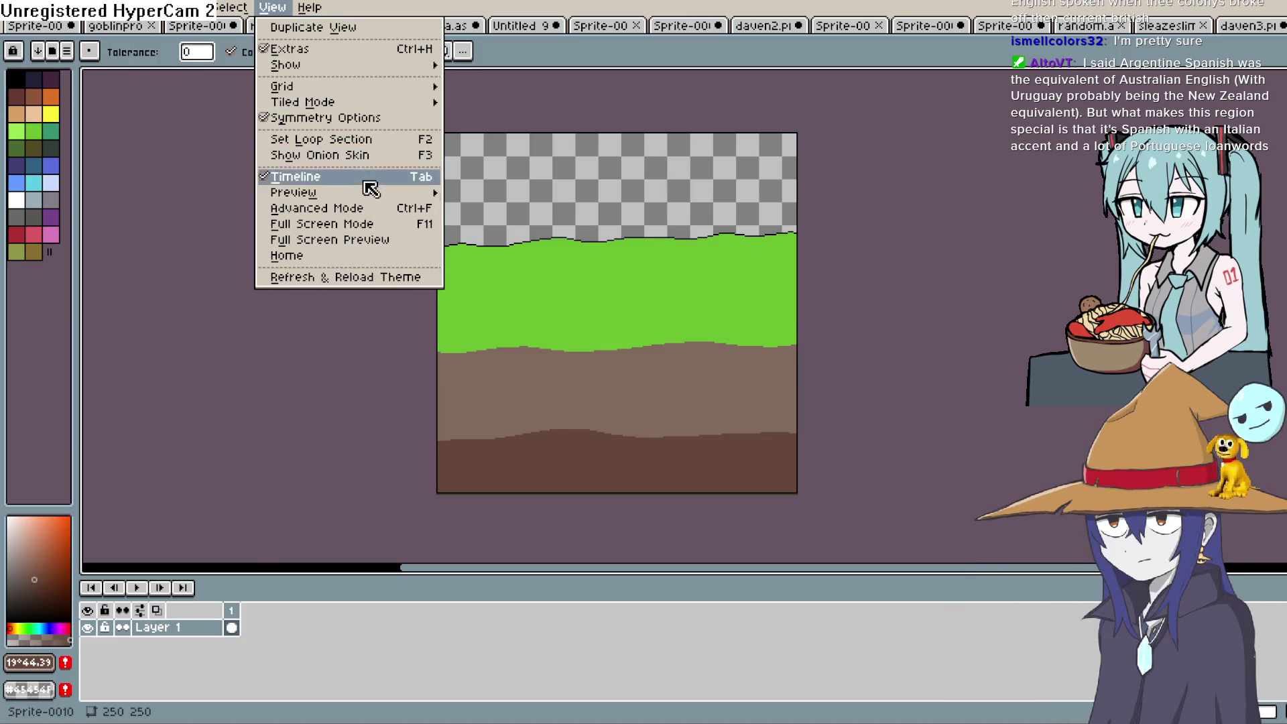
pyautogui.moveTo(384, 91)
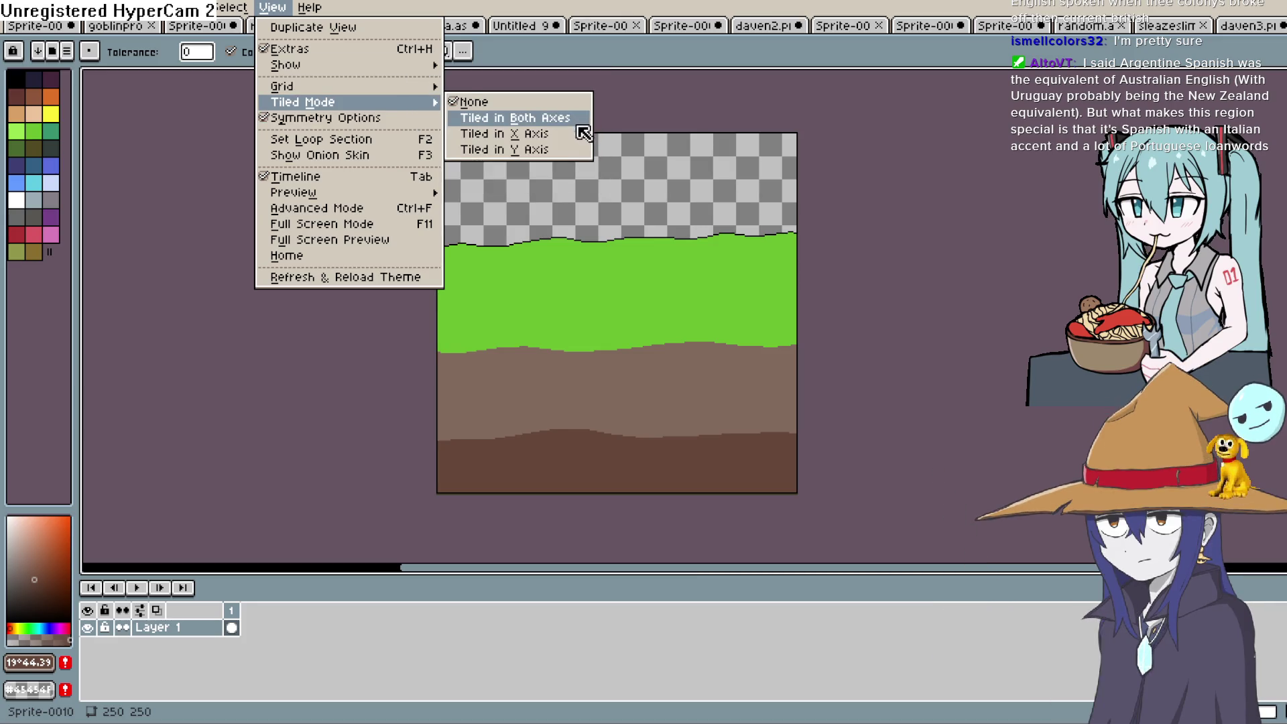
pyautogui.click(574, 135)
pyautogui.moveTo(896, 385); pyautogui.dragTo(896, 412)
# Step: Sample the black outline colour and bucket-fill the gap under the ground line with it
pyautogui.press('m')
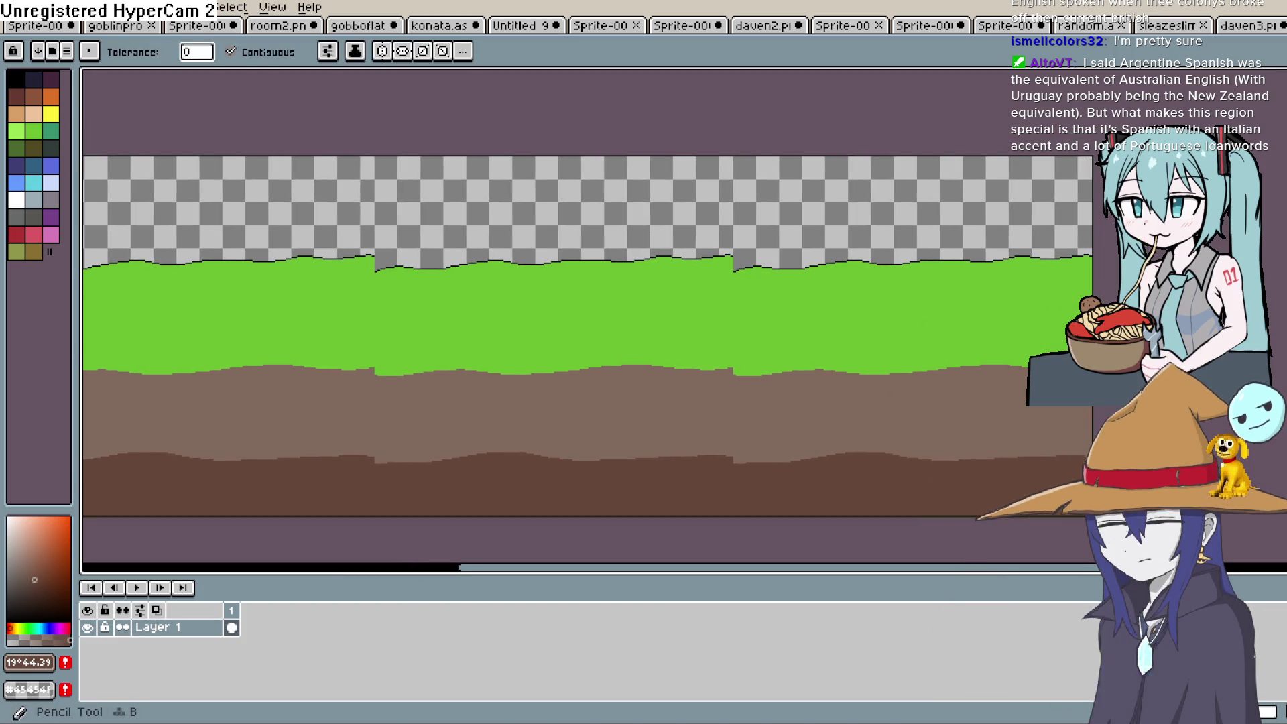
pyautogui.press('i')
pyautogui.scroll(1, 758, 258)
pyautogui.scroll(1, 758, 258)
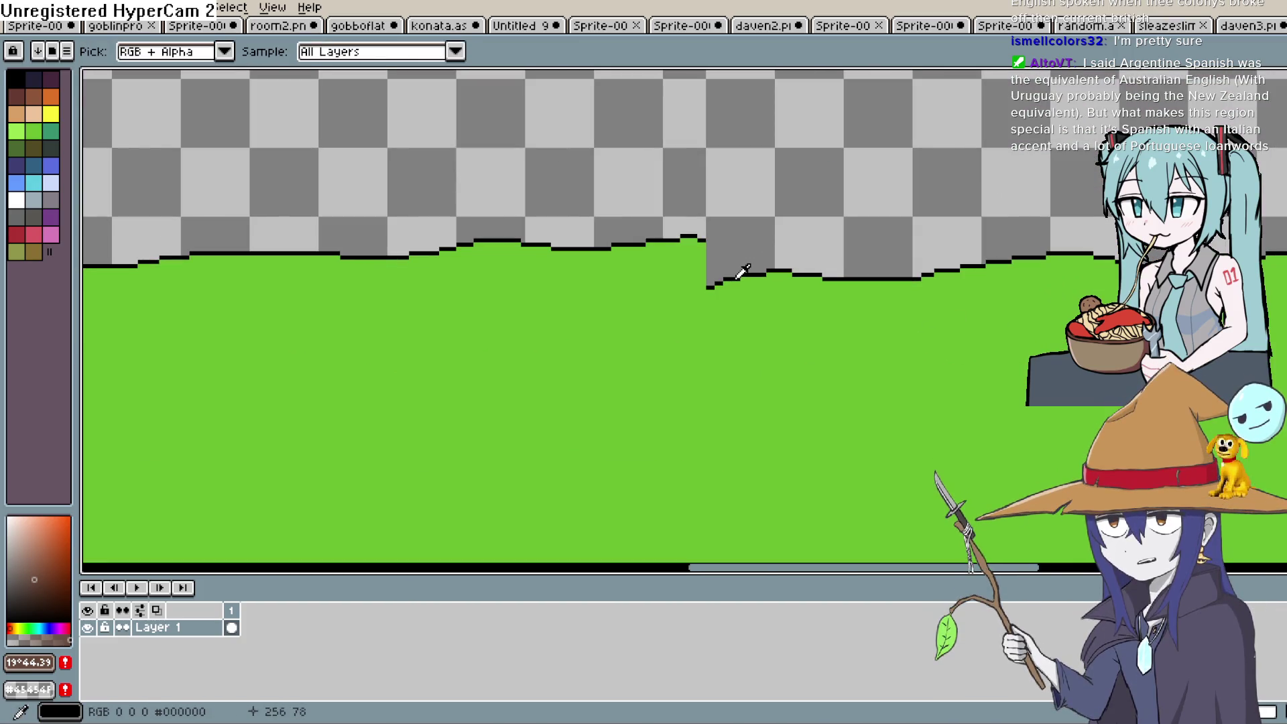
pyautogui.click(741, 272)
pyautogui.press('b')
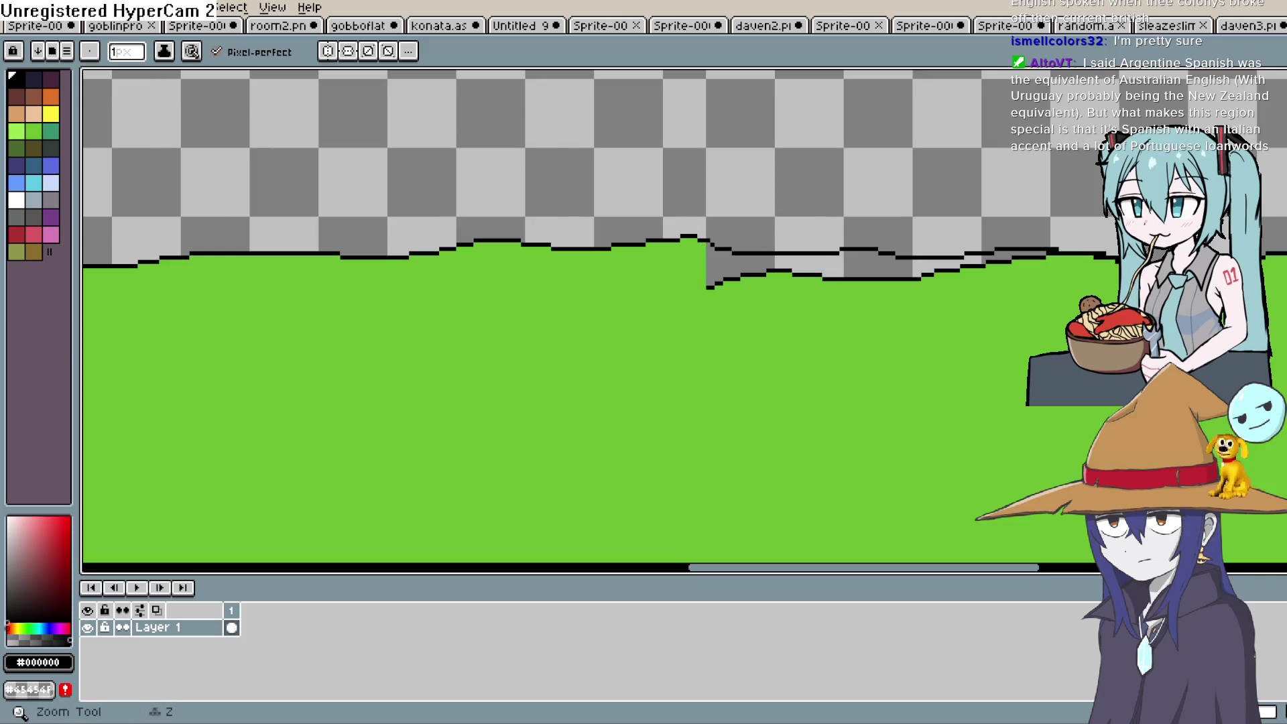
pyautogui.click(1063, 374)
pyautogui.press('g')
pyautogui.click(819, 258)
# Step: Undo the black fill and fill the grey gap with grass green #6abe30 instead
pyautogui.hotkey('ctrl', 'z')
pyautogui.press('i')
pyautogui.click(819, 288)
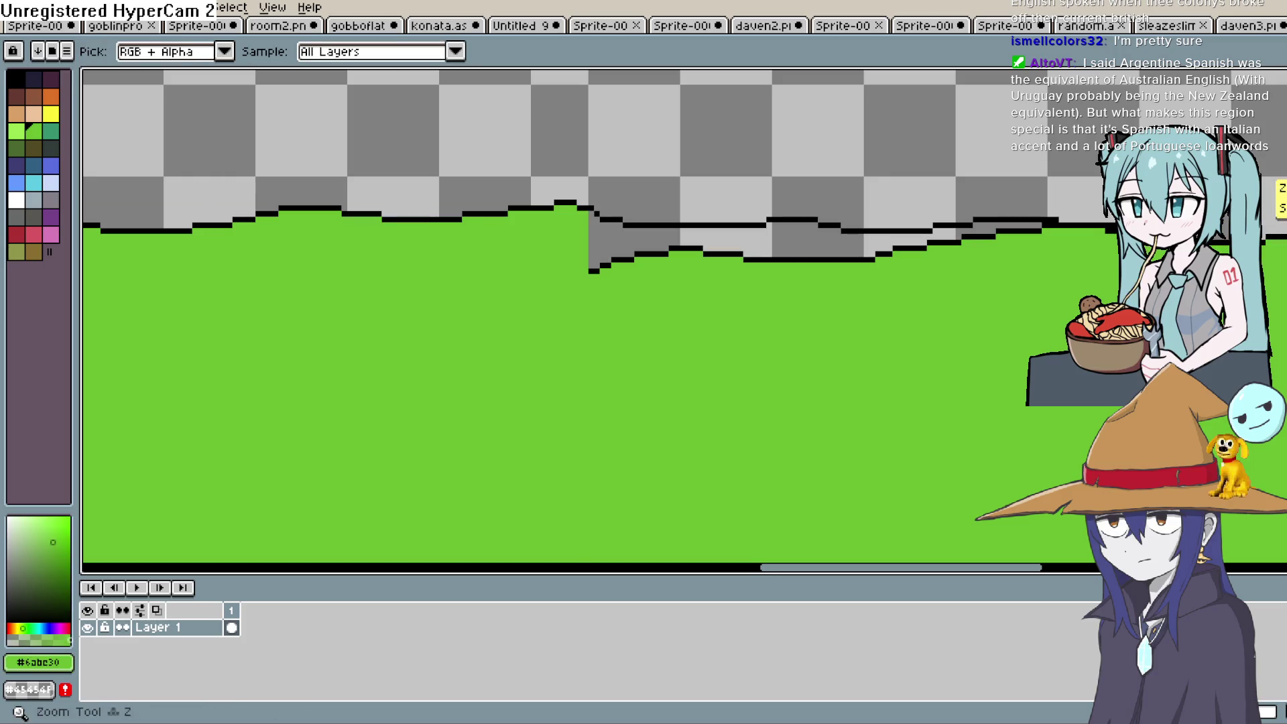
pyautogui.press('g')
pyautogui.click(804, 248)
pyautogui.scroll(-3, 790, 377)
pyautogui.press('h')
pyautogui.moveTo(790, 376)
pyautogui.mouseDown()
pyautogui.moveTo(991, 290)
pyautogui.moveTo(888, 322)
pyautogui.mouseUp()
pyautogui.press('g')
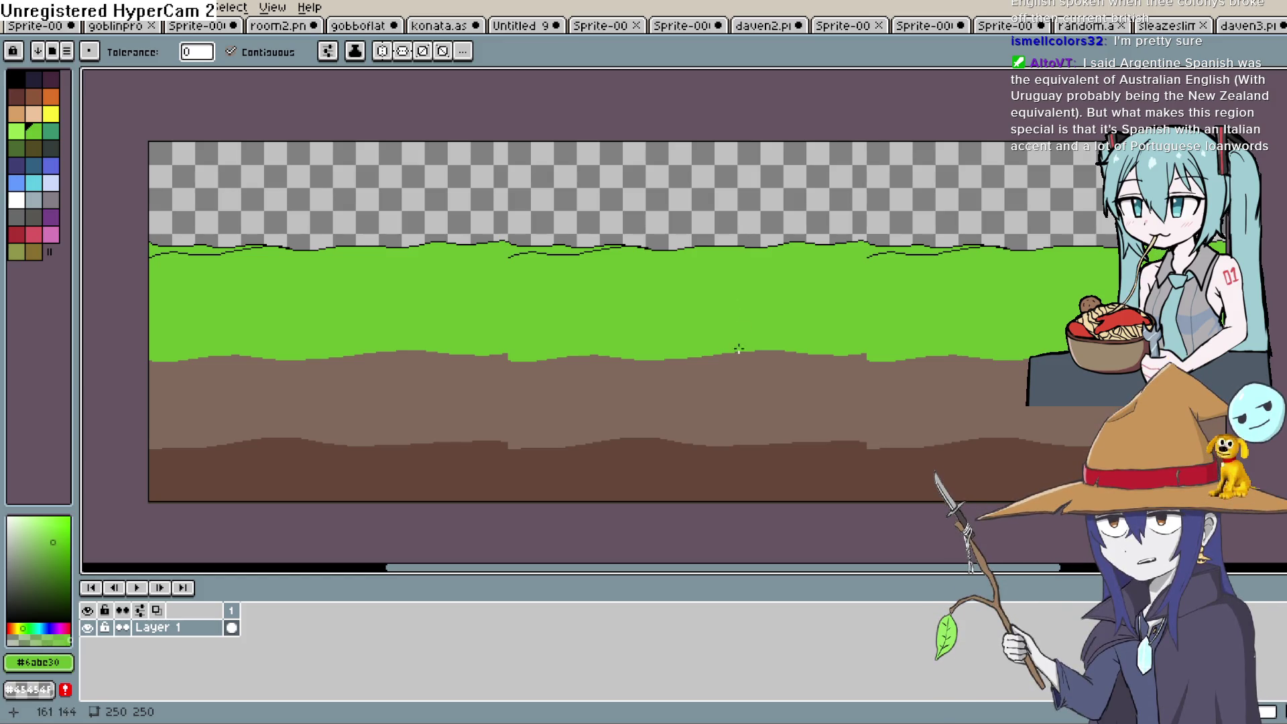
# Step: Undo the stray short dark stroke on the grass
pyautogui.press('space')
pyautogui.moveTo(818, 365)
pyautogui.mouseDown()
pyautogui.moveTo(764, 293)
pyautogui.moveTo(914, 305)
pyautogui.moveTo(859, 330)
pyautogui.mouseUp()
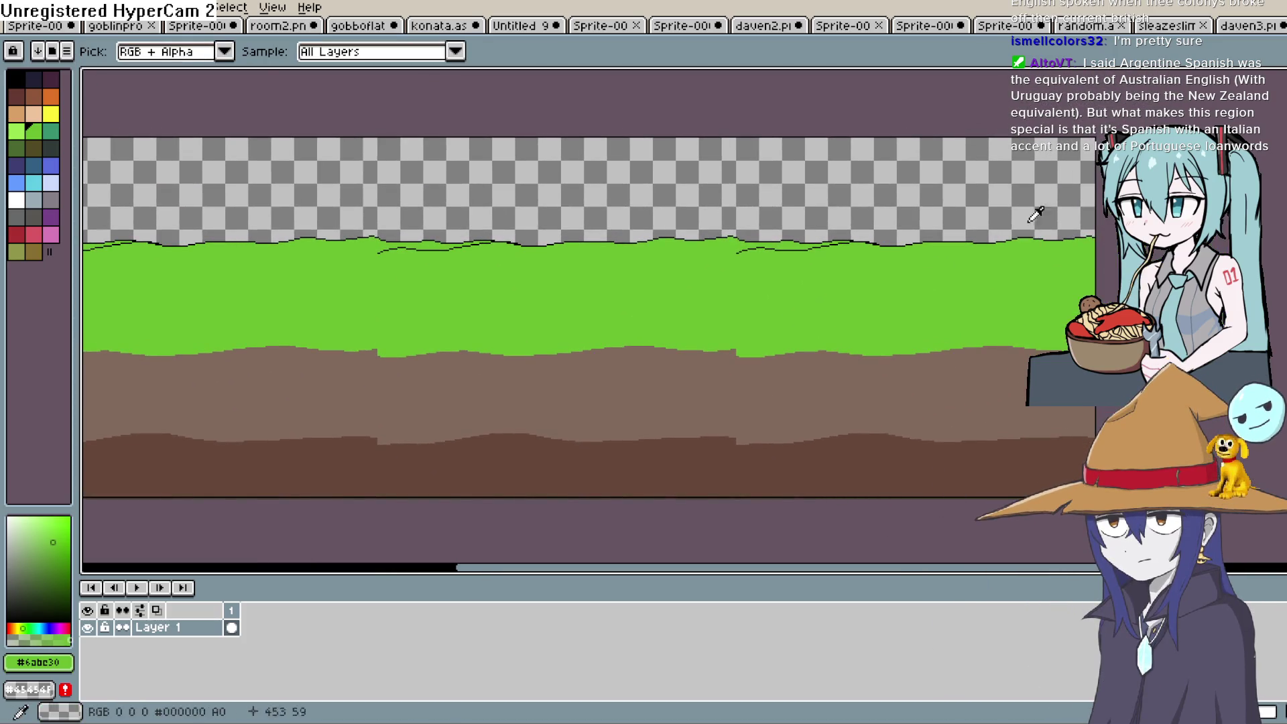
pyautogui.scroll(3, 323, 258)
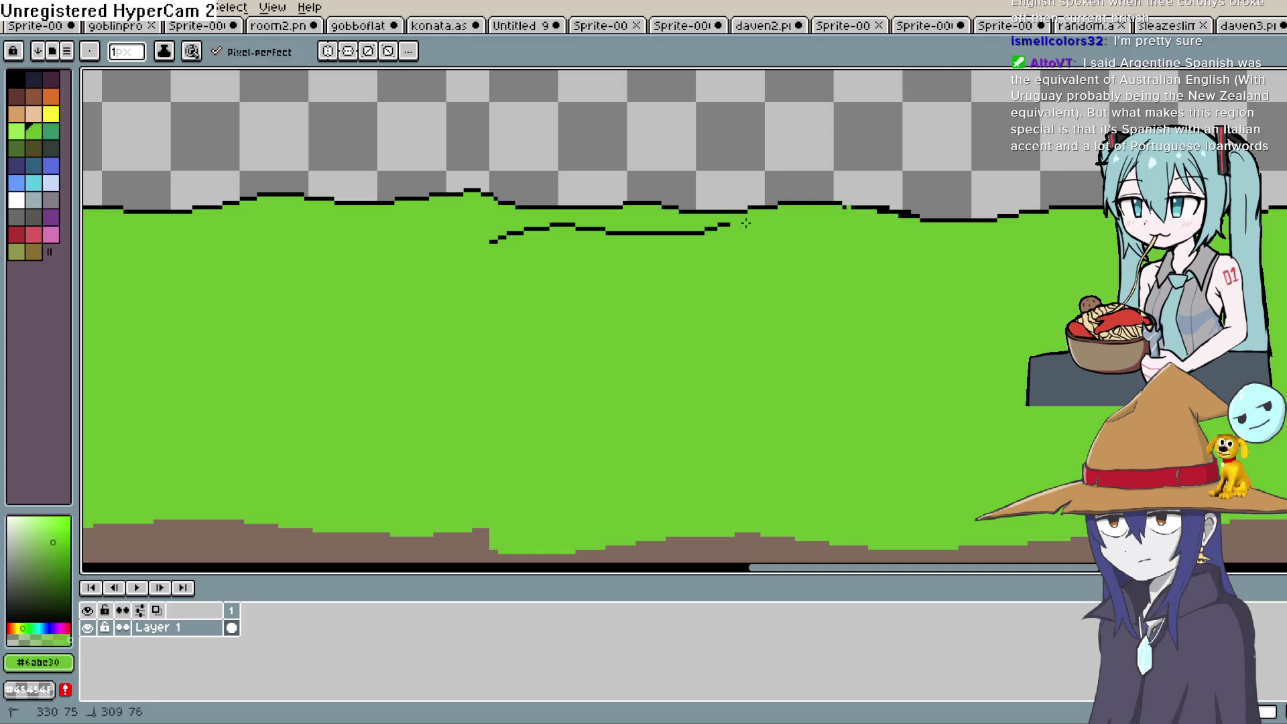
pyautogui.press('space')
pyautogui.moveTo(645, 258)
pyautogui.mouseDown()
pyautogui.moveTo(707, 261)
pyautogui.moveTo(767, 302)
pyautogui.moveTo(768, 348)
pyautogui.mouseUp()
pyautogui.hotkey('ctrl', 'z')
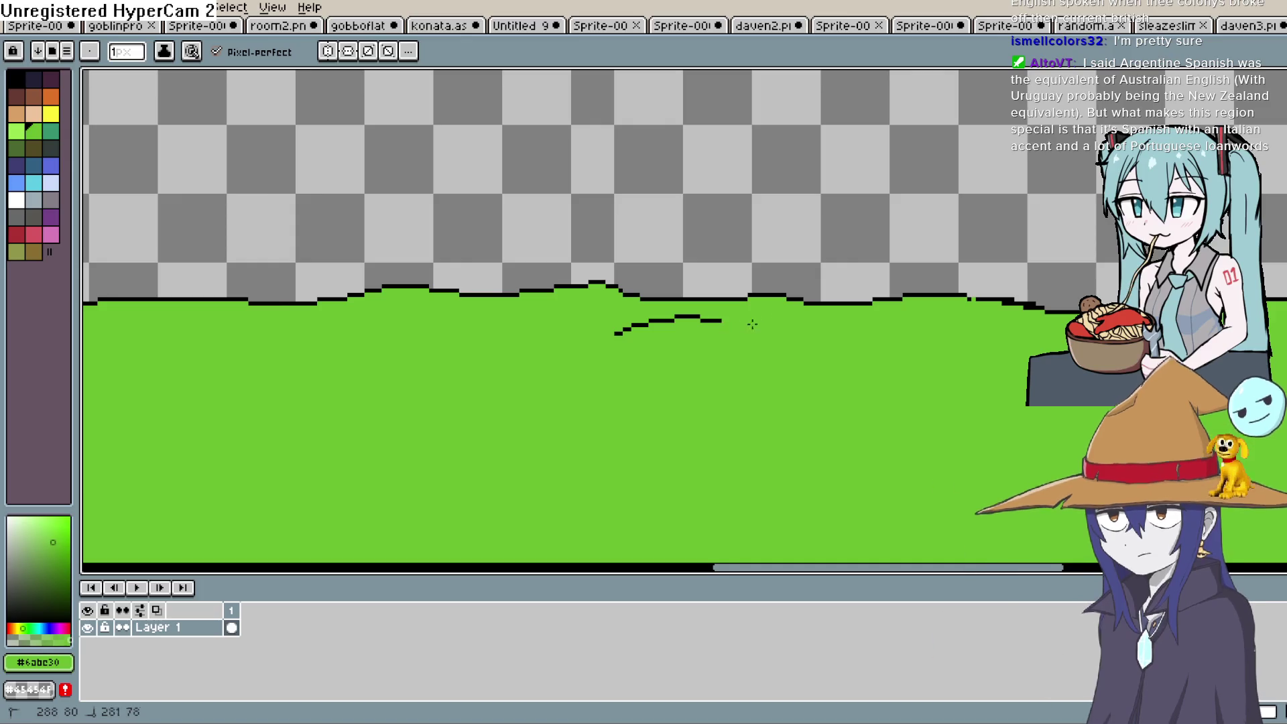
pyautogui.hotkey('ctrl', 'z')
pyautogui.hotkey('ctrl', 'z')
pyautogui.hotkey('ctrl', 'z')
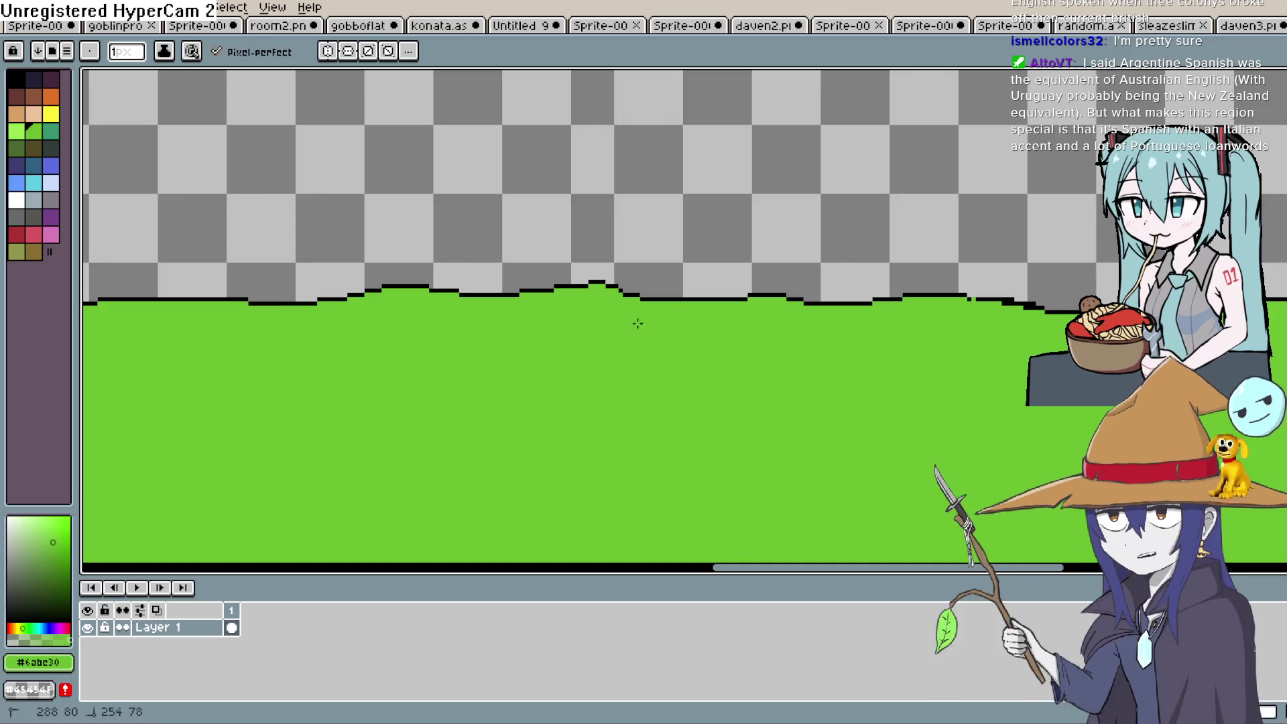
pyautogui.press('space')
# Step: Sample the light dirt brown #81695d as the drawing colour
pyautogui.moveTo(425, 376)
pyautogui.mouseDown()
pyautogui.moveTo(919, 308)
pyautogui.moveTo(761, 305)
pyautogui.moveTo(641, 324)
pyautogui.mouseUp()
pyautogui.scroll(-2, 641, 324)
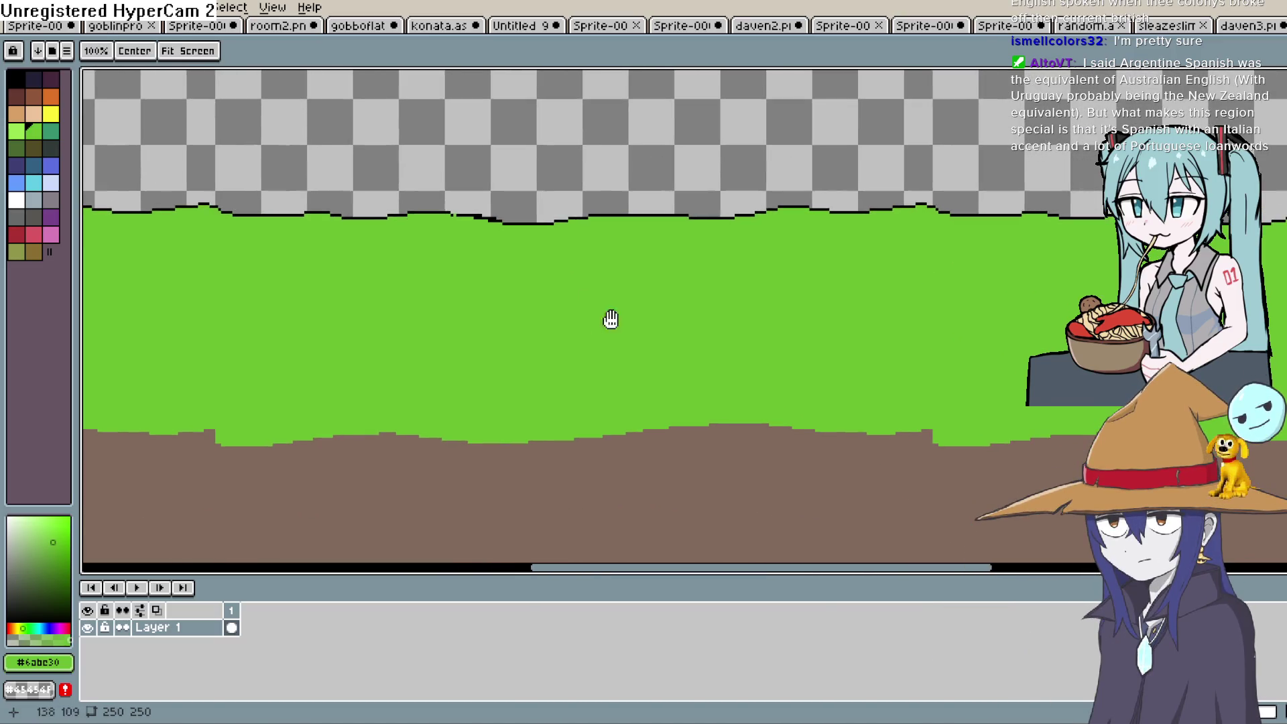
pyautogui.scroll(-2, 609, 319)
pyautogui.scroll(-3, 703, 333)
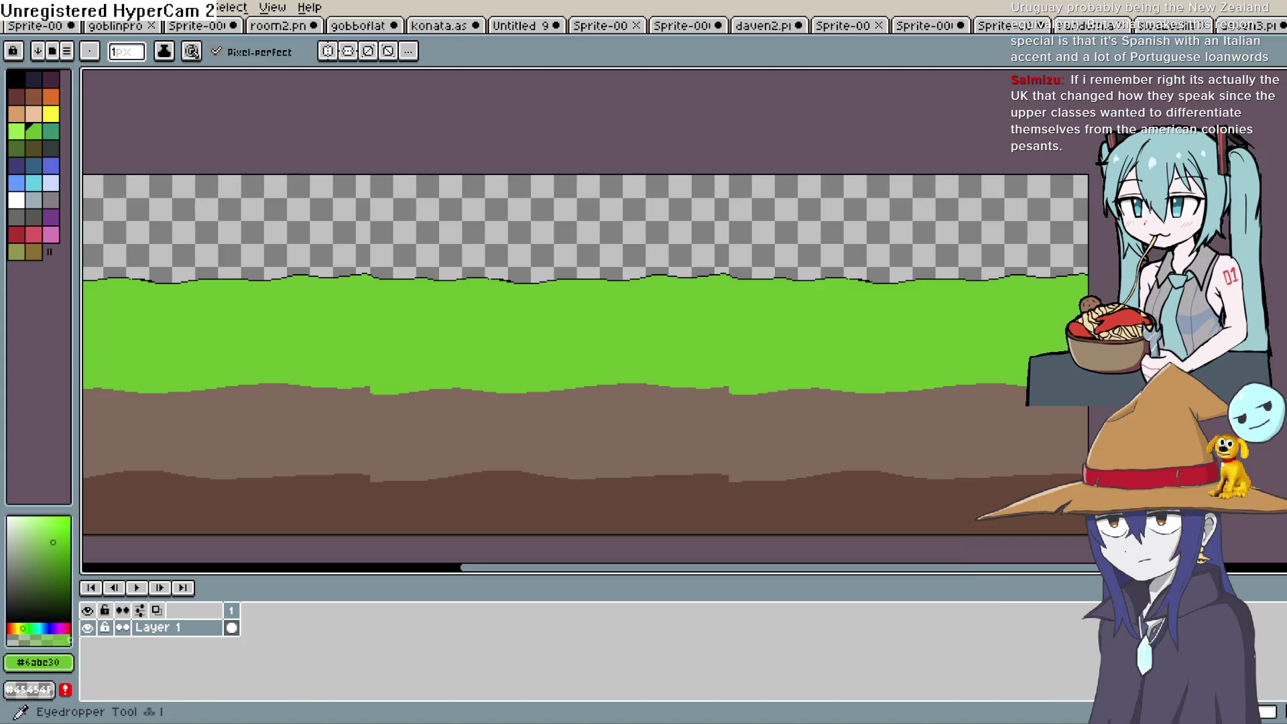
pyautogui.click(757, 394)
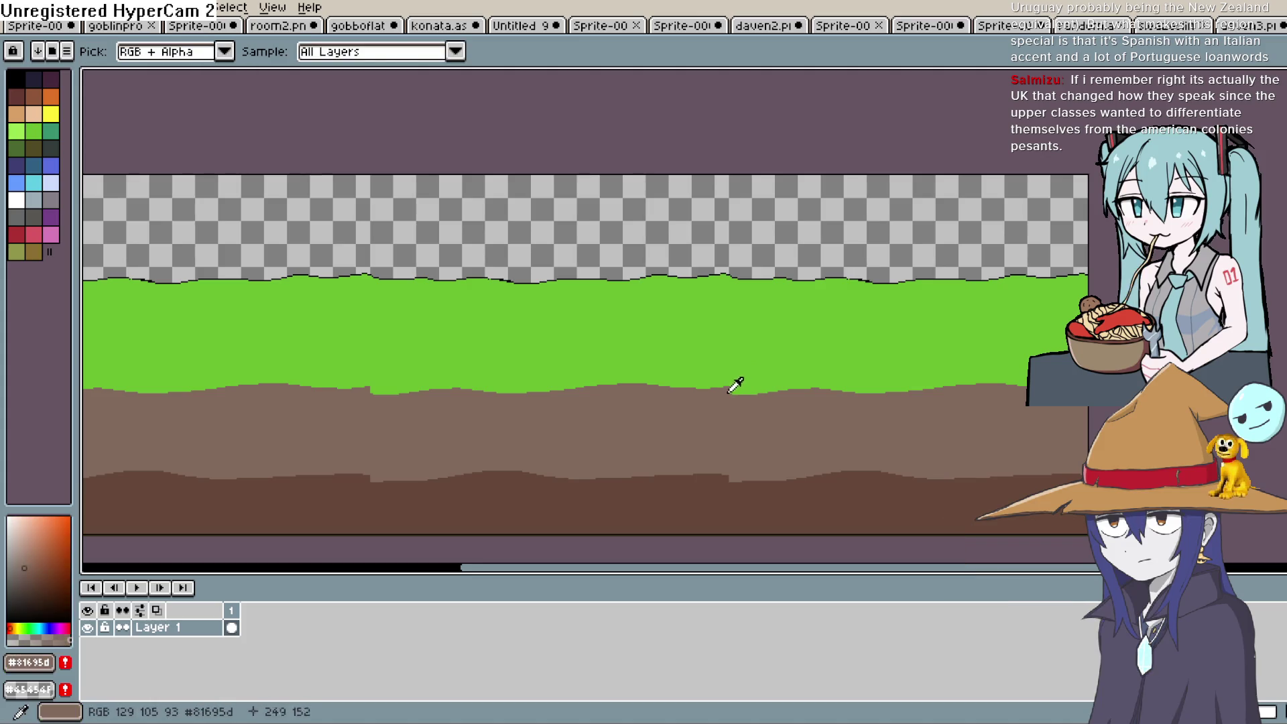
# Step: Pencil light brown over the green notch, then bucket-fill the remaining green gap brown
pyautogui.press('b')
pyautogui.scroll(2, 753, 327)
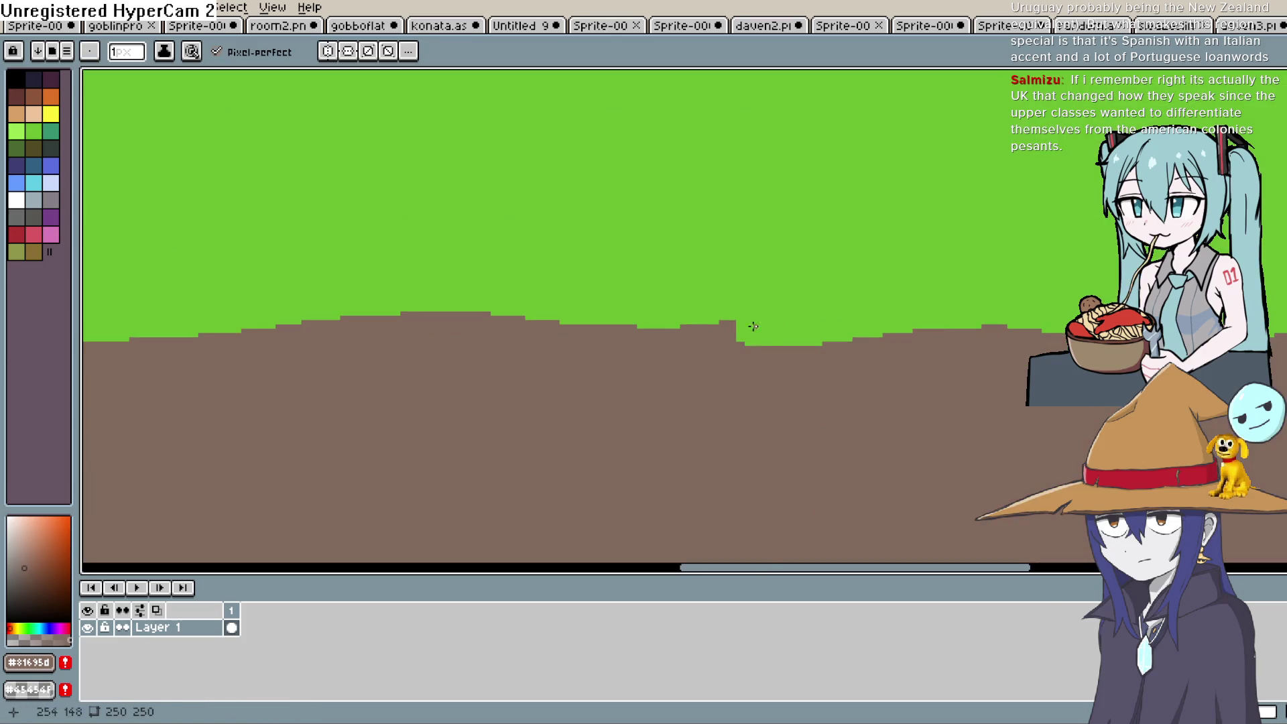
pyautogui.moveTo(756, 326); pyautogui.dragTo(997, 339)
pyautogui.press('g')
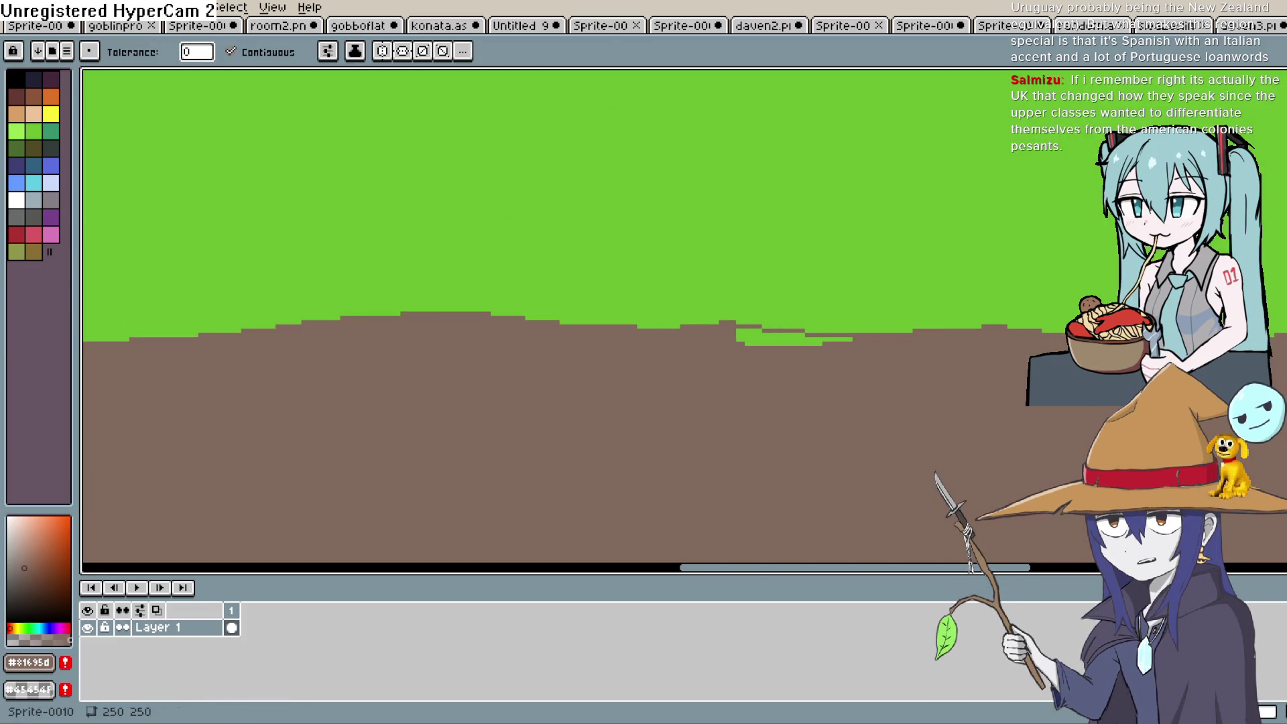
pyautogui.click(791, 335)
pyautogui.moveTo(633, 393)
pyautogui.mouseDown()
pyautogui.moveTo(985, 313)
pyautogui.moveTo(422, 353)
pyautogui.moveTo(770, 303)
pyautogui.moveTo(726, 342)
pyautogui.mouseUp()
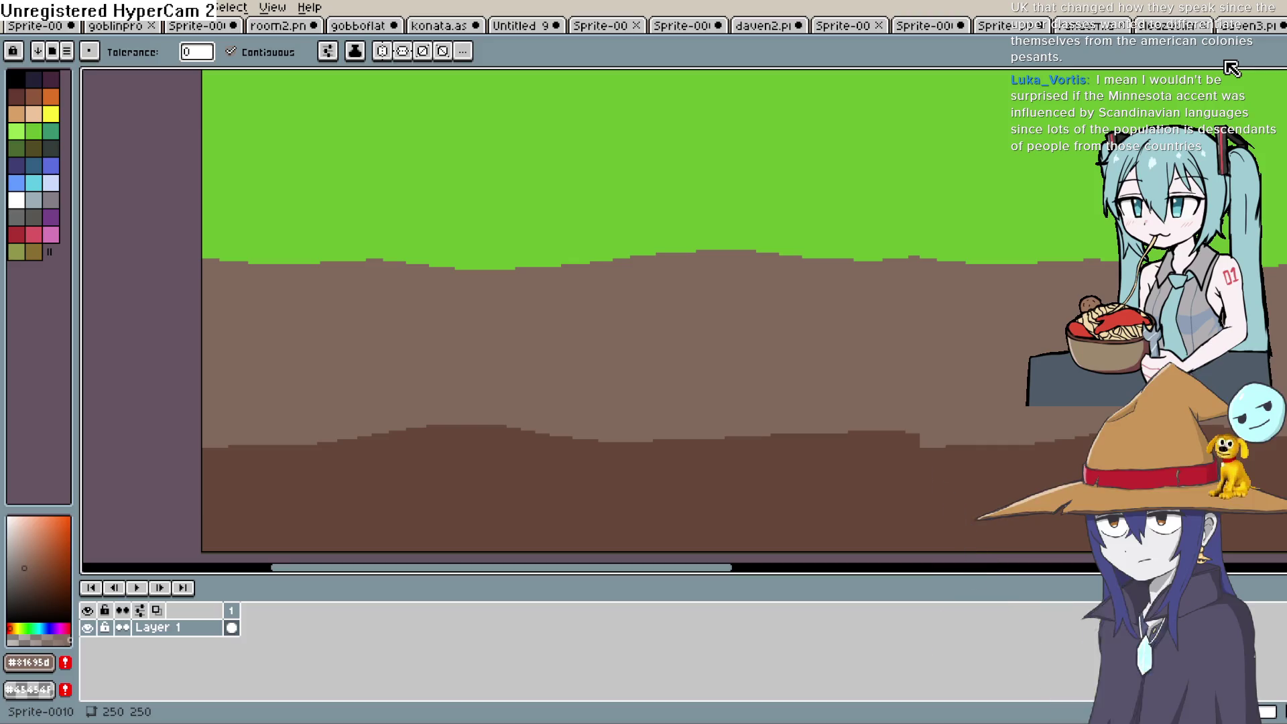
pyautogui.scroll(-2, 927, 382)
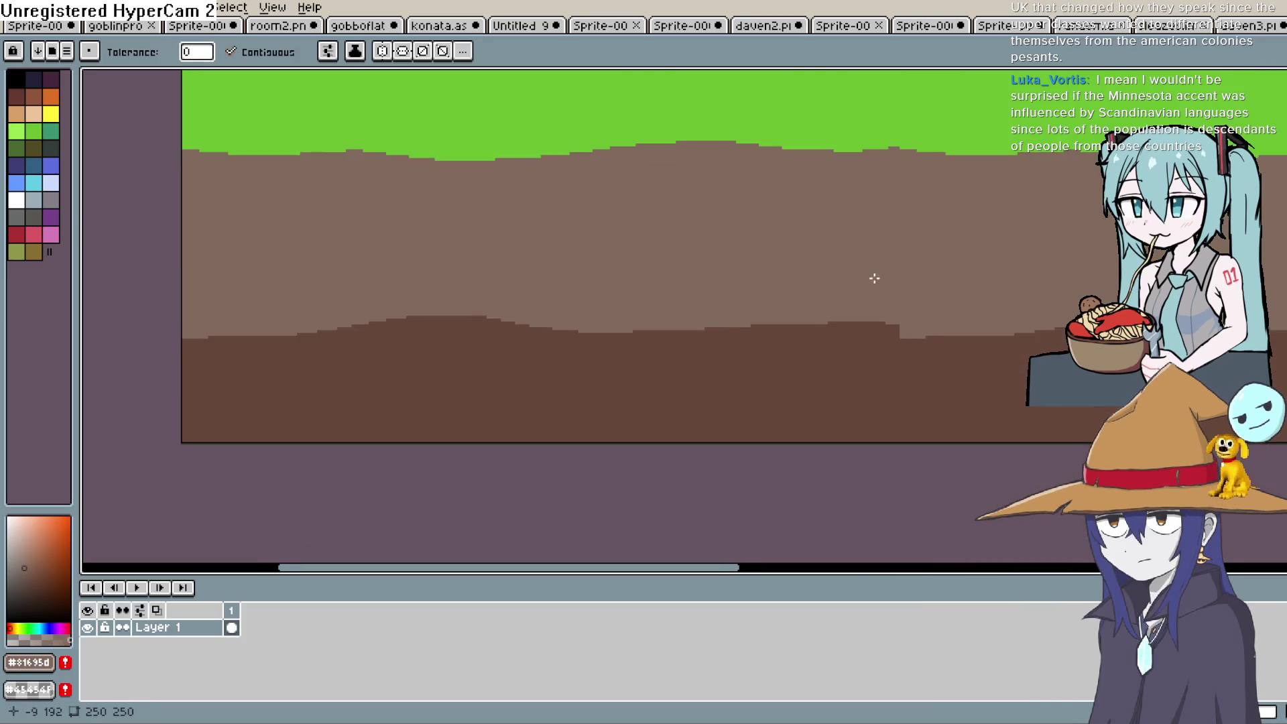
# Step: Sample dark dirt brown #654739 and fill the small gap at the dark dirt edge
pyautogui.moveTo(897, 322)
pyautogui.mouseDown()
pyautogui.moveTo(669, 358)
pyautogui.moveTo(588, 353)
pyautogui.mouseUp()
pyautogui.press('i')
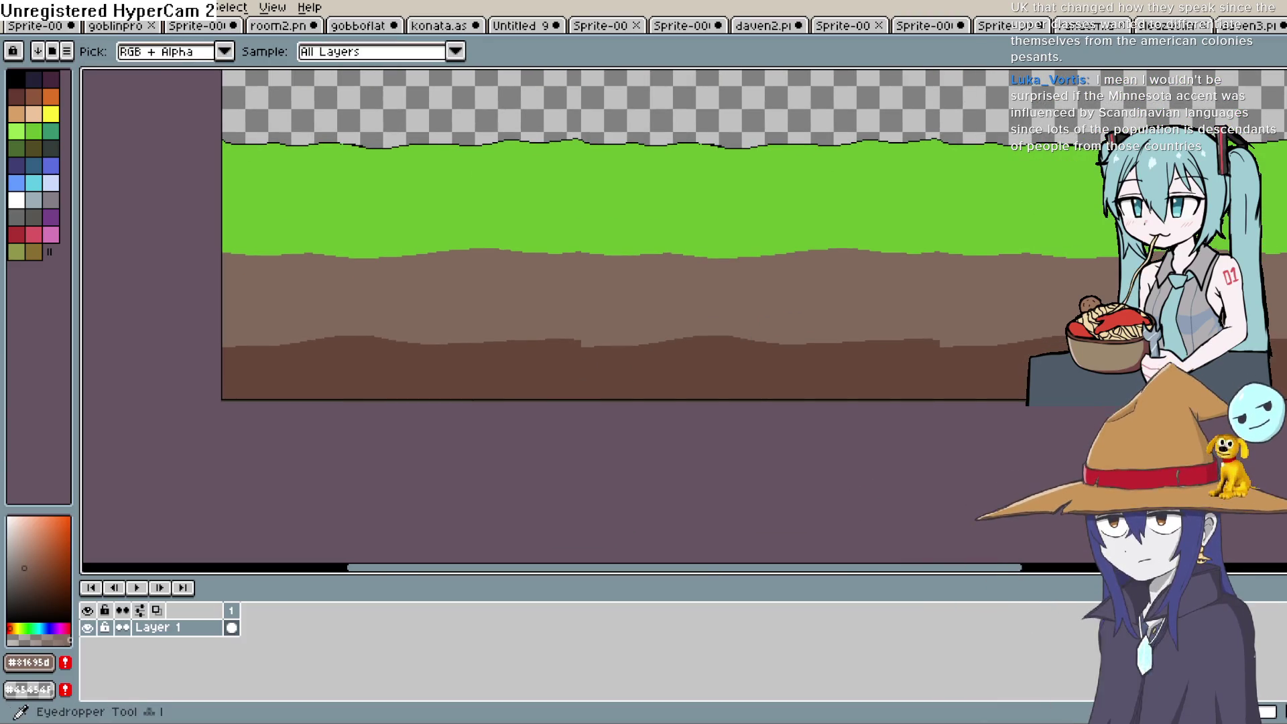
pyautogui.click(605, 360)
pyautogui.press('b')
pyautogui.scroll(1, 780, 313)
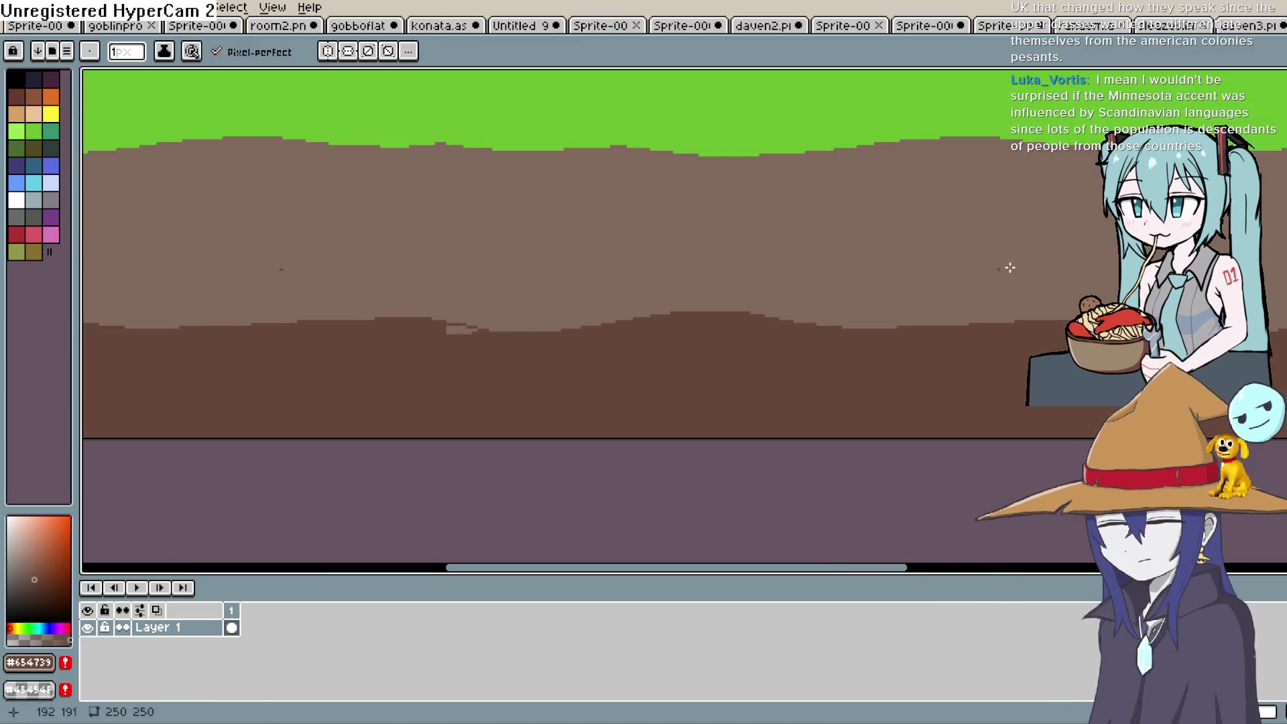
pyautogui.press('g')
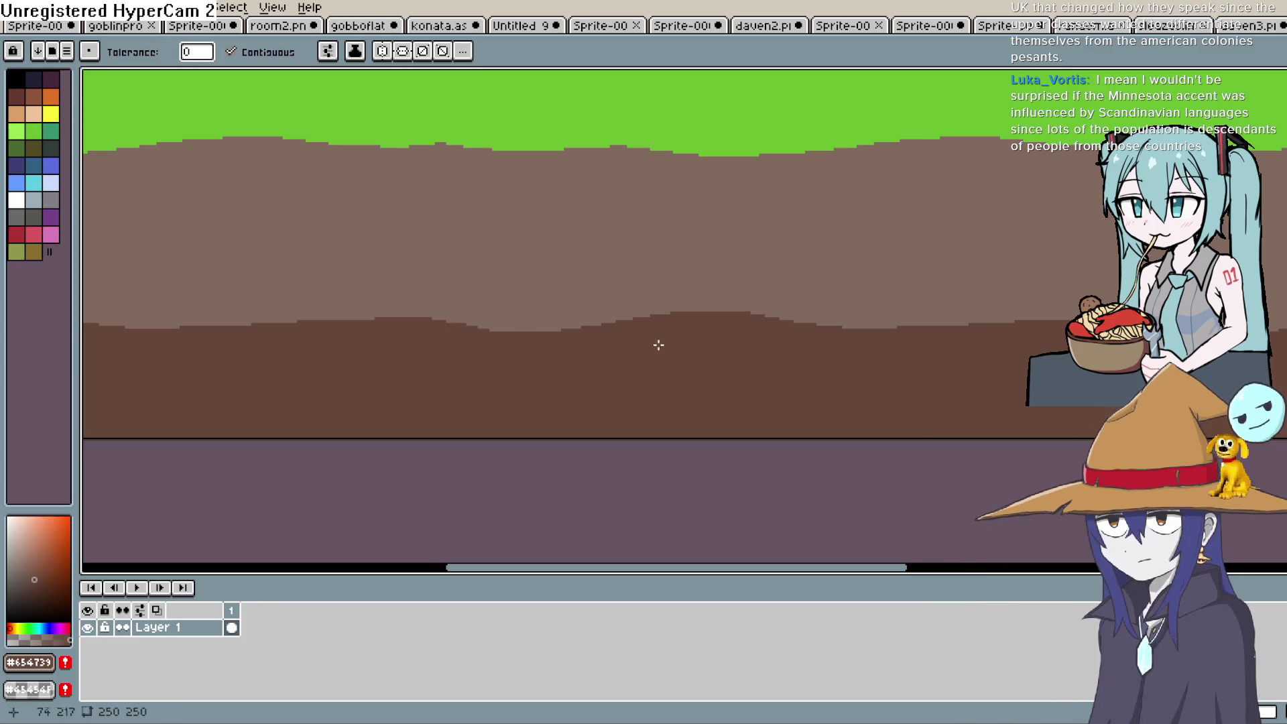
pyautogui.scroll(-1, 778, 313)
pyautogui.press('h')
pyautogui.moveTo(1000, 267)
pyautogui.mouseDown()
pyautogui.moveTo(854, 375)
pyautogui.moveTo(823, 376)
pyautogui.mouseUp()
pyautogui.press('g')
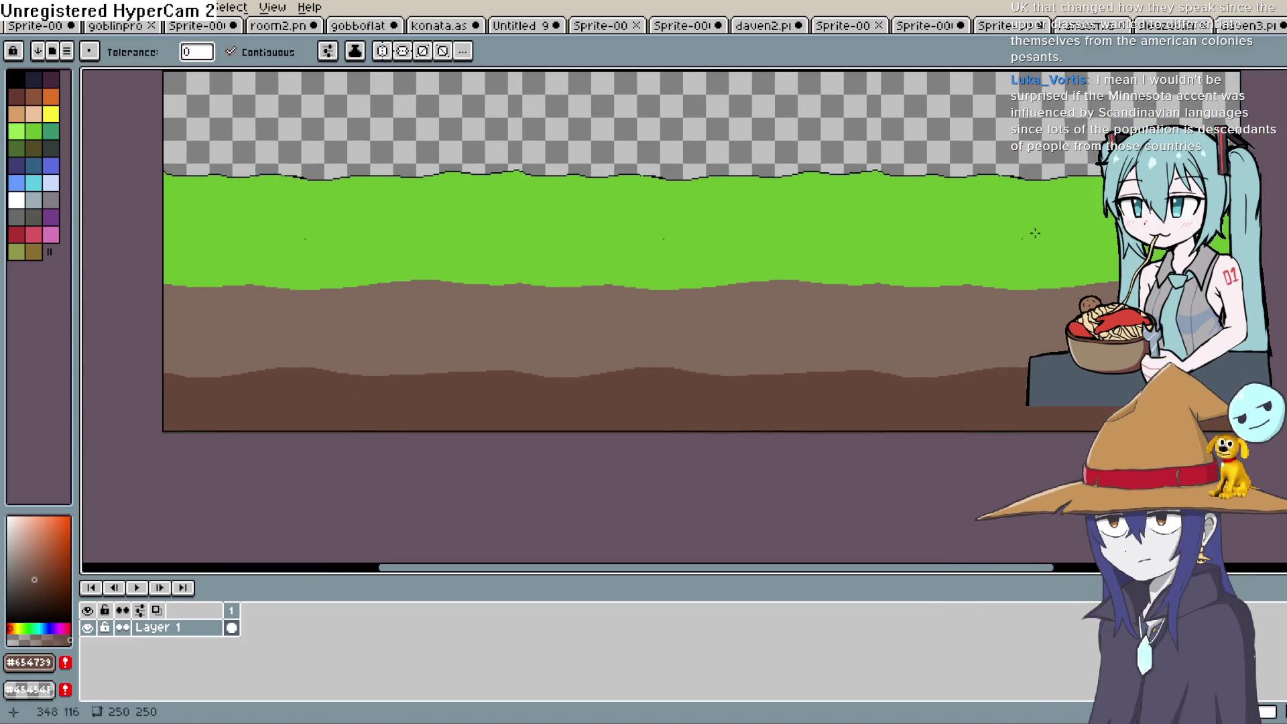
# Step: Sample grass green #6abe30 as the drawing colour again
pyautogui.press('i')
pyautogui.click(1043, 250)
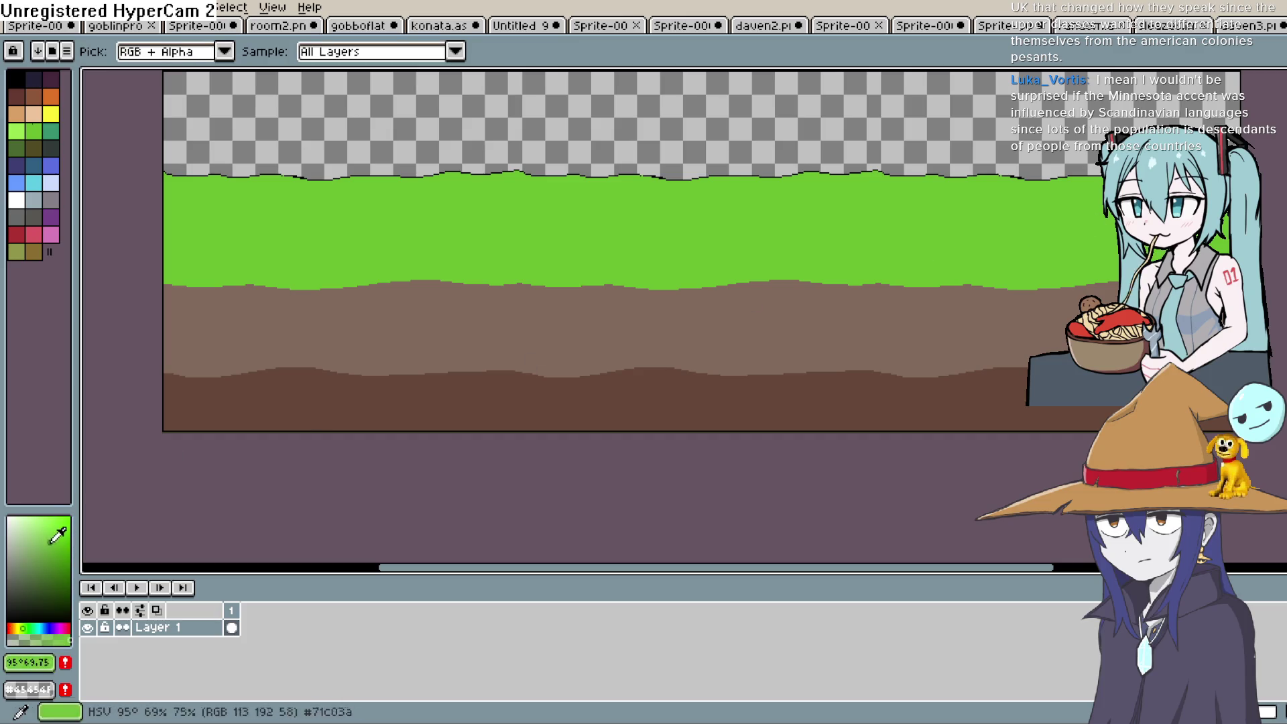
pyautogui.press('h')
pyautogui.moveTo(681, 209); pyautogui.dragTo(666, 257)
pyautogui.press('i')
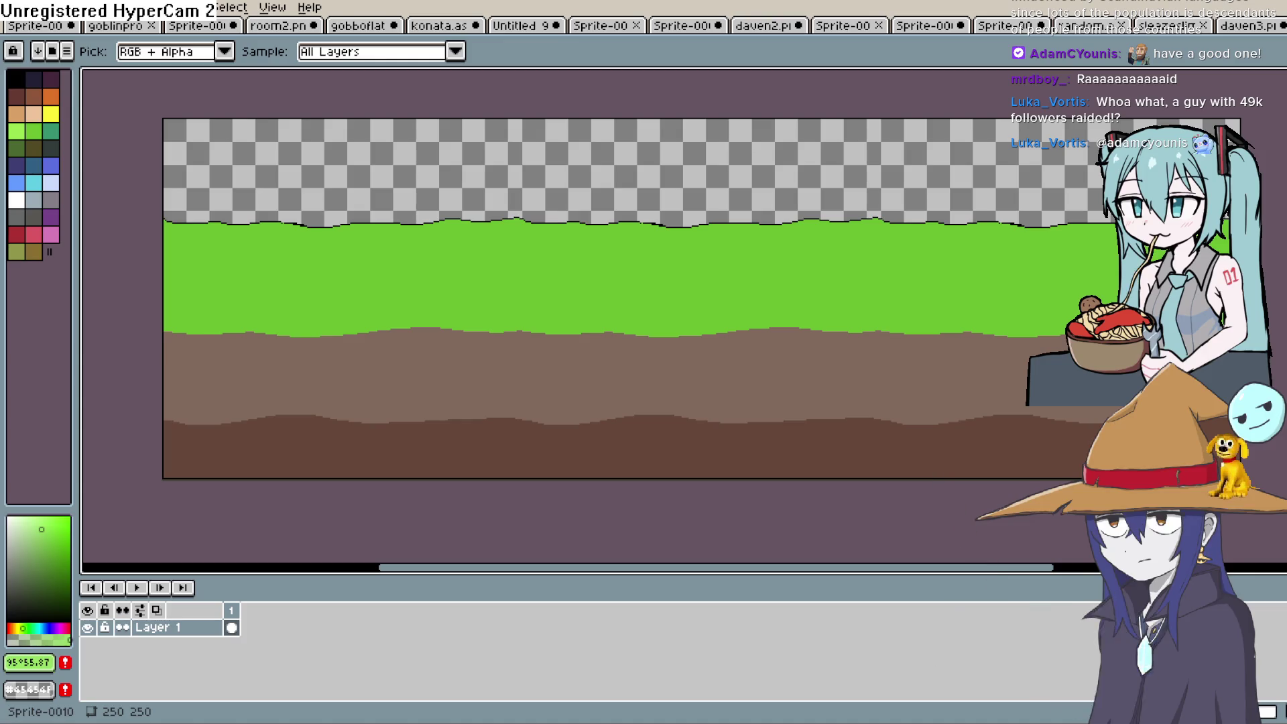
pyautogui.hotkey('alt', 'Tab')
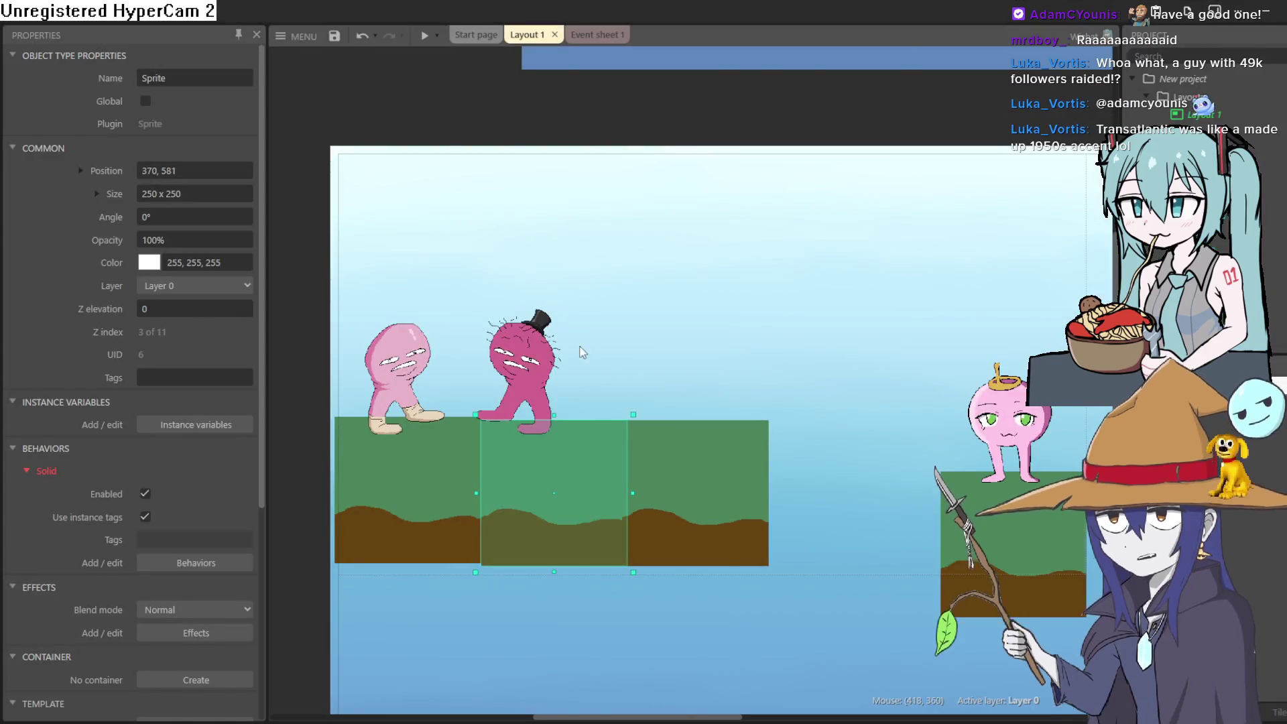
# Step: Preview the layout, jump the player across platforms onto the onion character, then close the preview
pyautogui.click(426, 35)
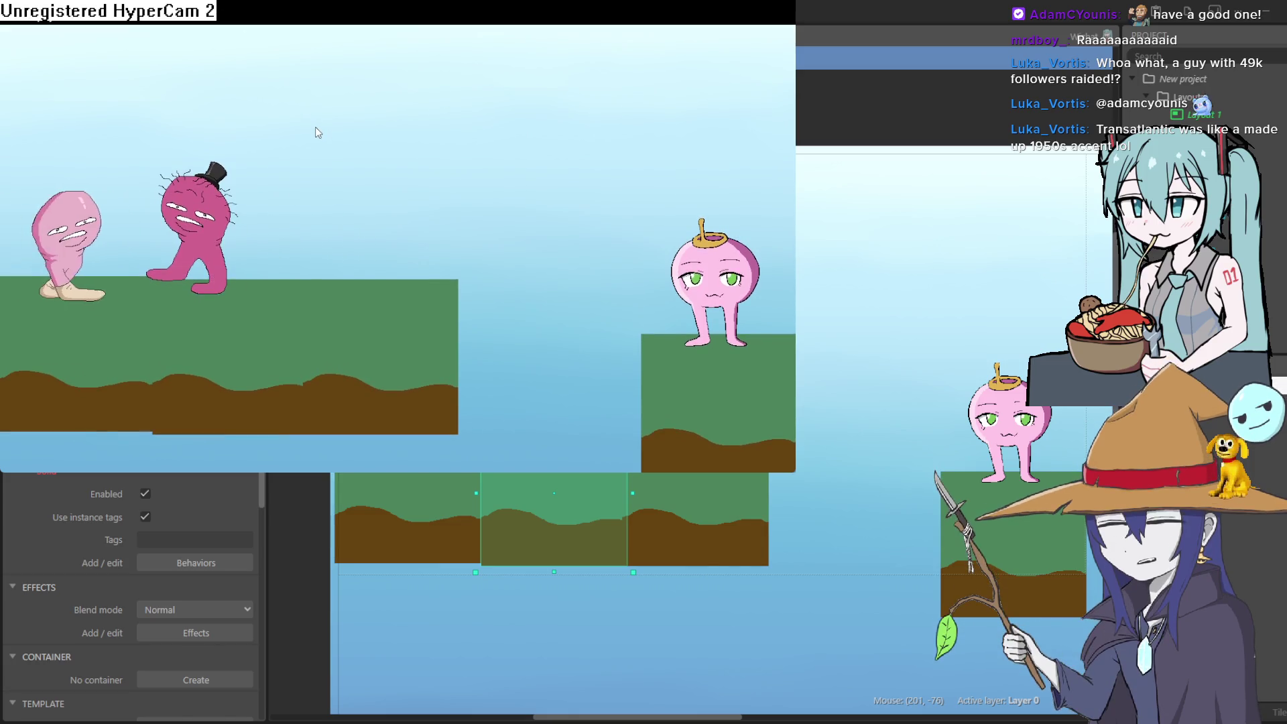
pyautogui.press('Right')
pyautogui.press('Up')
pyautogui.press('Up')
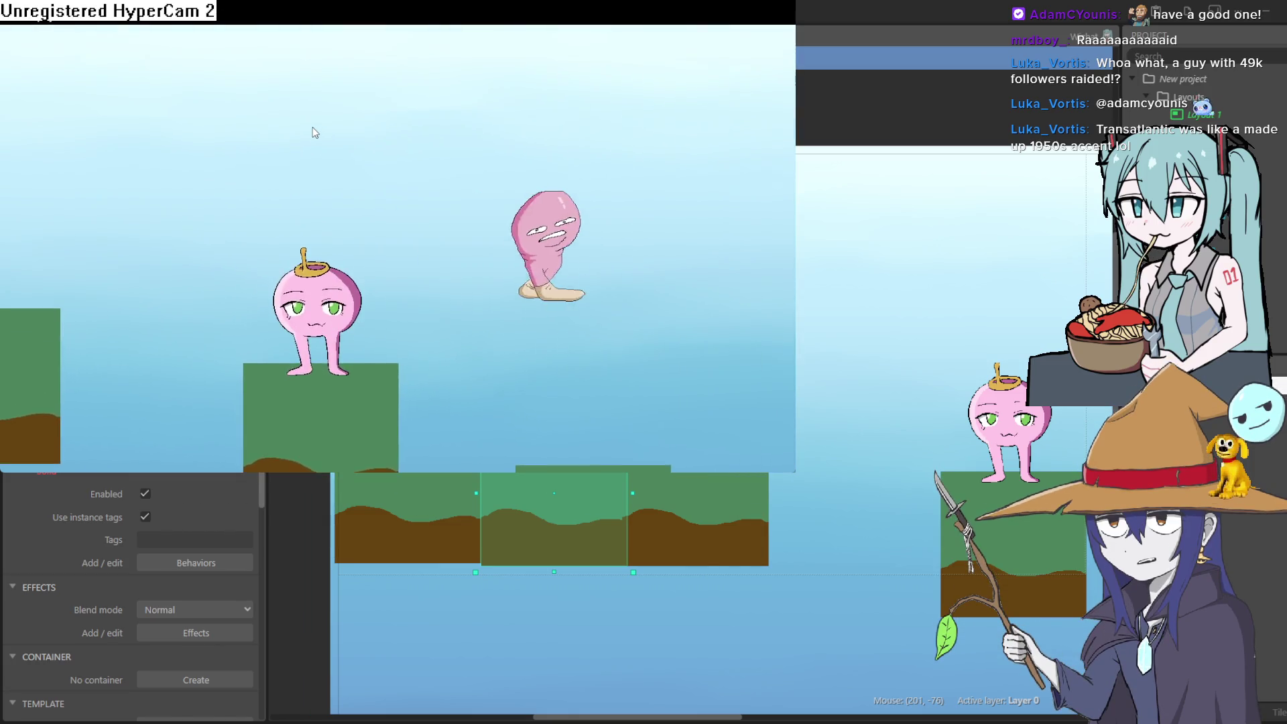
pyautogui.press('Left')
pyautogui.press('Left')
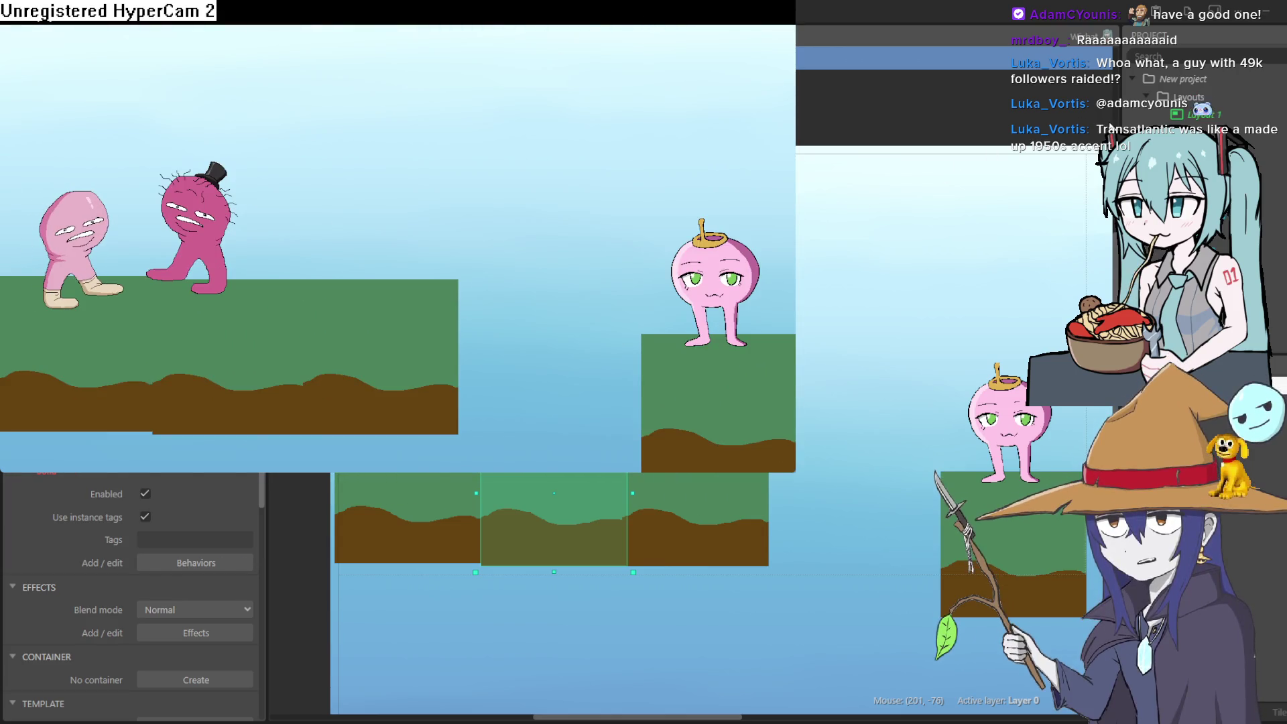
pyautogui.hotkey('alt', 'F4')
pyautogui.click(303, 37)
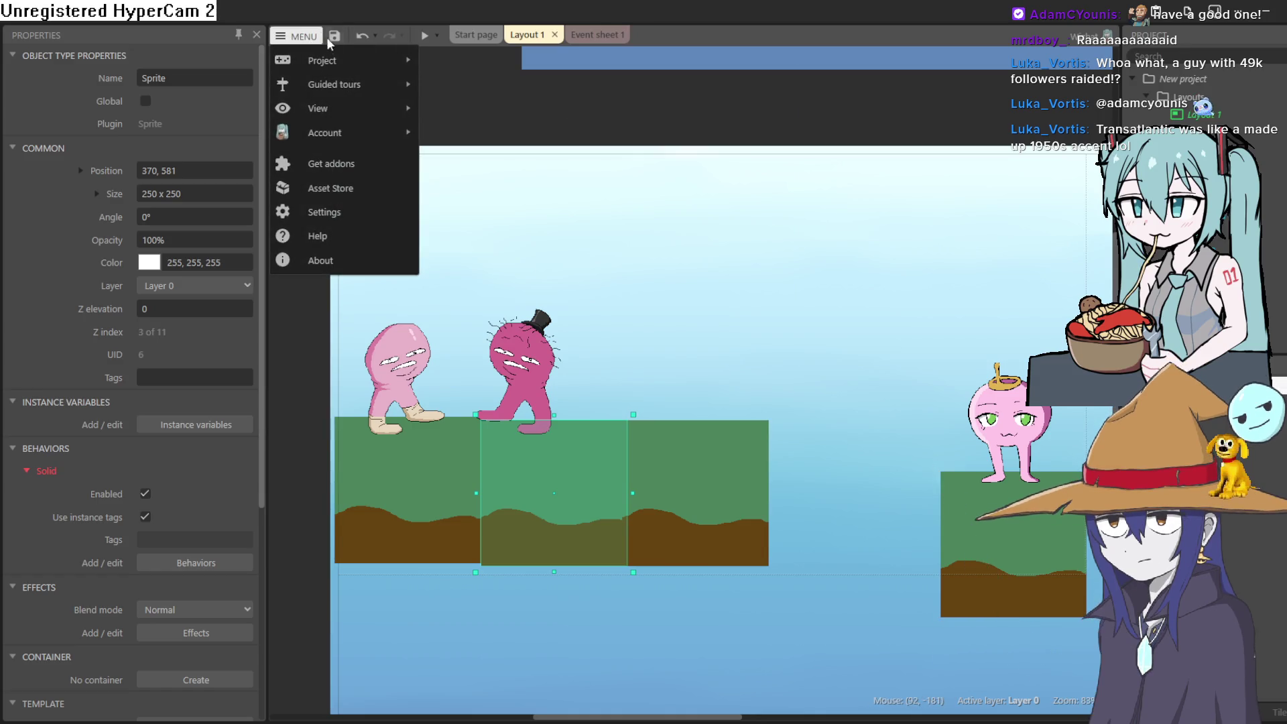
# Step: Save the project, then open the recent horror jam project, closing the previous one
pyautogui.hotkey('ctrl', 's')
pyautogui.click(305, 37)
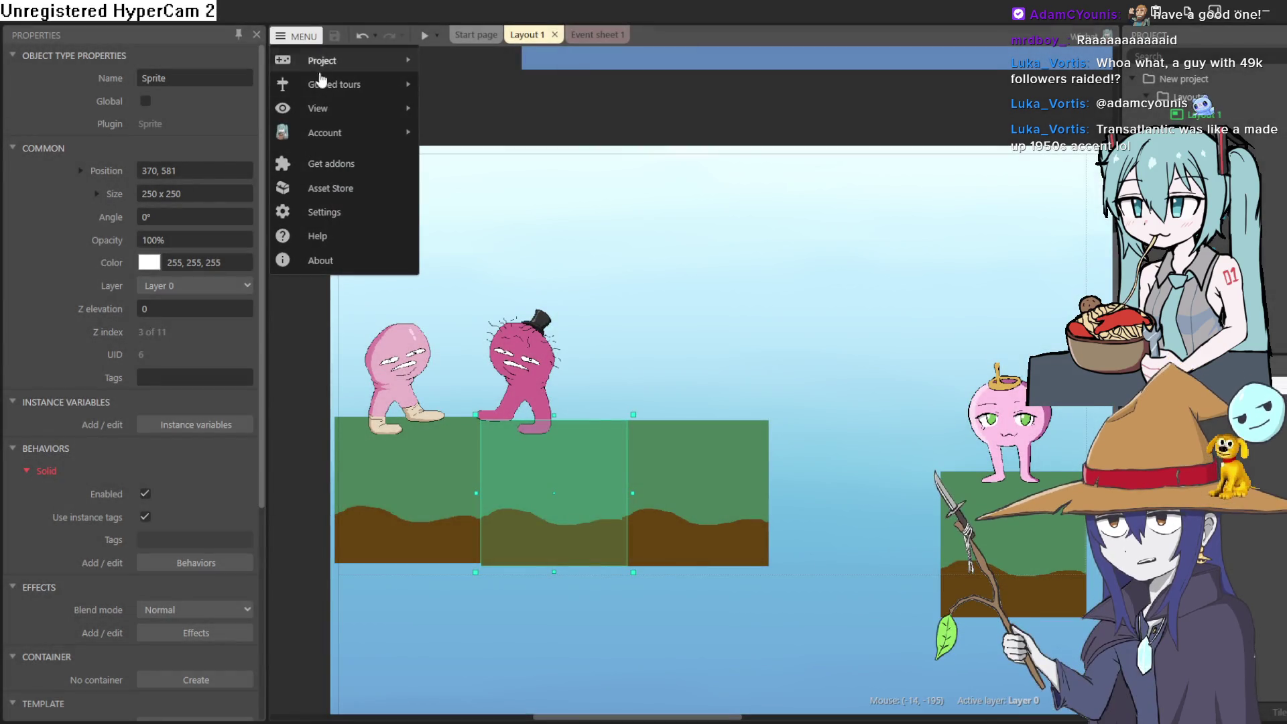
pyautogui.moveTo(374, 63)
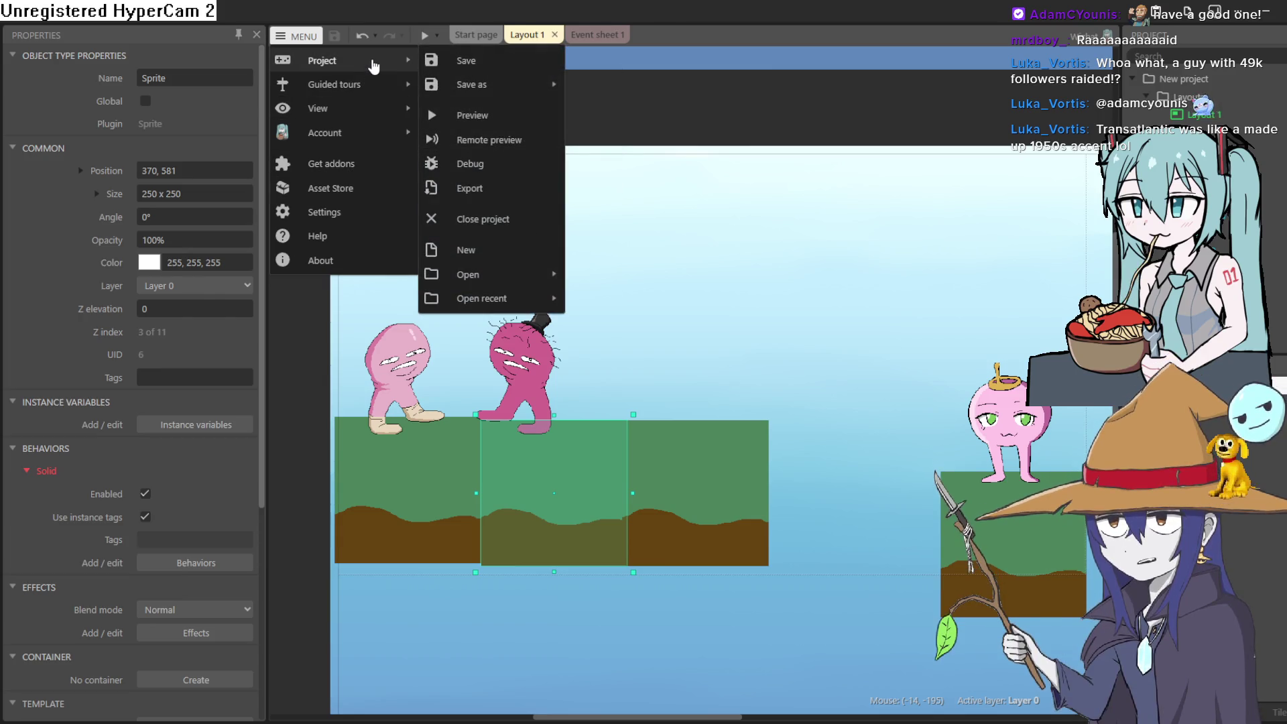
pyautogui.moveTo(505, 280)
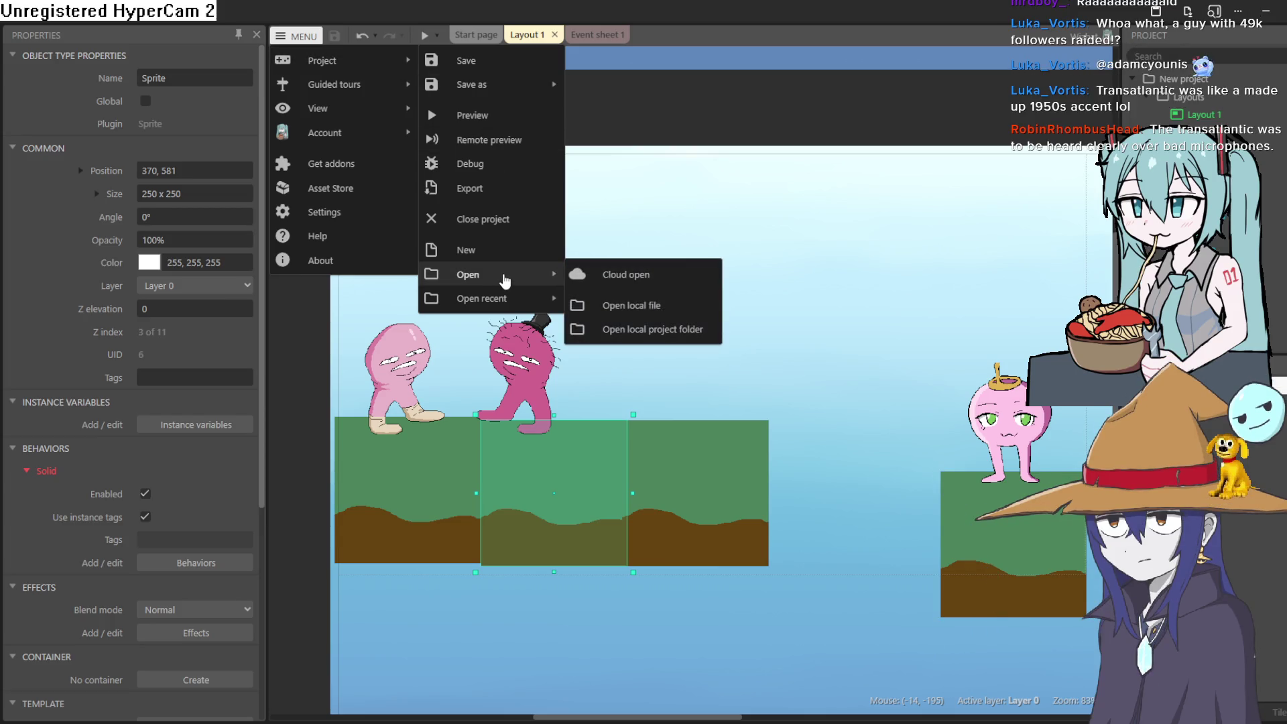
pyautogui.moveTo(521, 302)
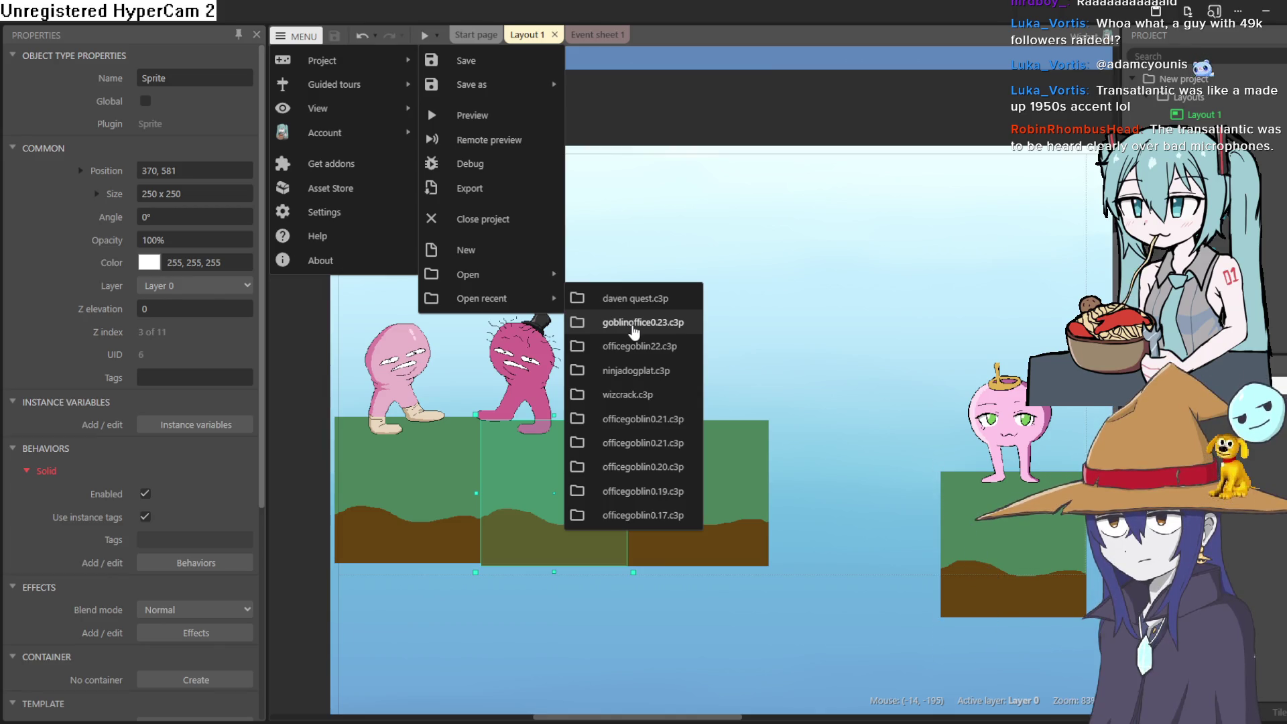
pyautogui.click(633, 323)
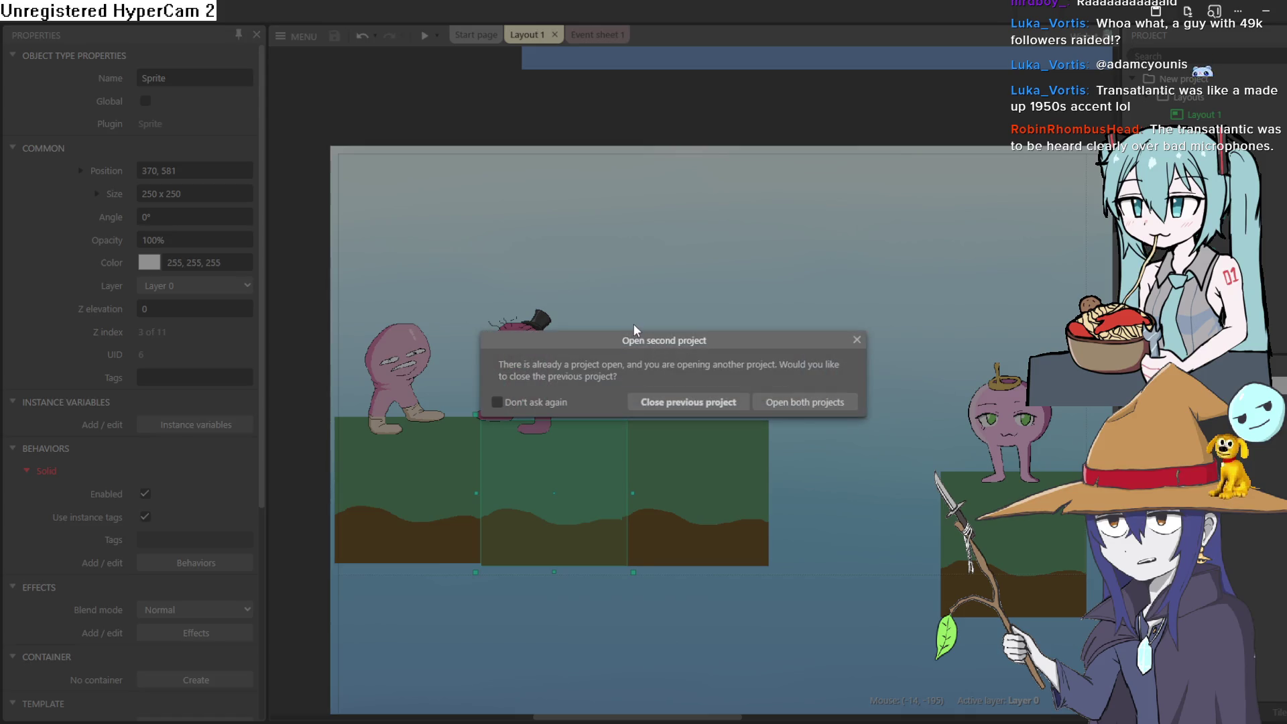
pyautogui.click(682, 406)
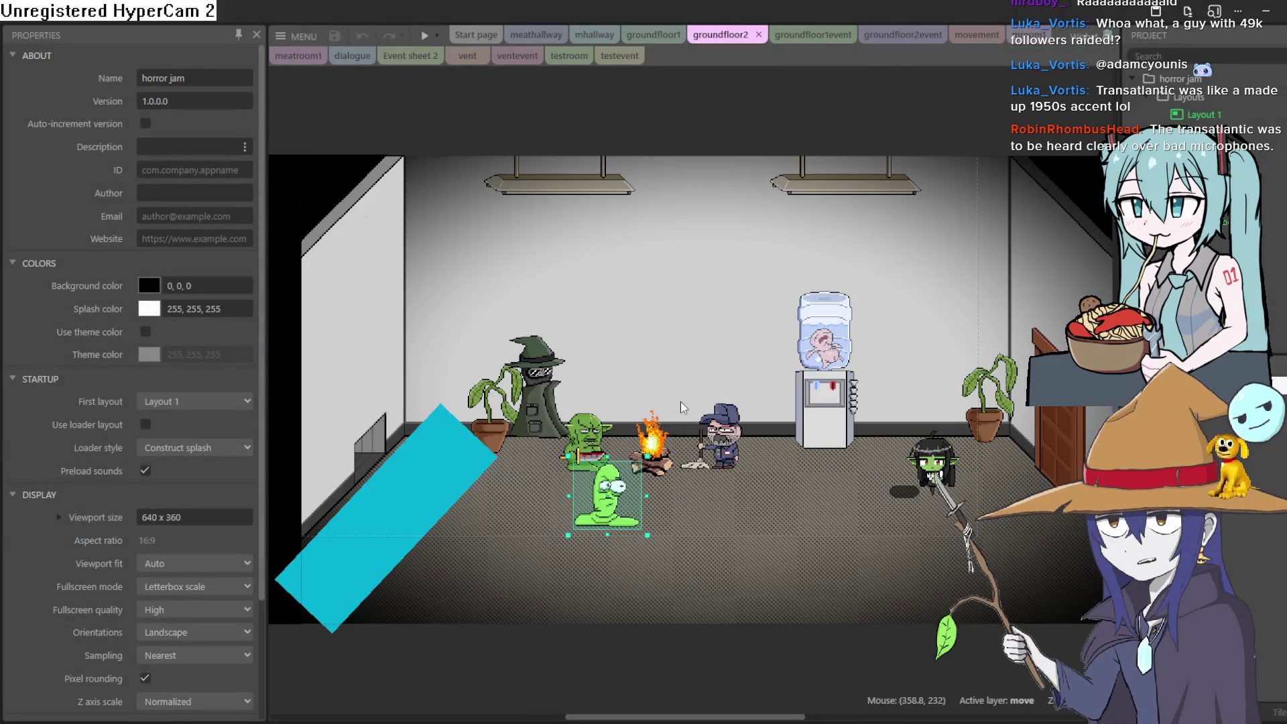
# Step: Preview the horror jam game and walk the goblin girl around the office past the campfire
pyautogui.click(425, 38)
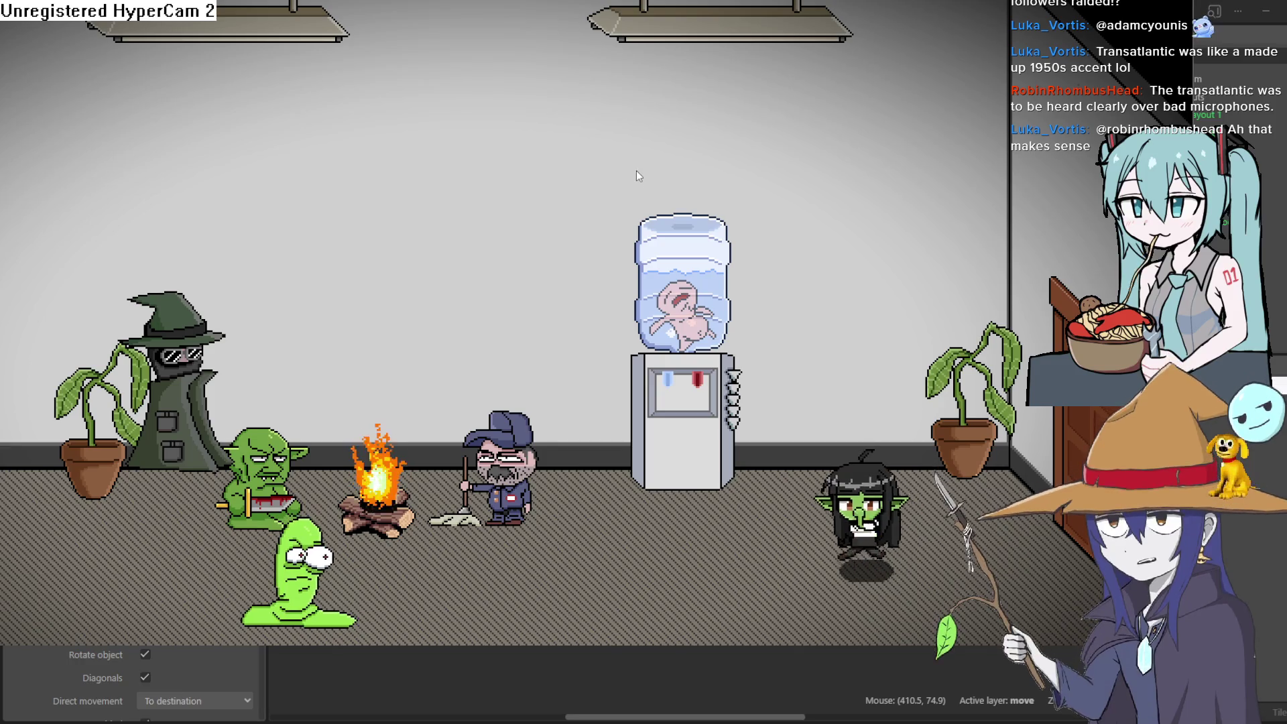
pyautogui.press('Left')
pyautogui.press('Right')
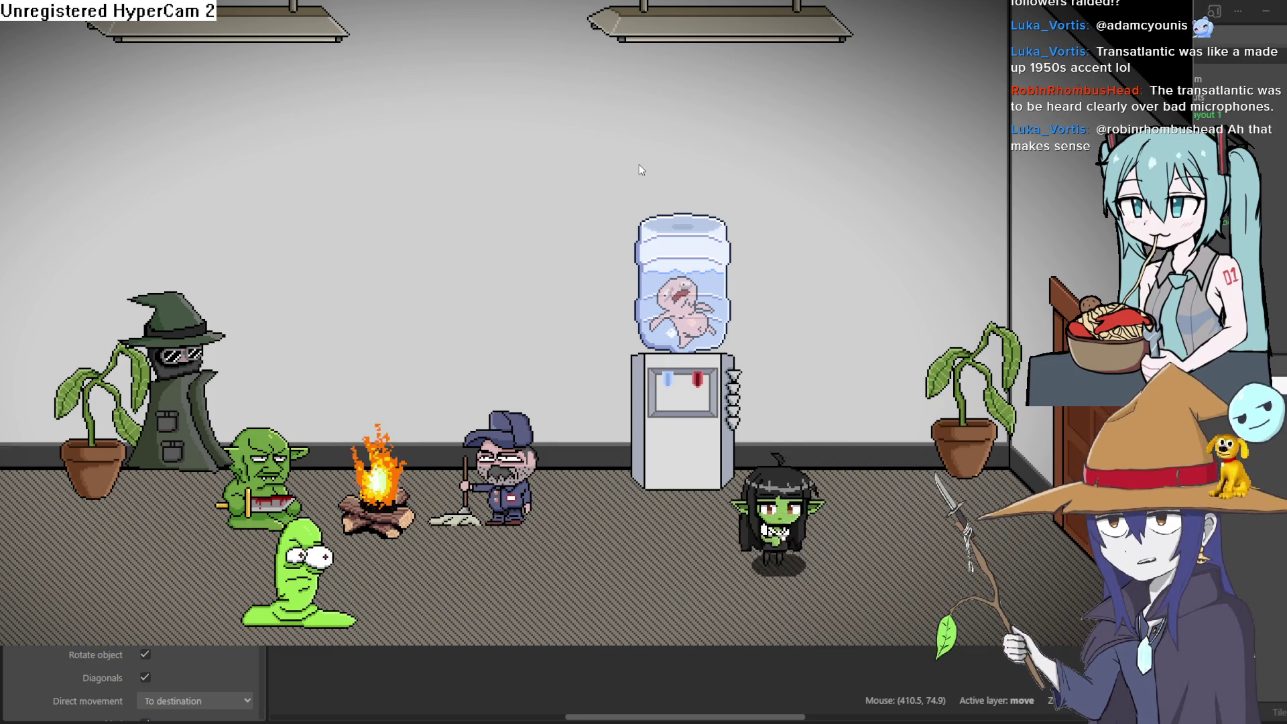
pyautogui.press('Left')
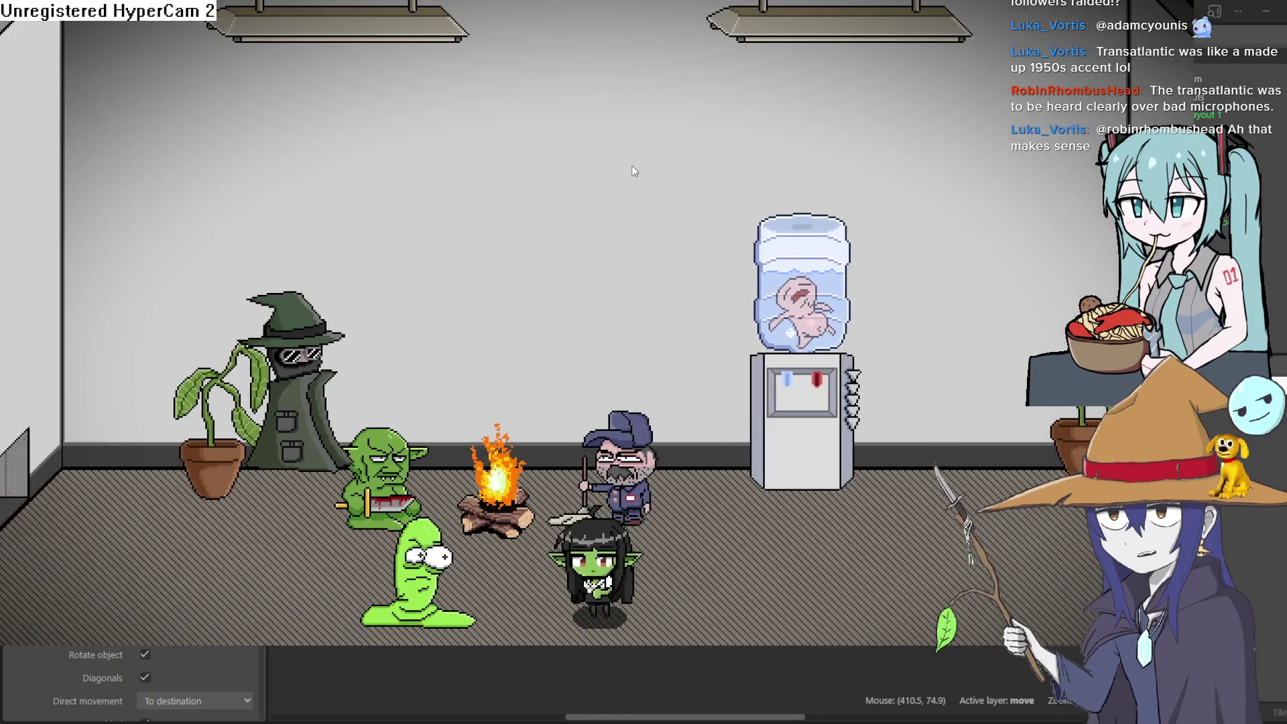
pyautogui.press('Left')
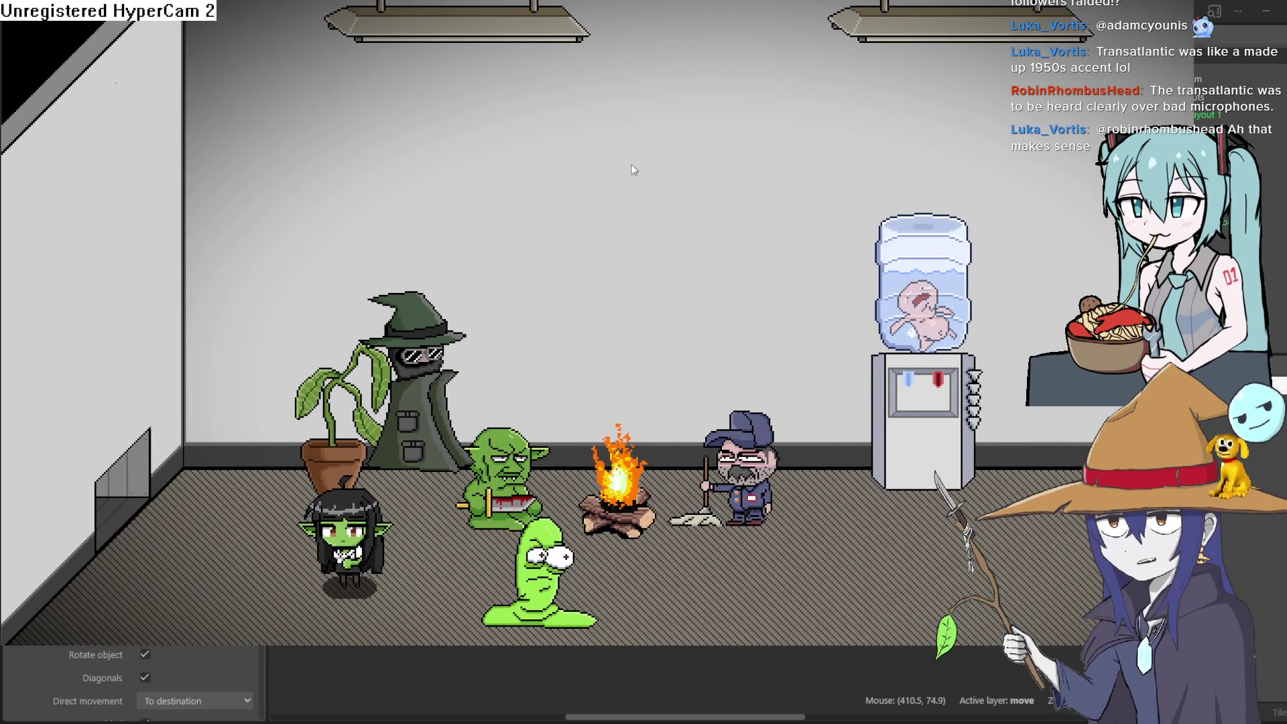
pyautogui.press('Right')
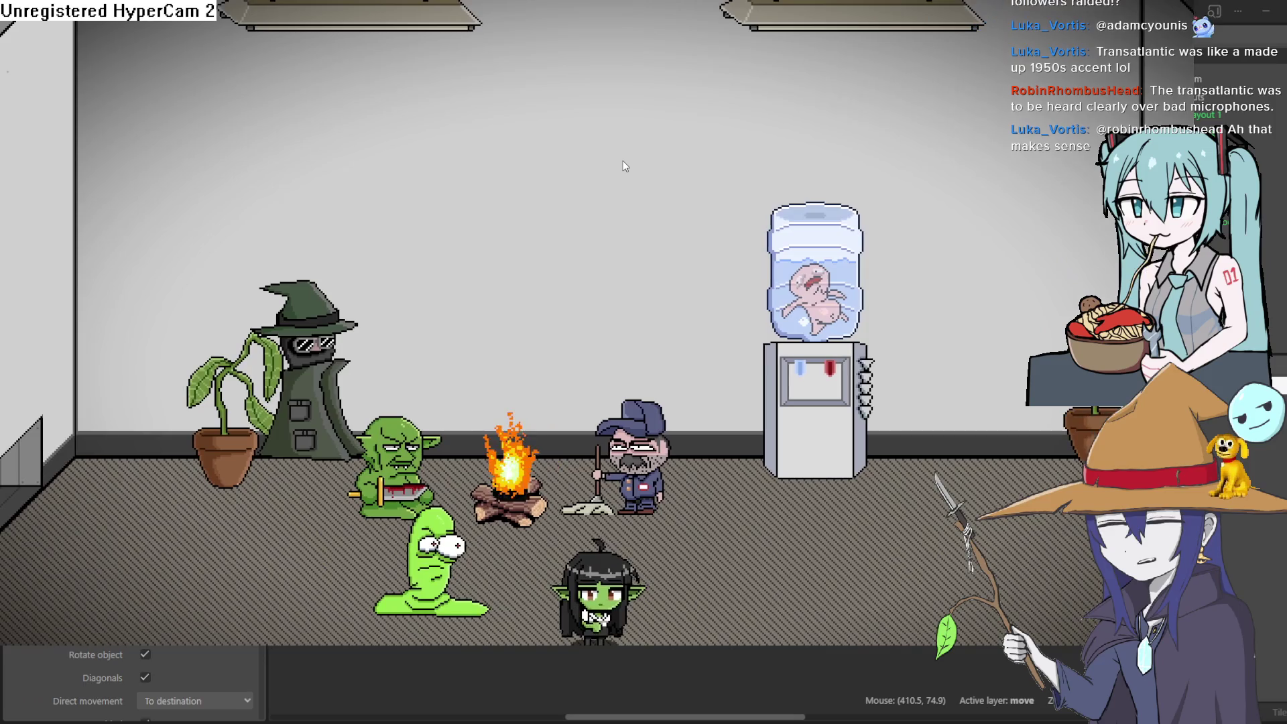
pyautogui.press('Right')
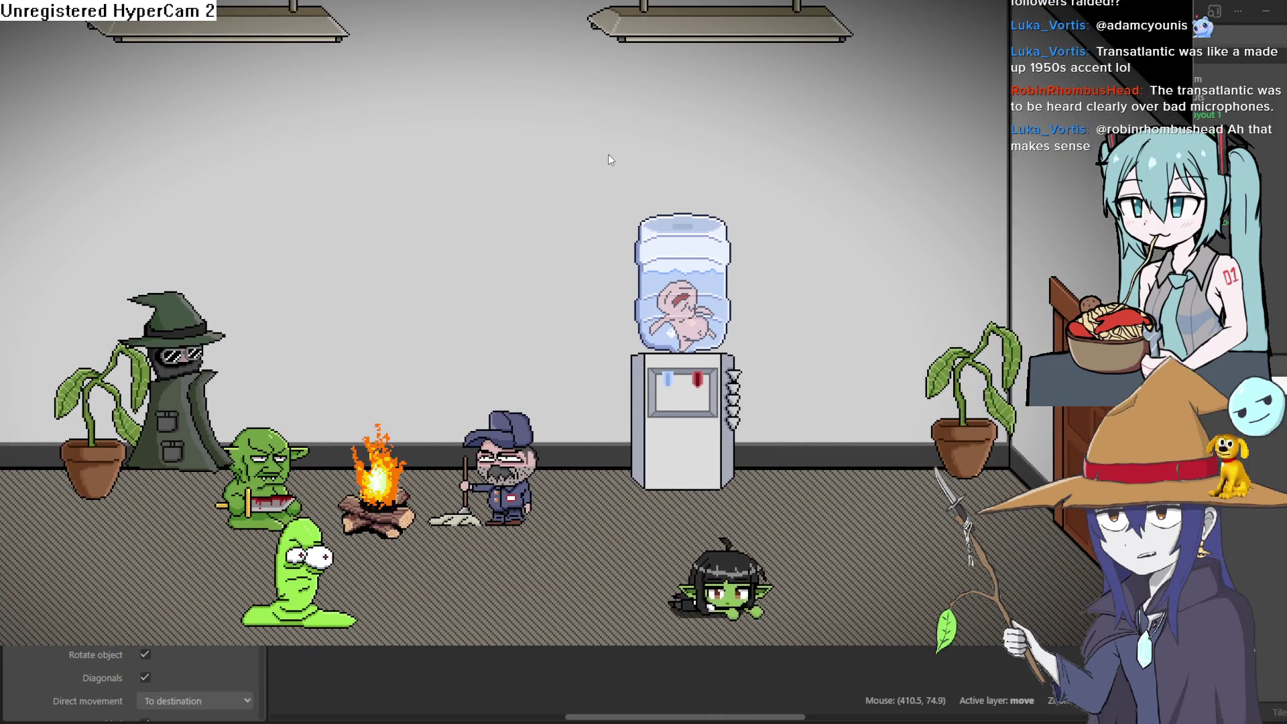
pyautogui.press('Right')
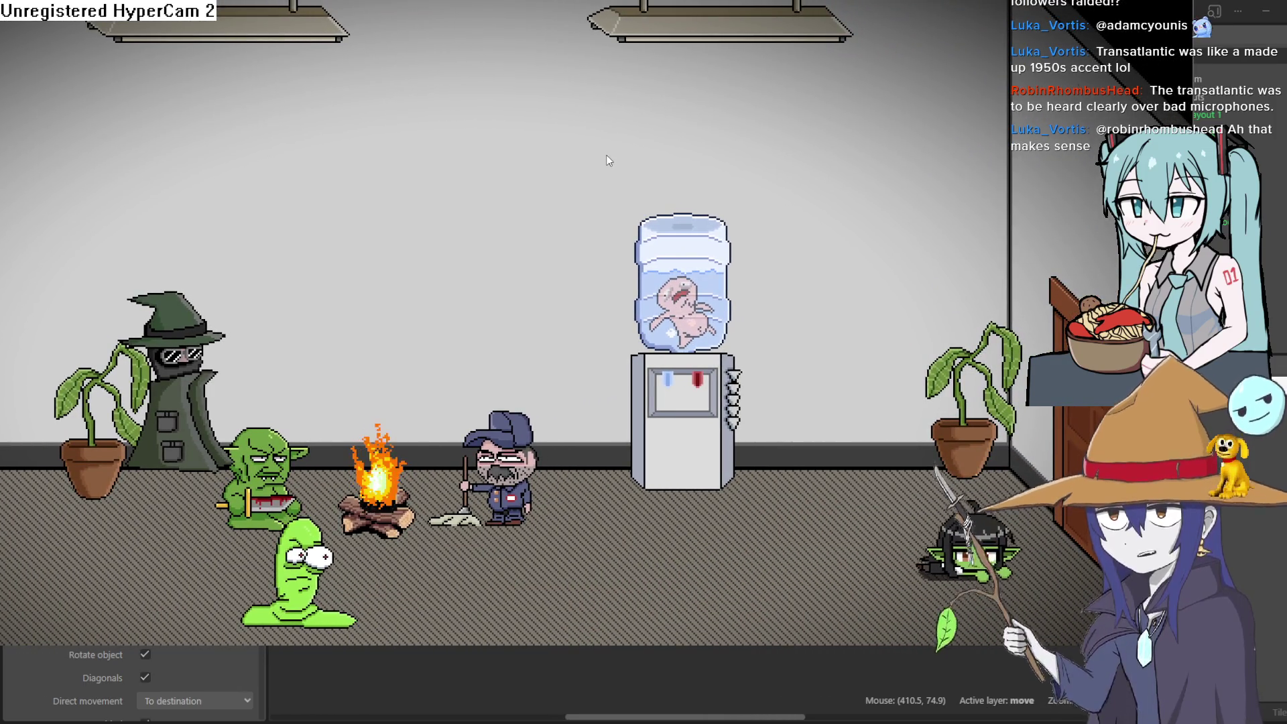
pyautogui.press('Right')
pyautogui.press('Right')
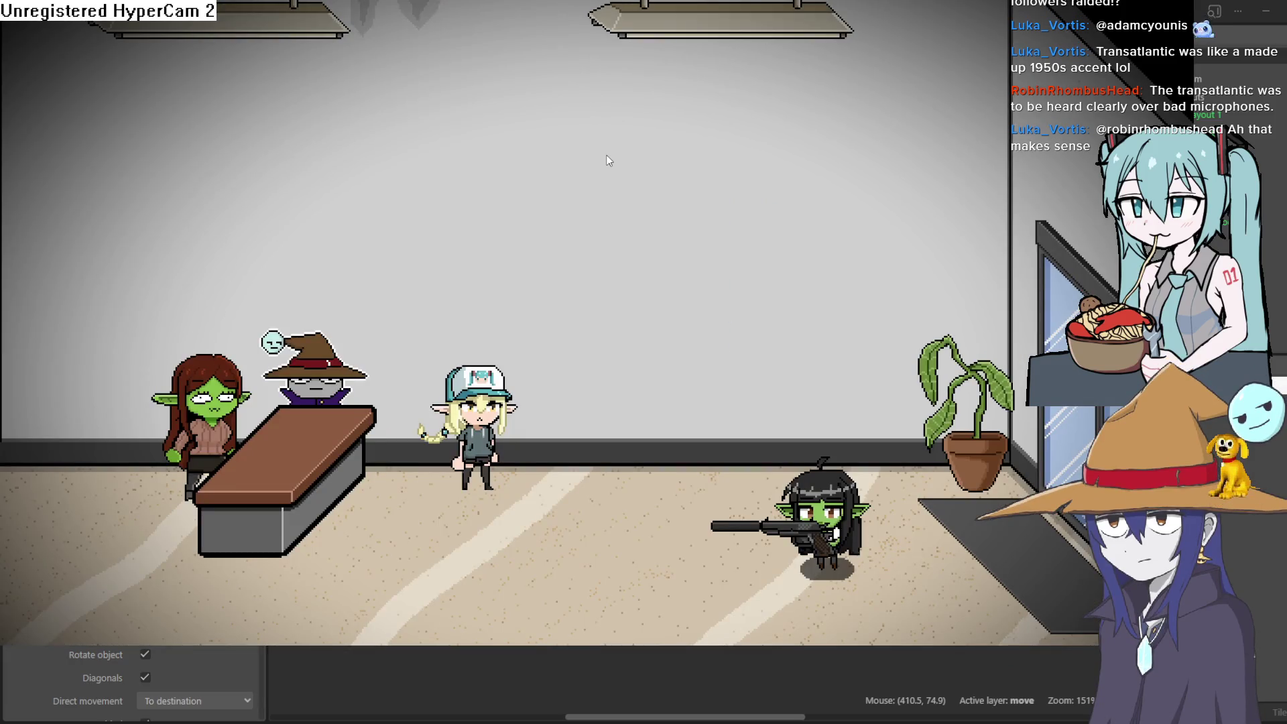
pyautogui.press('Left')
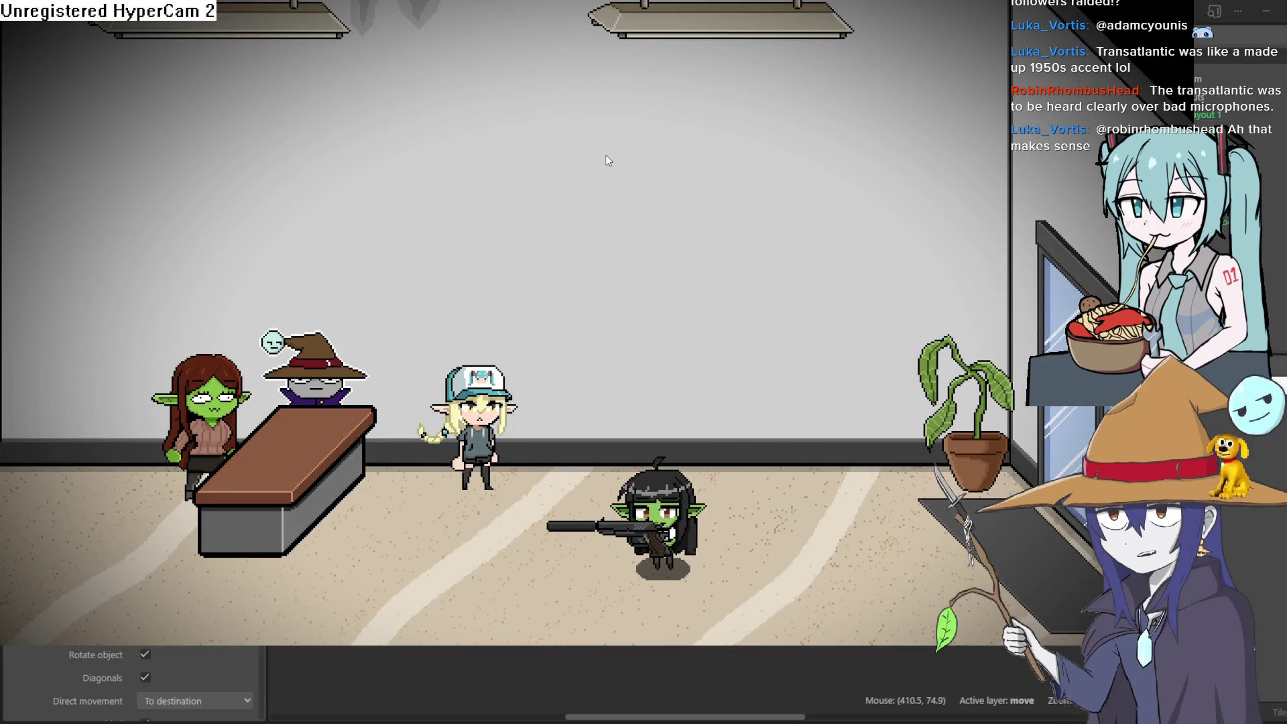
# Step: Crawl the goblin girl into the elevator lobby, stand up, and pace back and forth
pyautogui.press('Down')
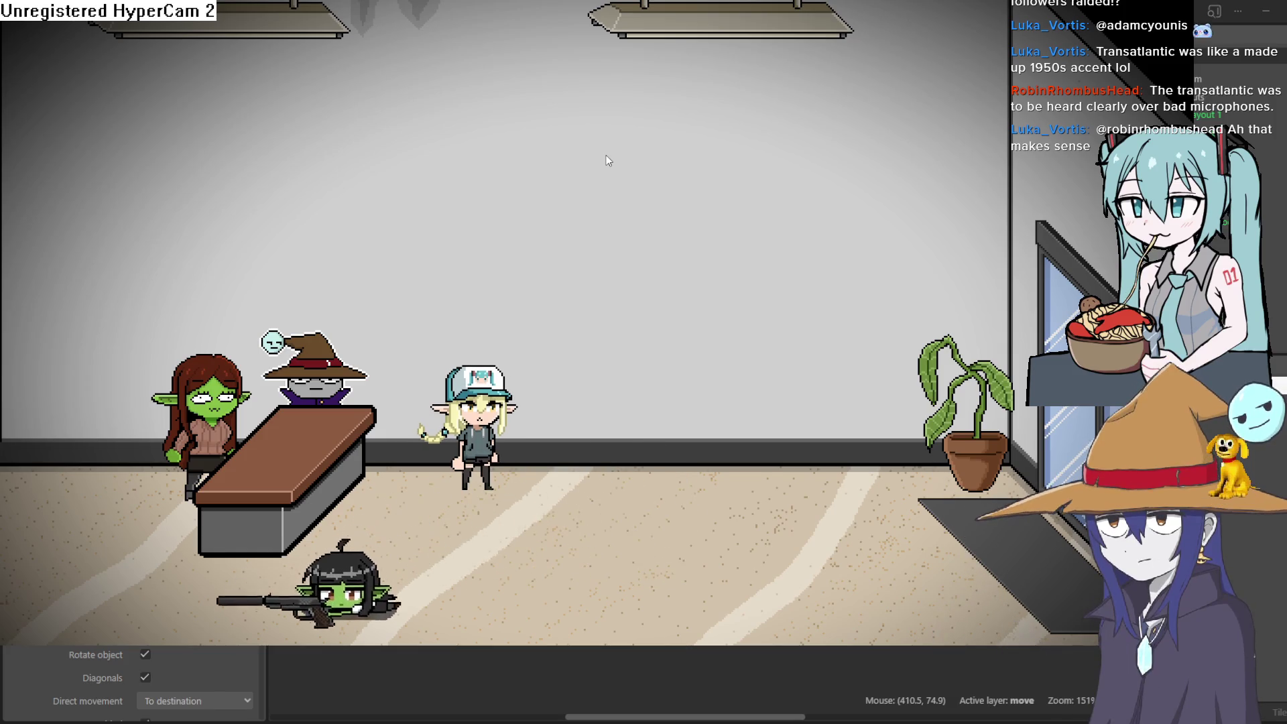
pyautogui.press('Left')
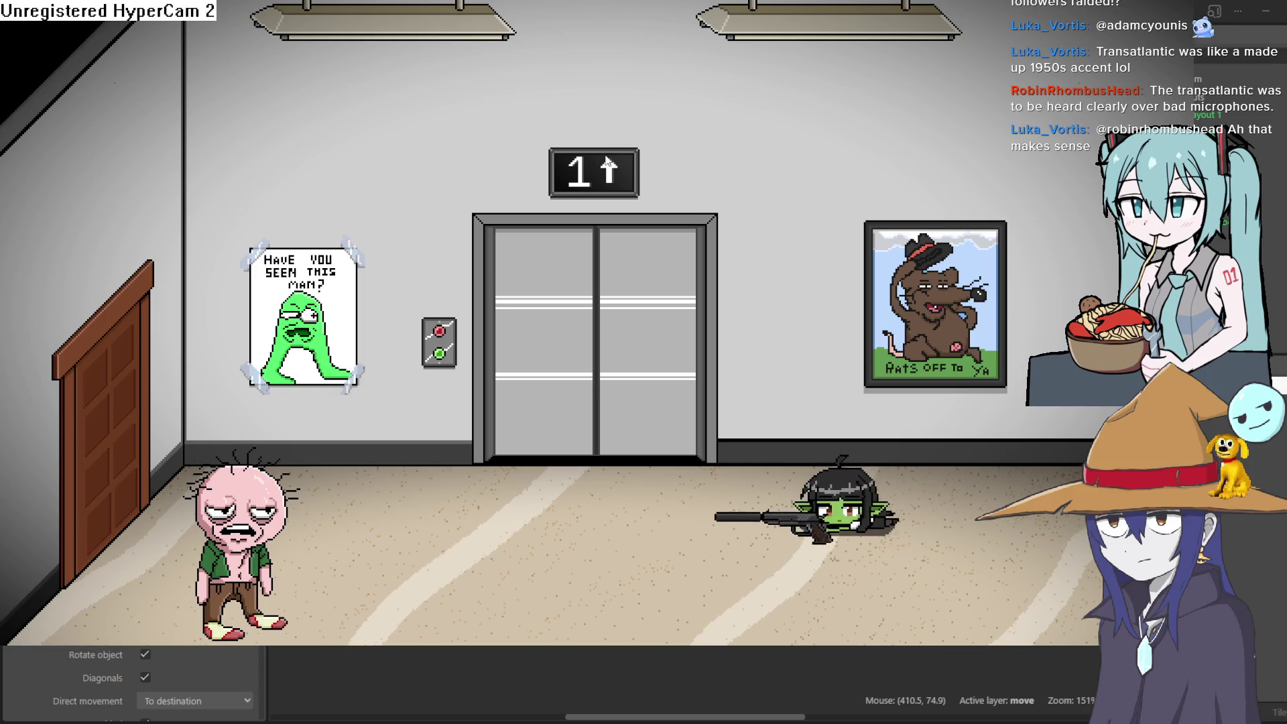
pyautogui.press('Right')
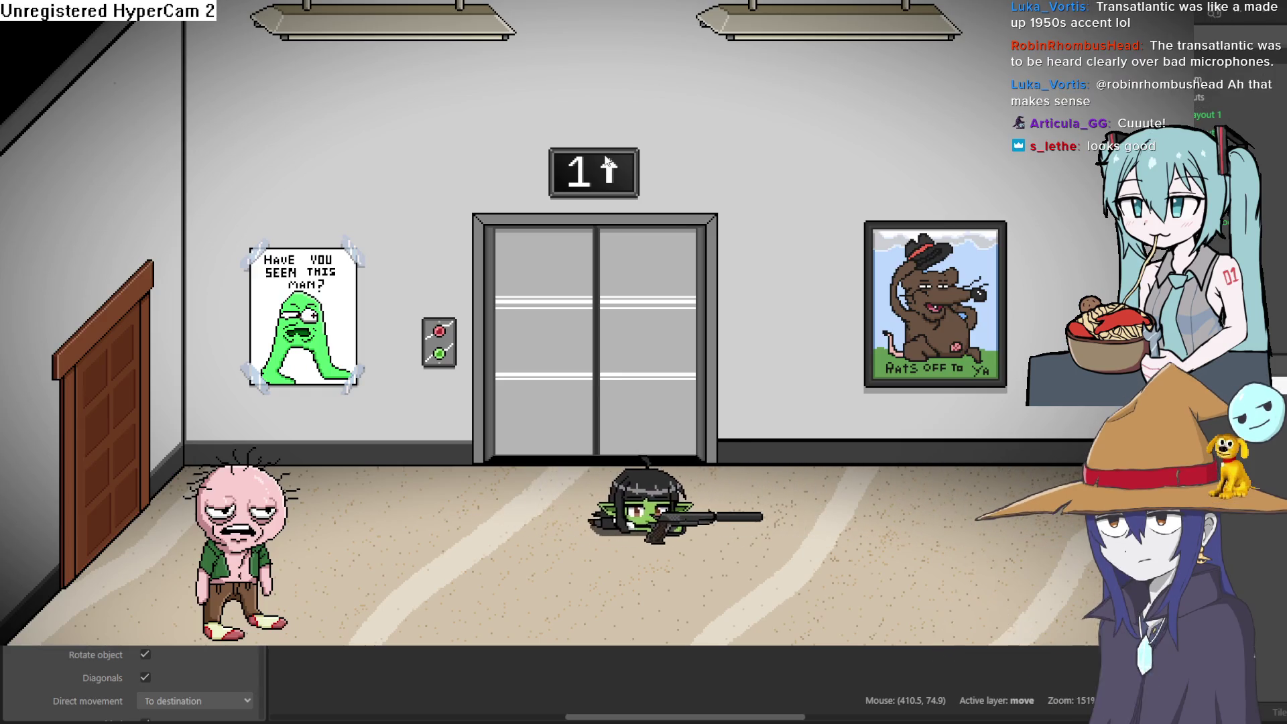
pyautogui.press('Up')
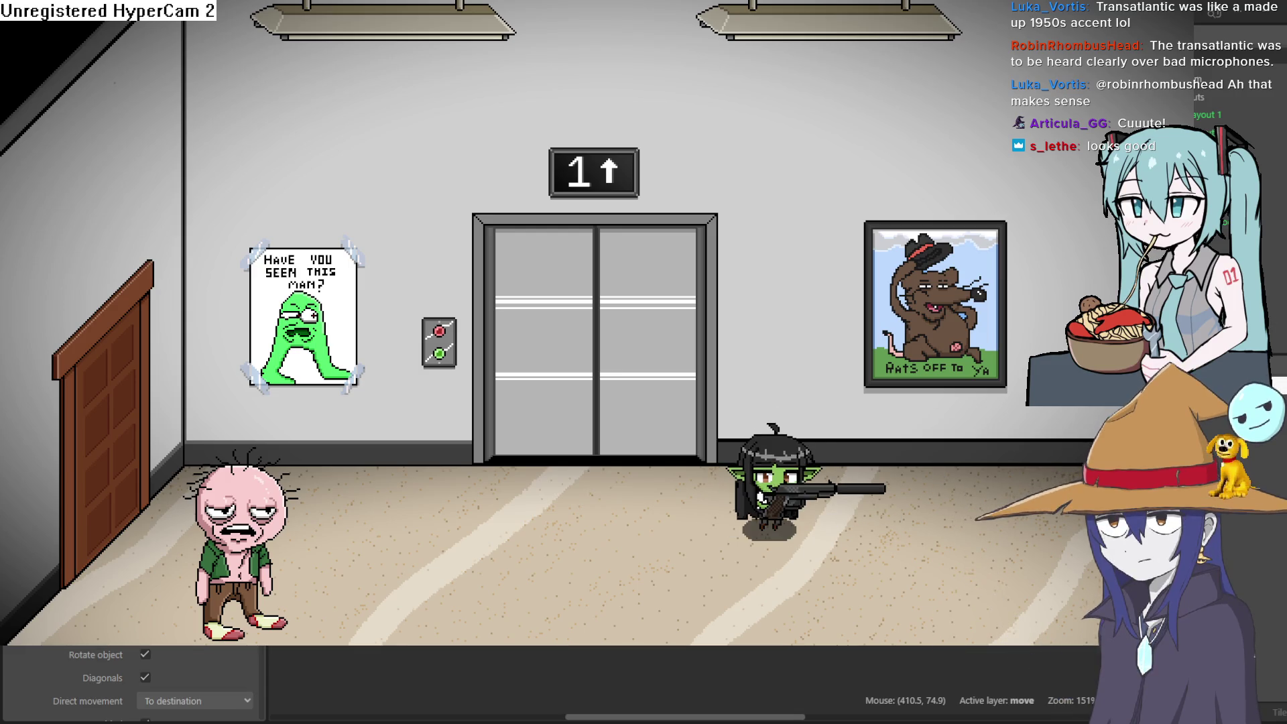
pyautogui.press('Left')
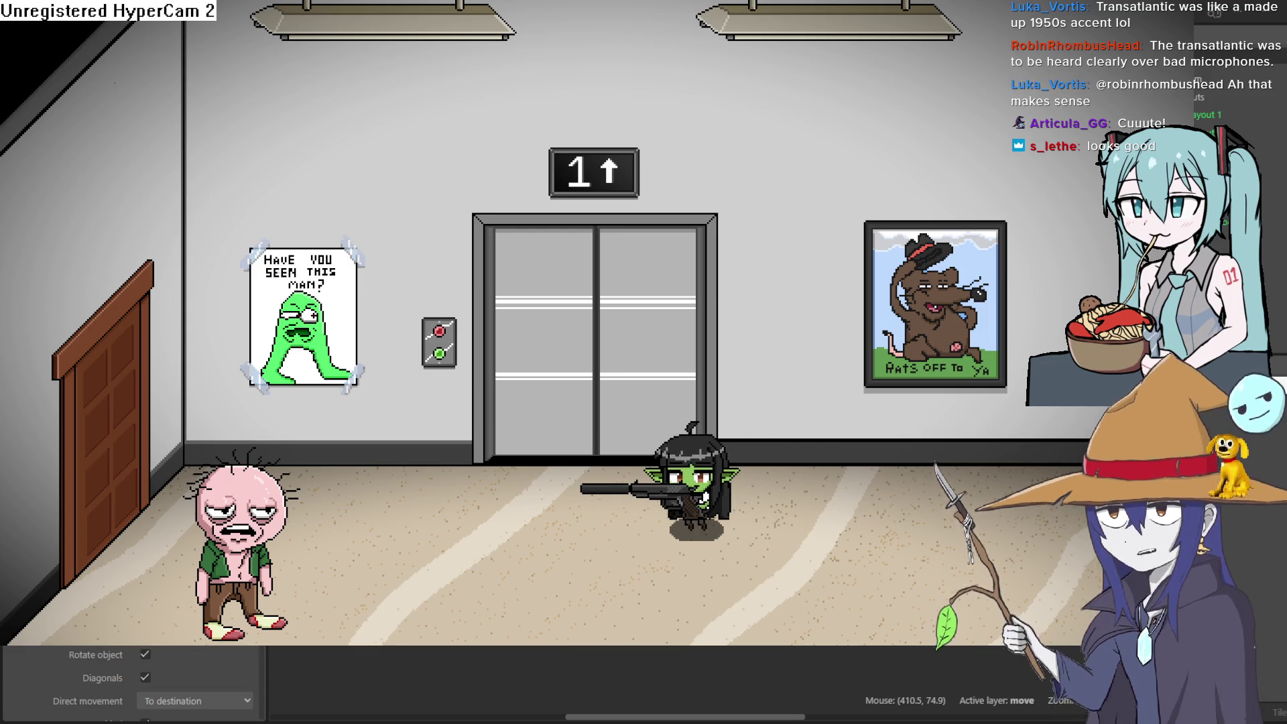
pyautogui.press('Right')
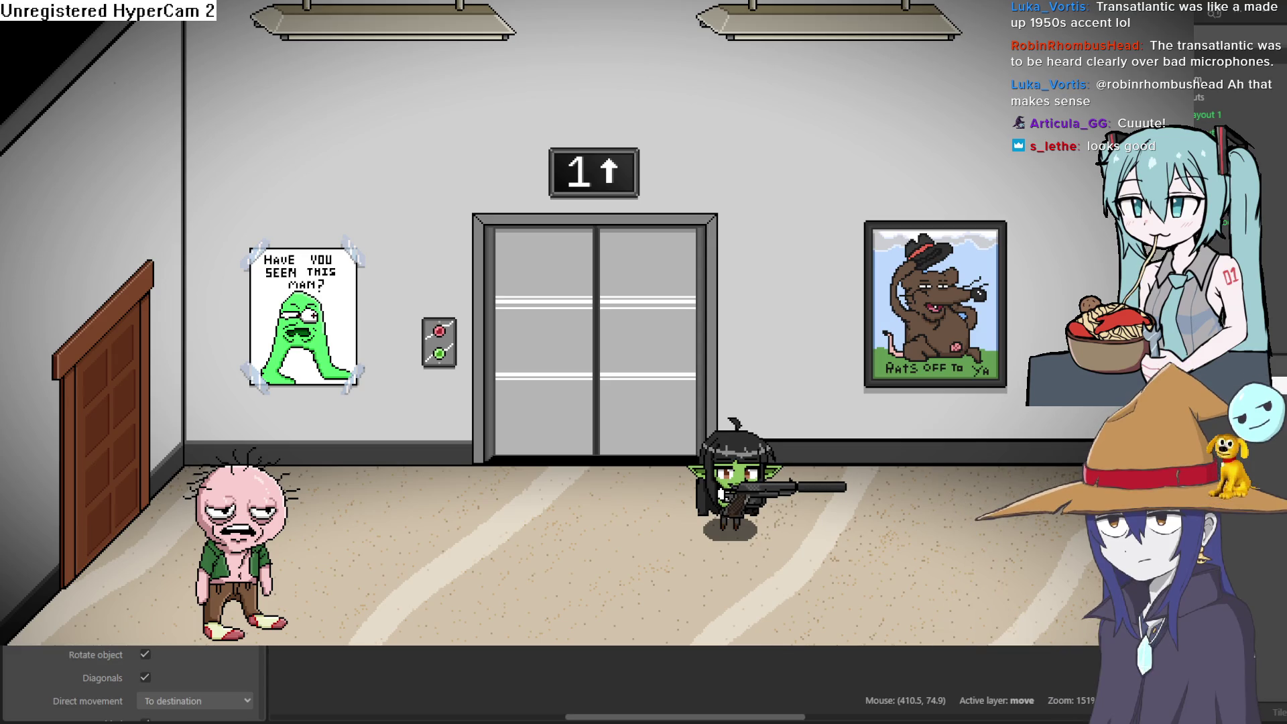
pyautogui.press('Left')
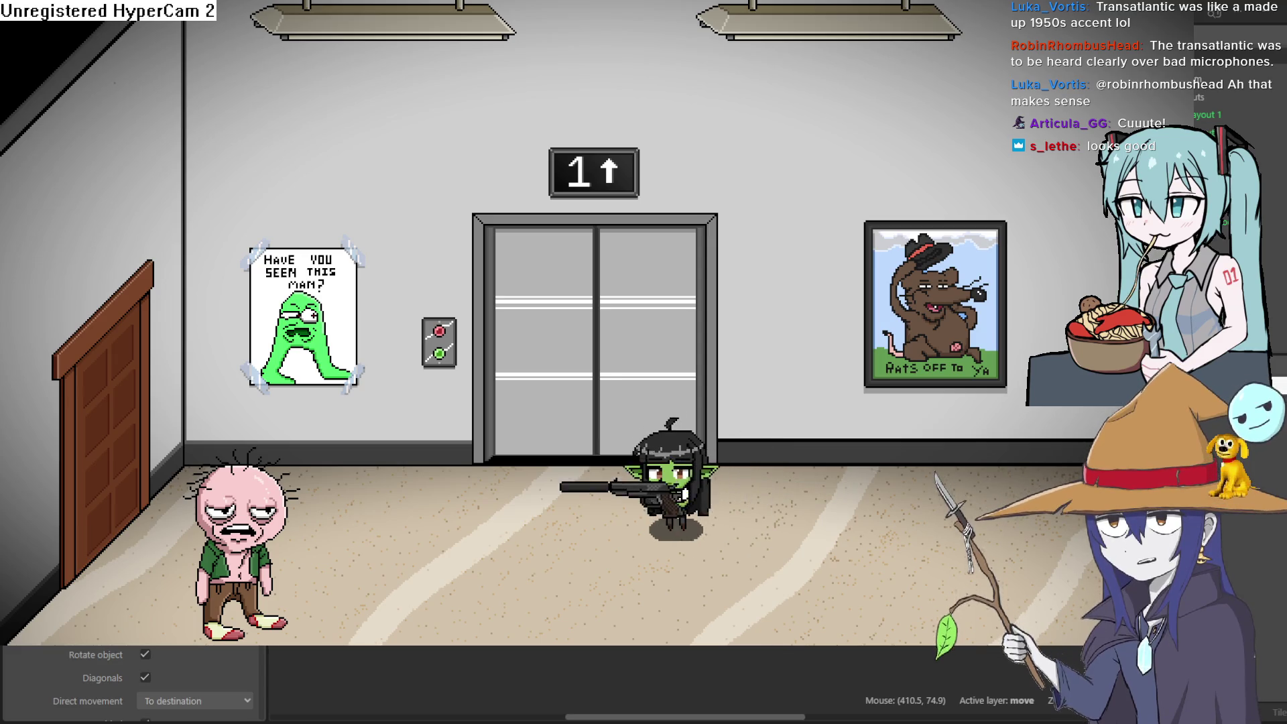
pyautogui.press('Right')
pyautogui.press('Left')
pyautogui.press('Right')
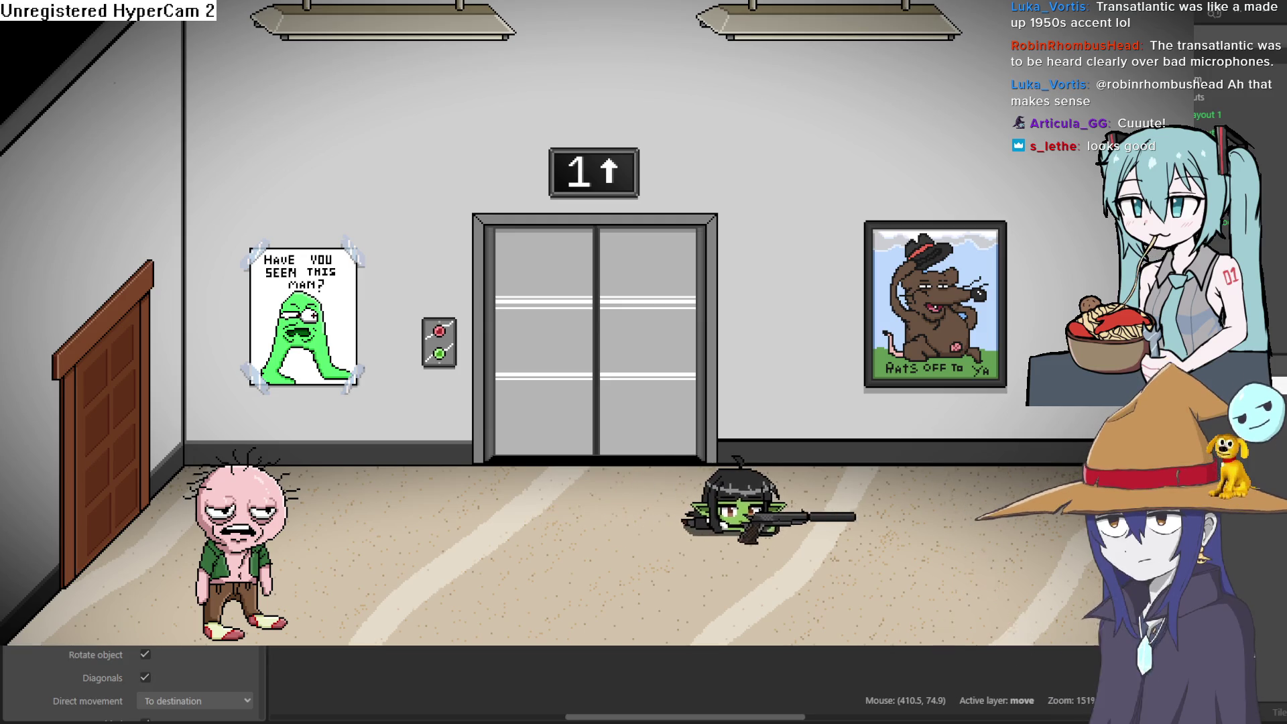
pyautogui.press('Left')
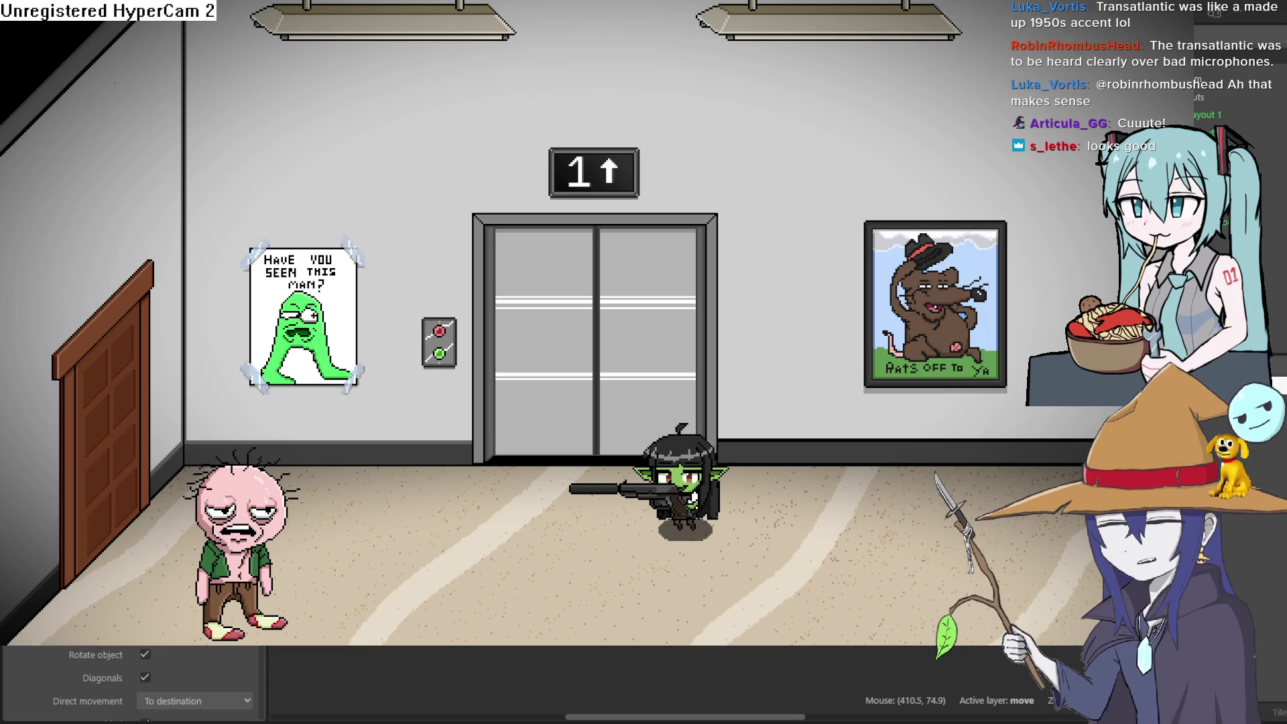
# Step: Jump and walk the goblin girl across the lobby floor toward the elevator
pyautogui.press('space')
pyautogui.press('Left')
pyautogui.press('Right')
pyautogui.press('Left')
pyautogui.press('Left')
pyautogui.press('Up')
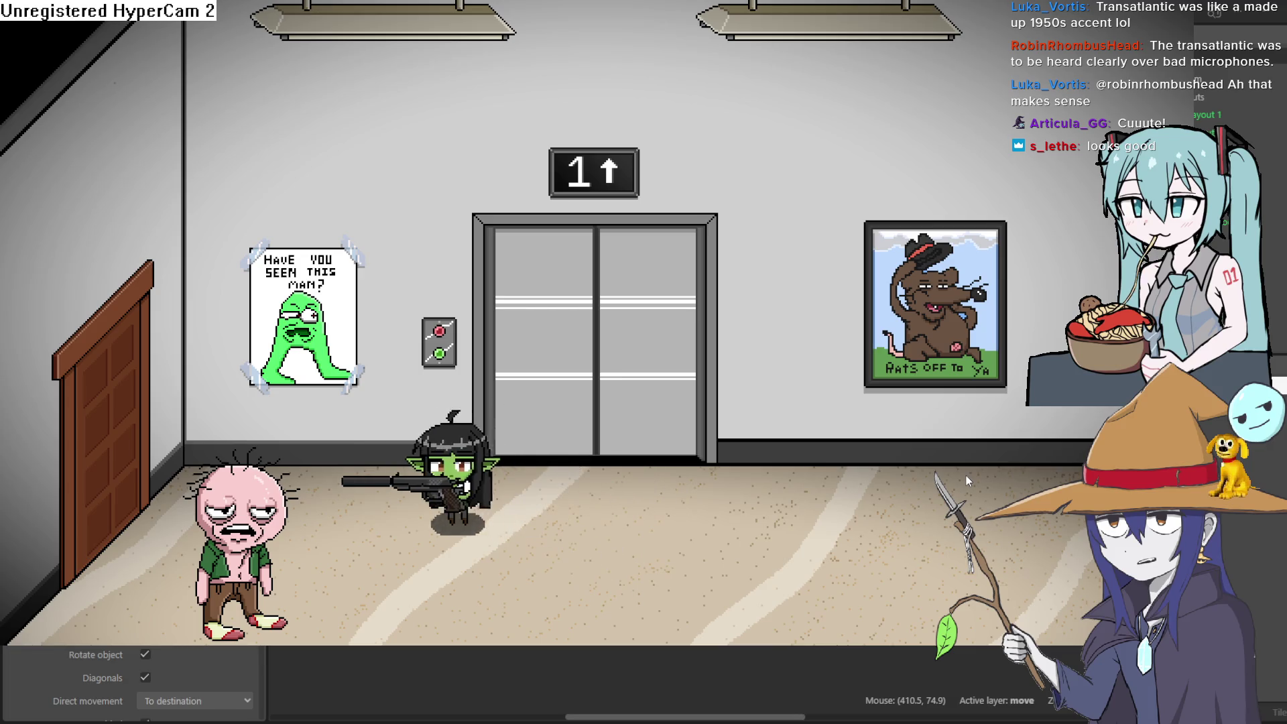
pyautogui.press('Right')
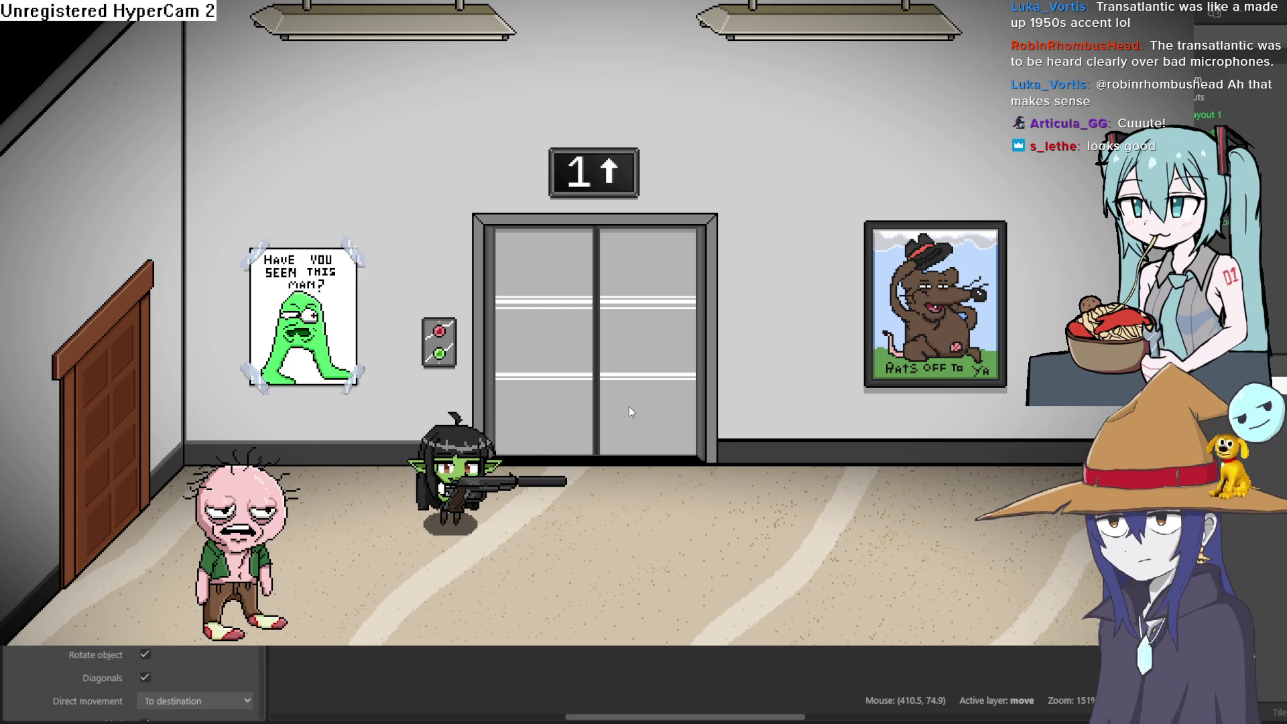
pyautogui.press('Right')
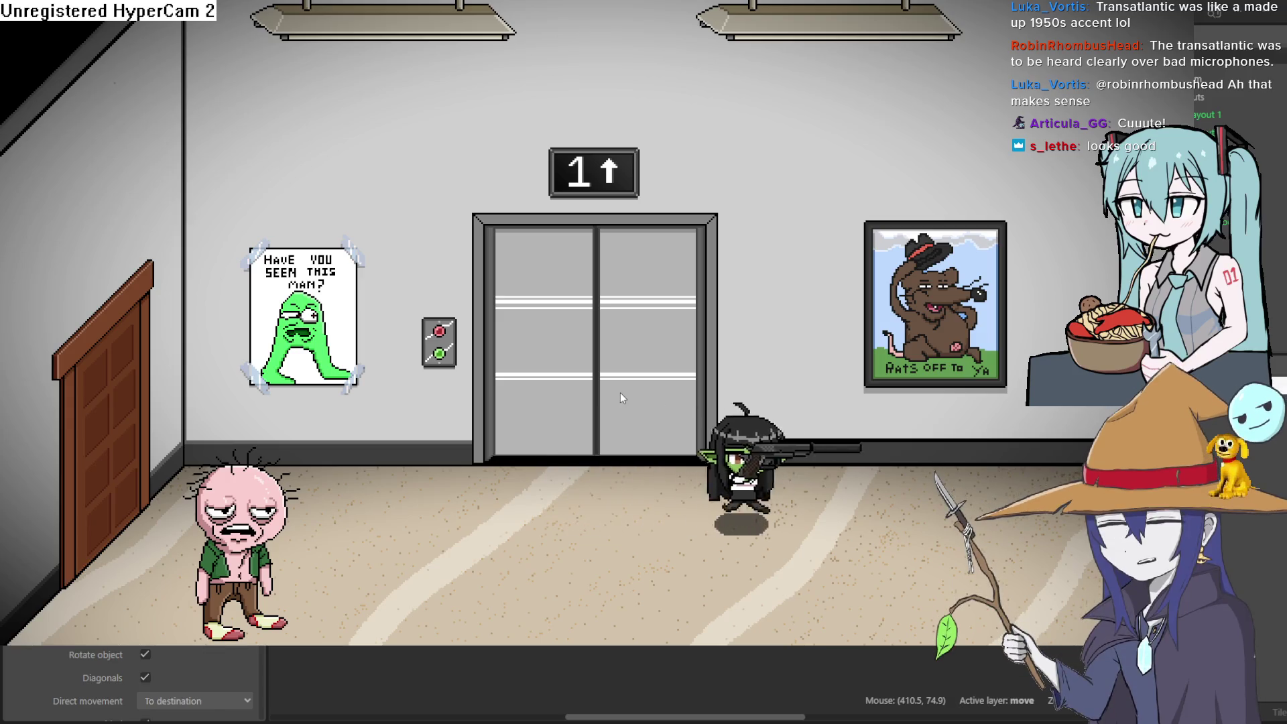
pyautogui.press('Left')
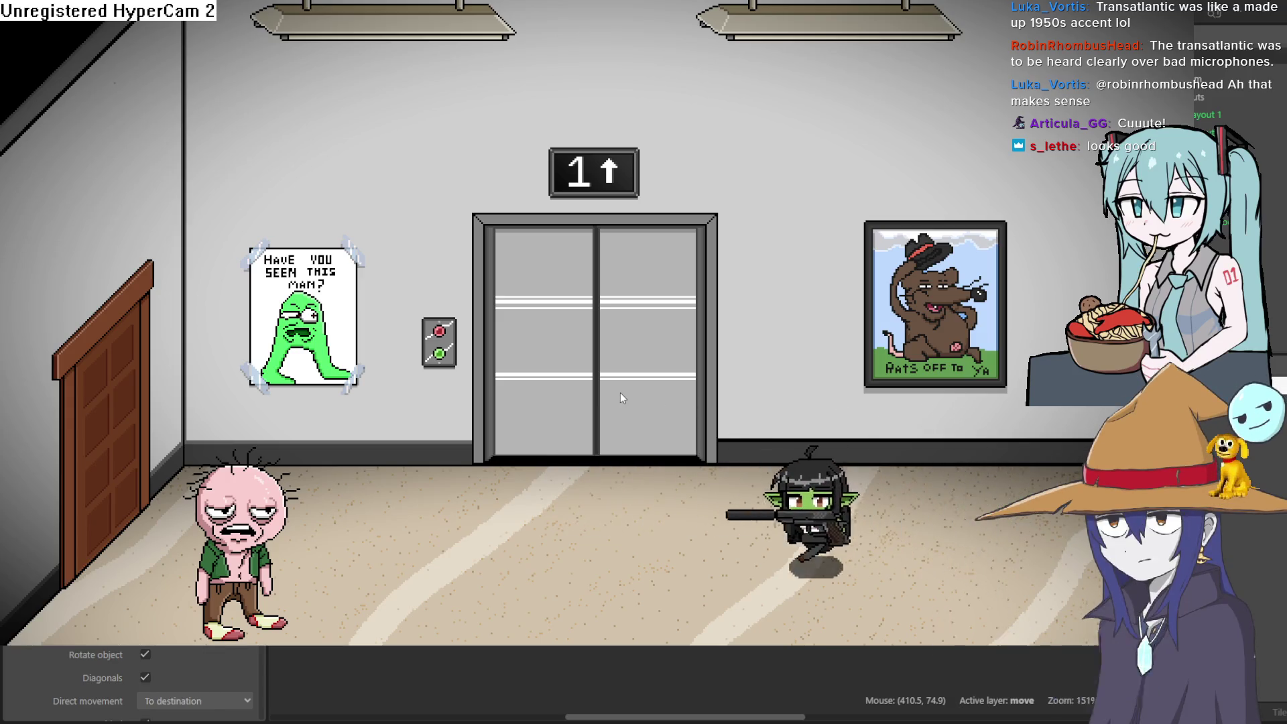
pyautogui.press('Right')
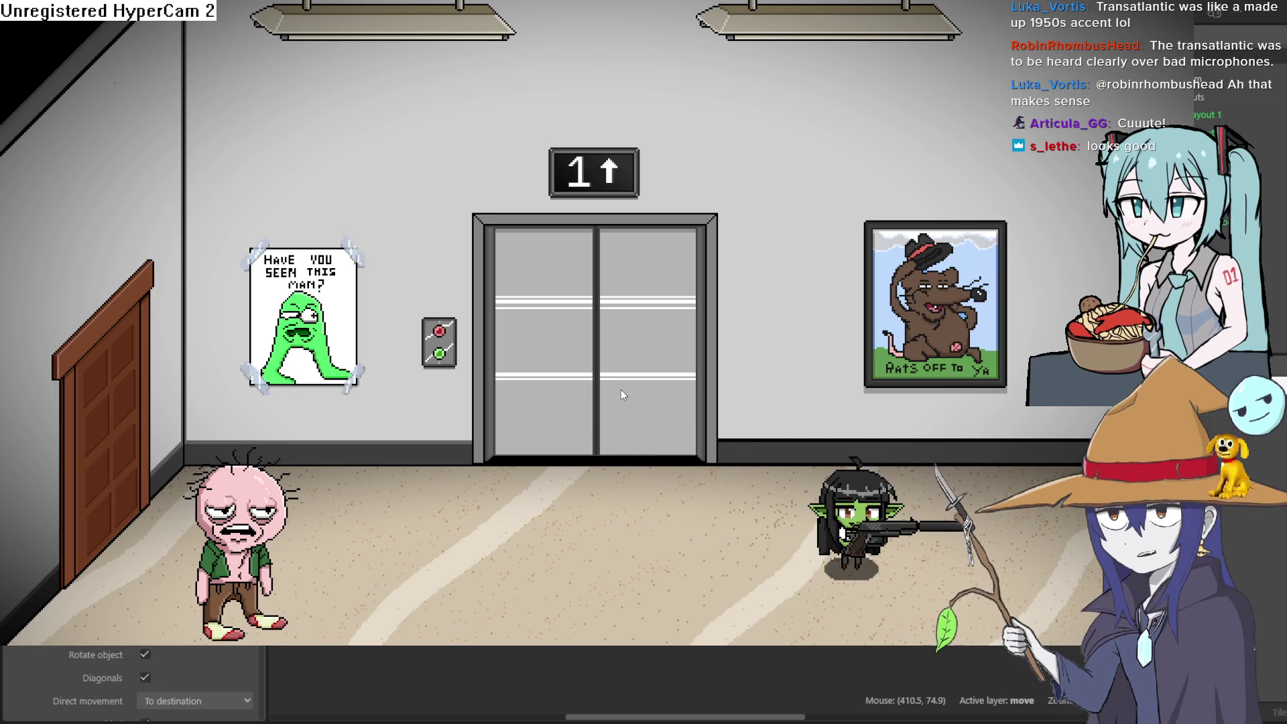
pyautogui.press('Left')
pyautogui.press('Down')
pyautogui.press('Left')
pyautogui.press('Up')
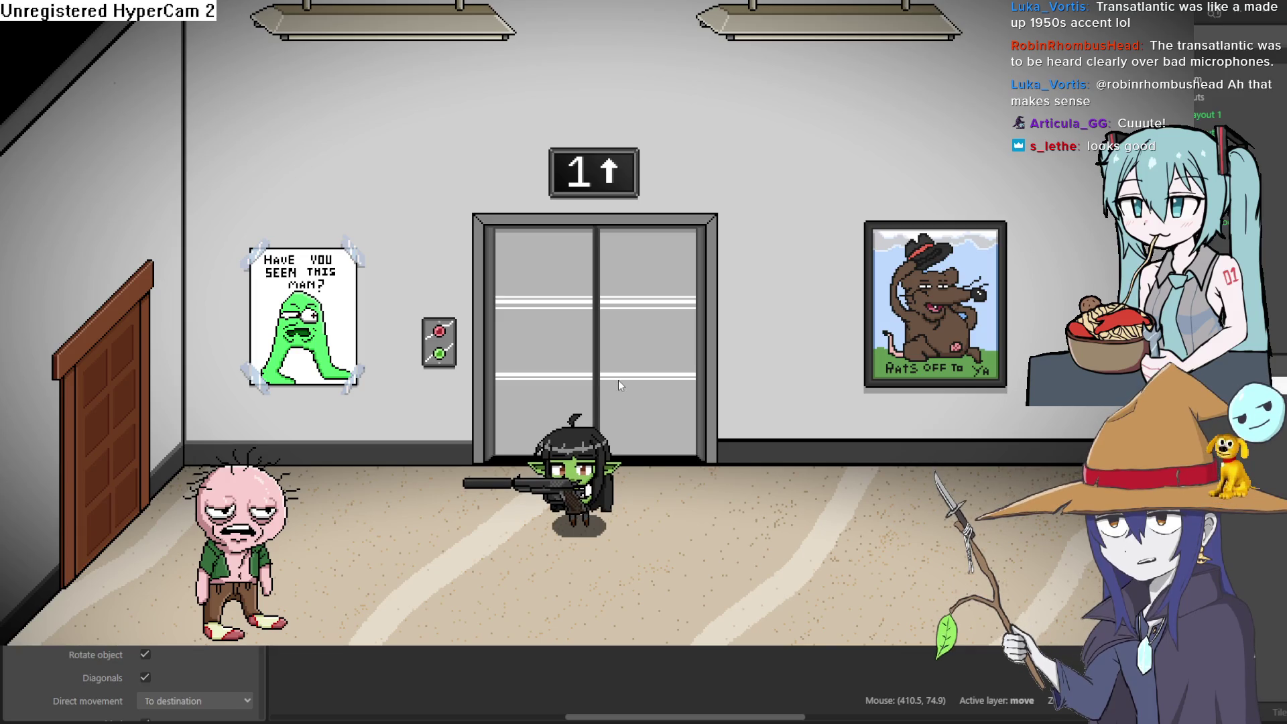
# Step: Line the goblin girl up with the elevator, open its doors, and walk inside
pyautogui.press('Left')
pyautogui.press('Right')
pyautogui.press('Down')
pyautogui.press('Left')
pyautogui.press('Up')
pyautogui.press('Right')
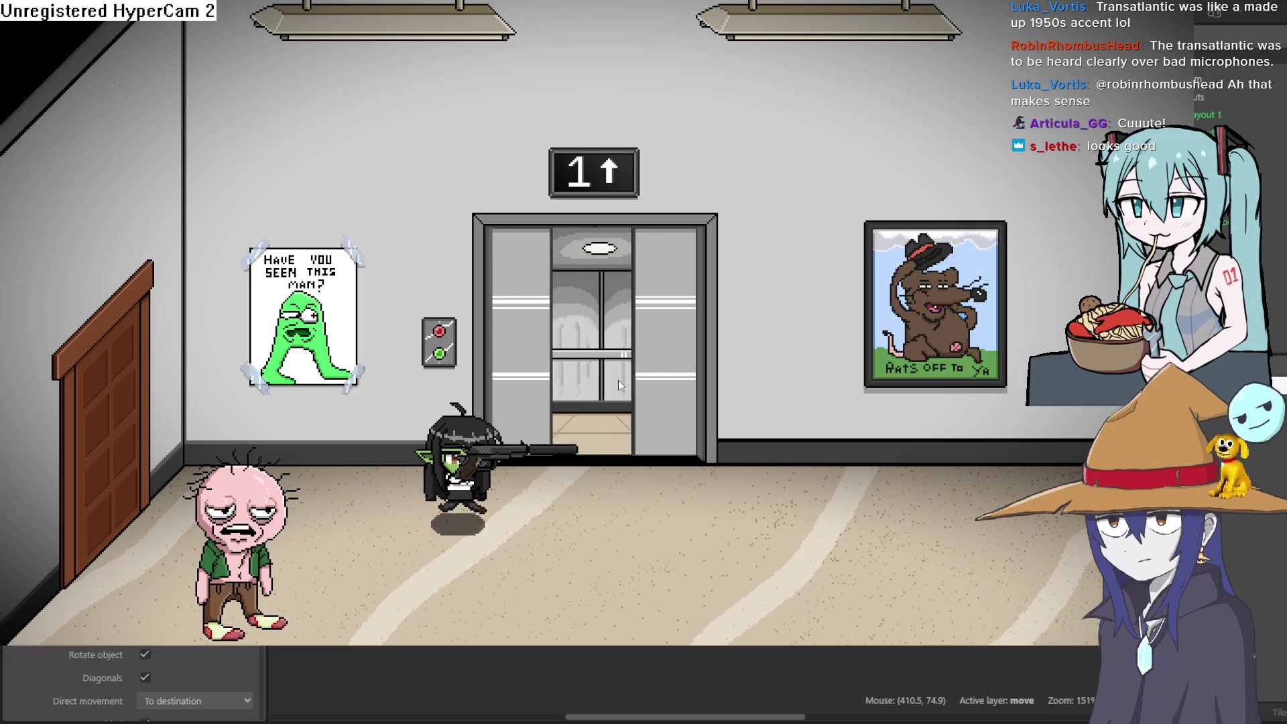
pyautogui.press('Right')
pyautogui.press('Down')
pyautogui.press('Up')
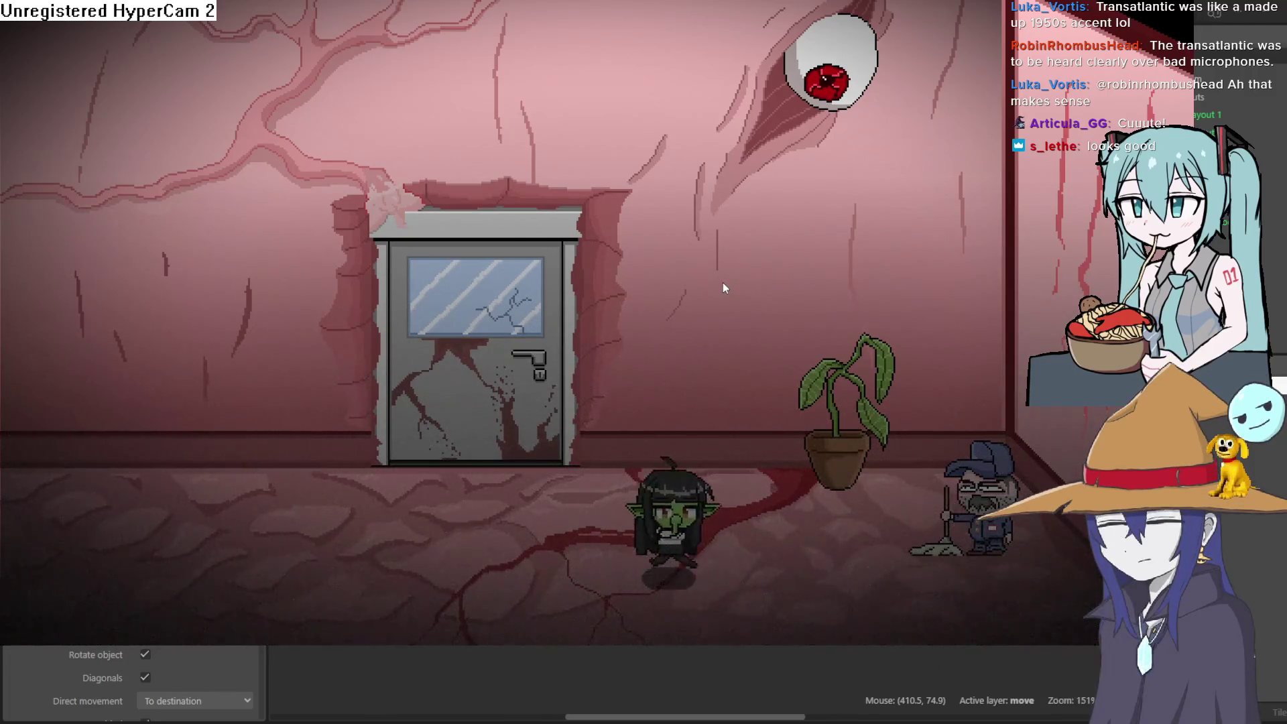
# Step: Read the plant's dialogue, dismiss it, and go through the door into the next room
pyautogui.press('space')
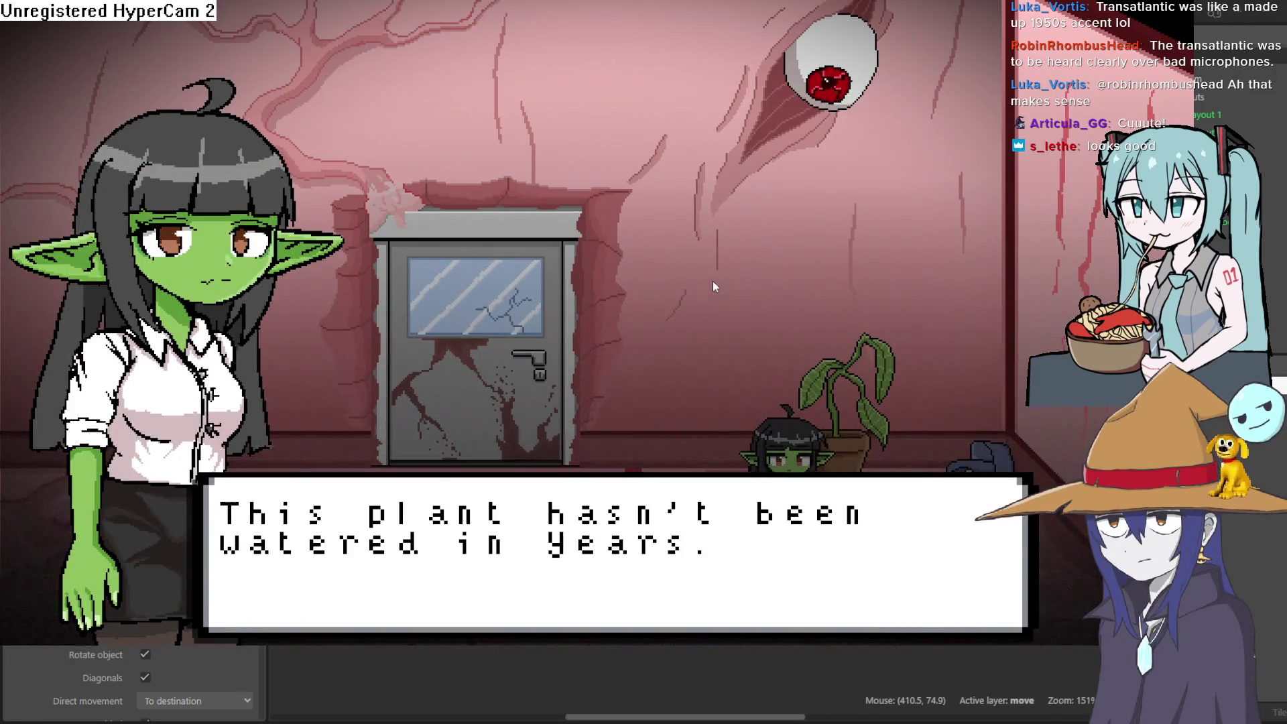
pyautogui.press('Return')
pyautogui.press('Left')
pyautogui.press('Up')
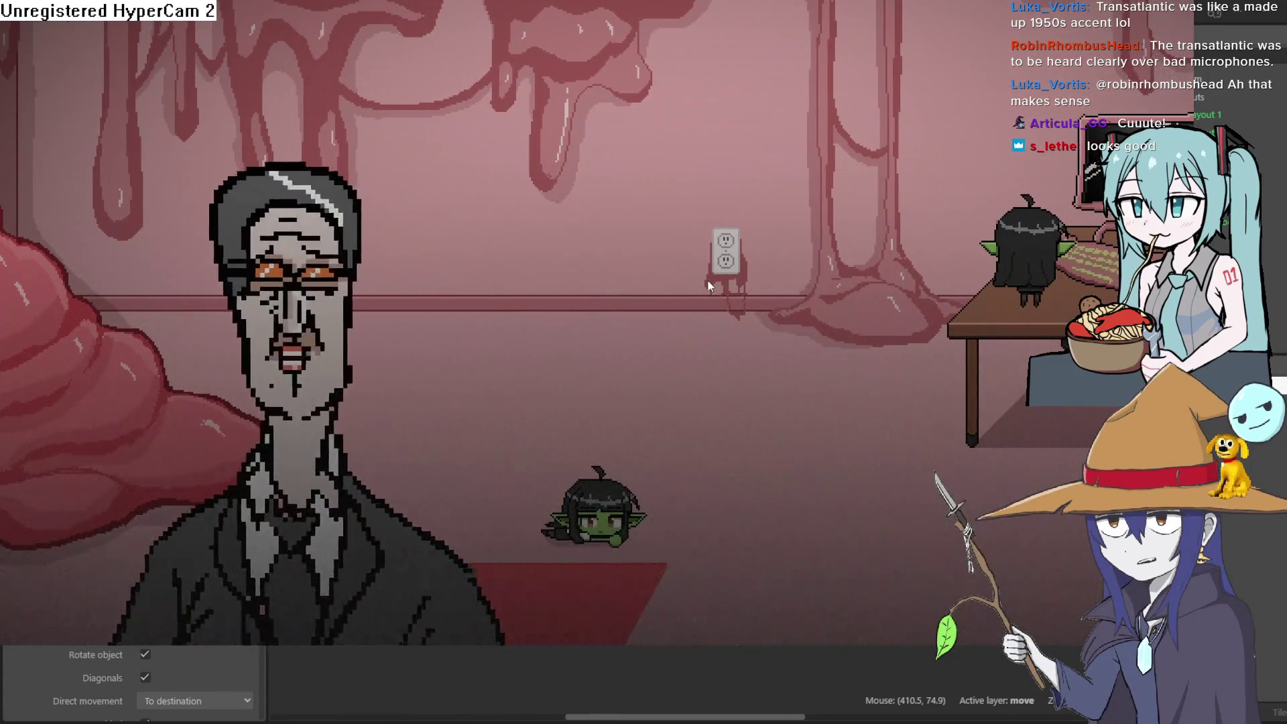
# Step: Walk the goblin under the desk and back, then down out into the door room
pyautogui.press('Right')
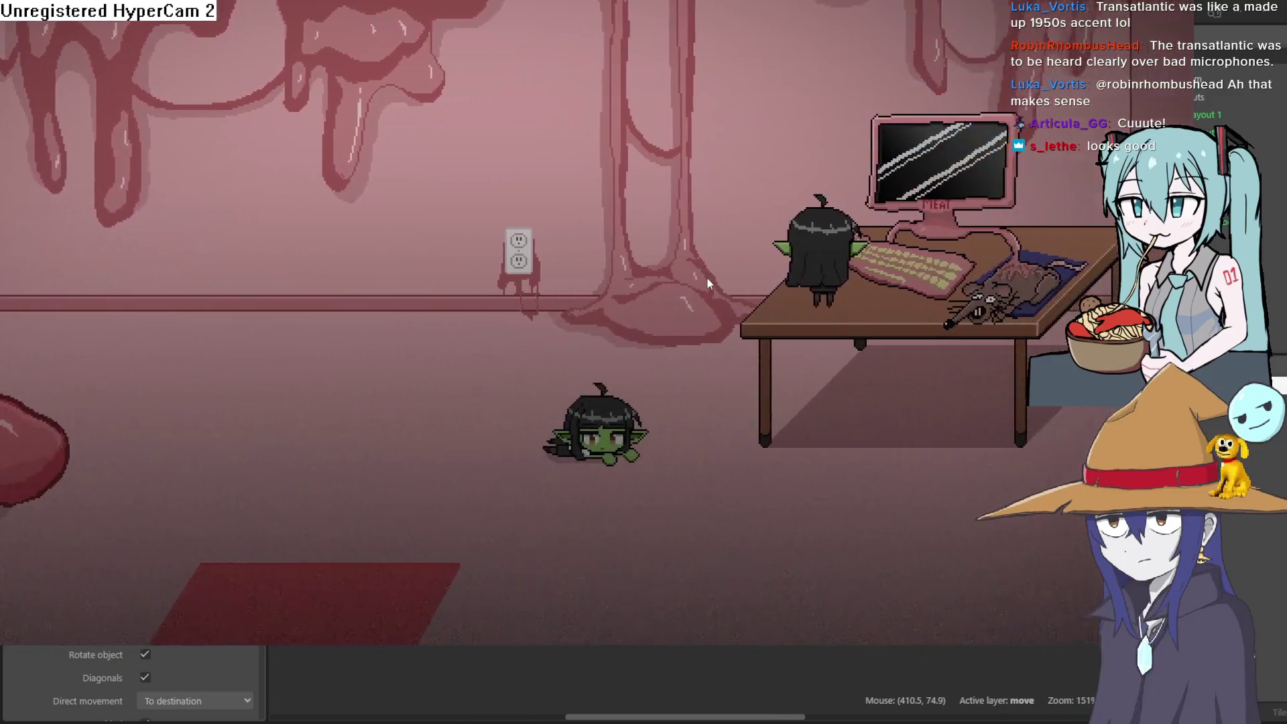
pyautogui.press('Right')
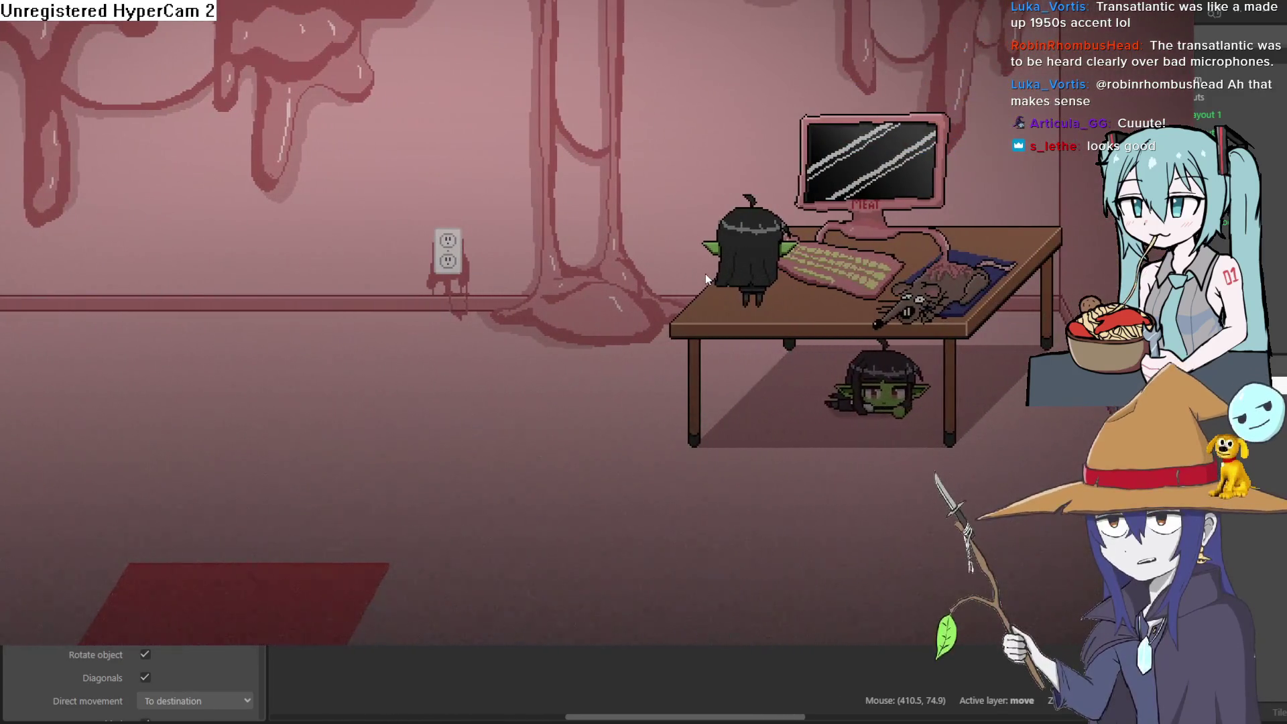
pyautogui.press('Left')
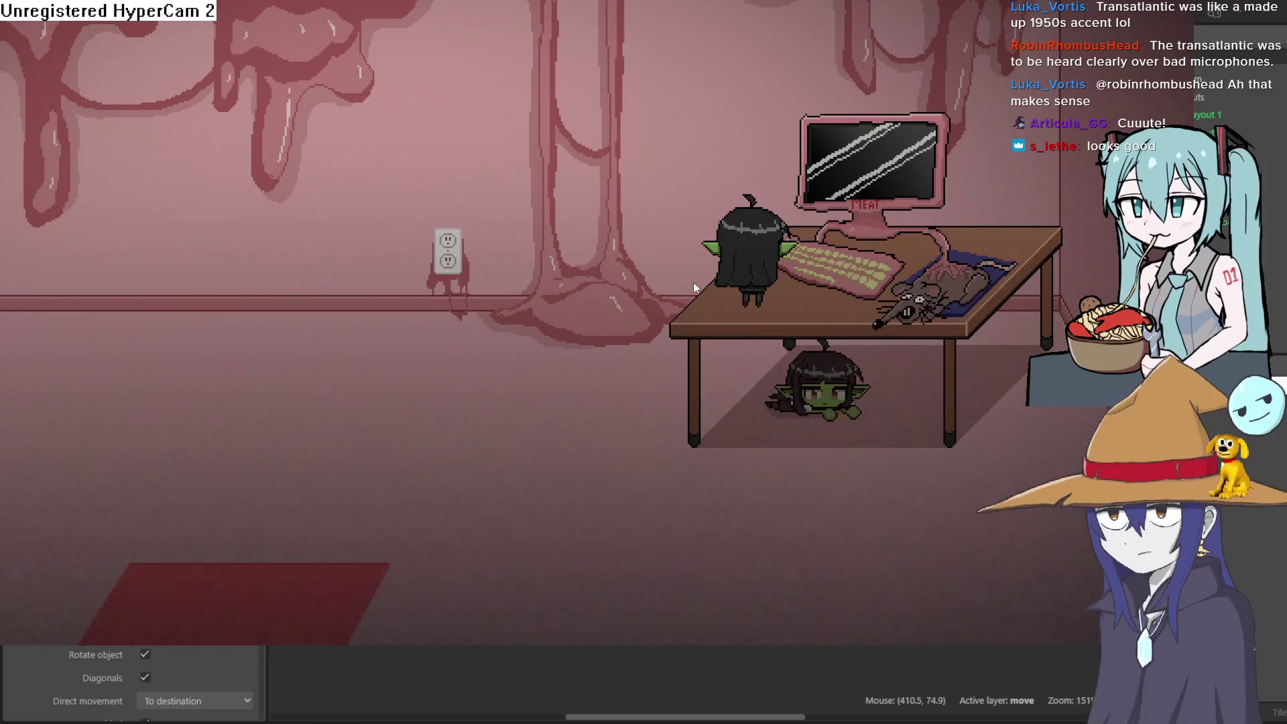
pyautogui.press('Right')
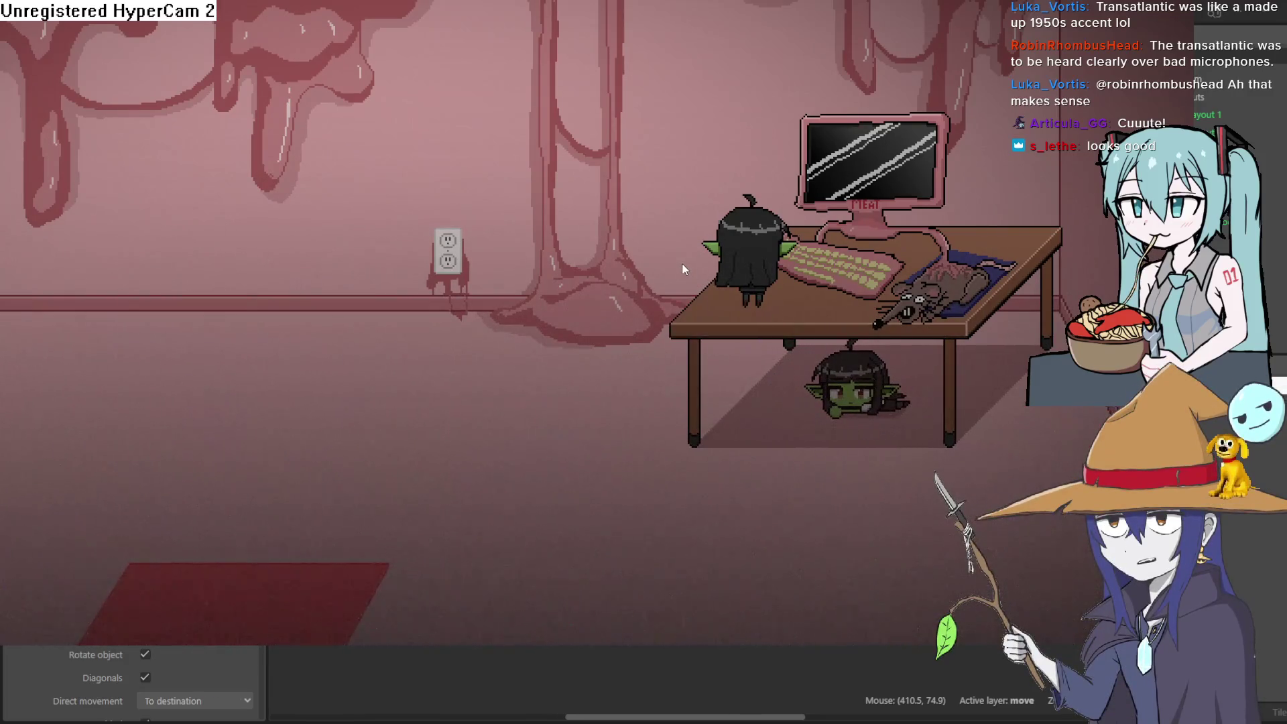
pyautogui.press('Left')
pyautogui.press('Left')
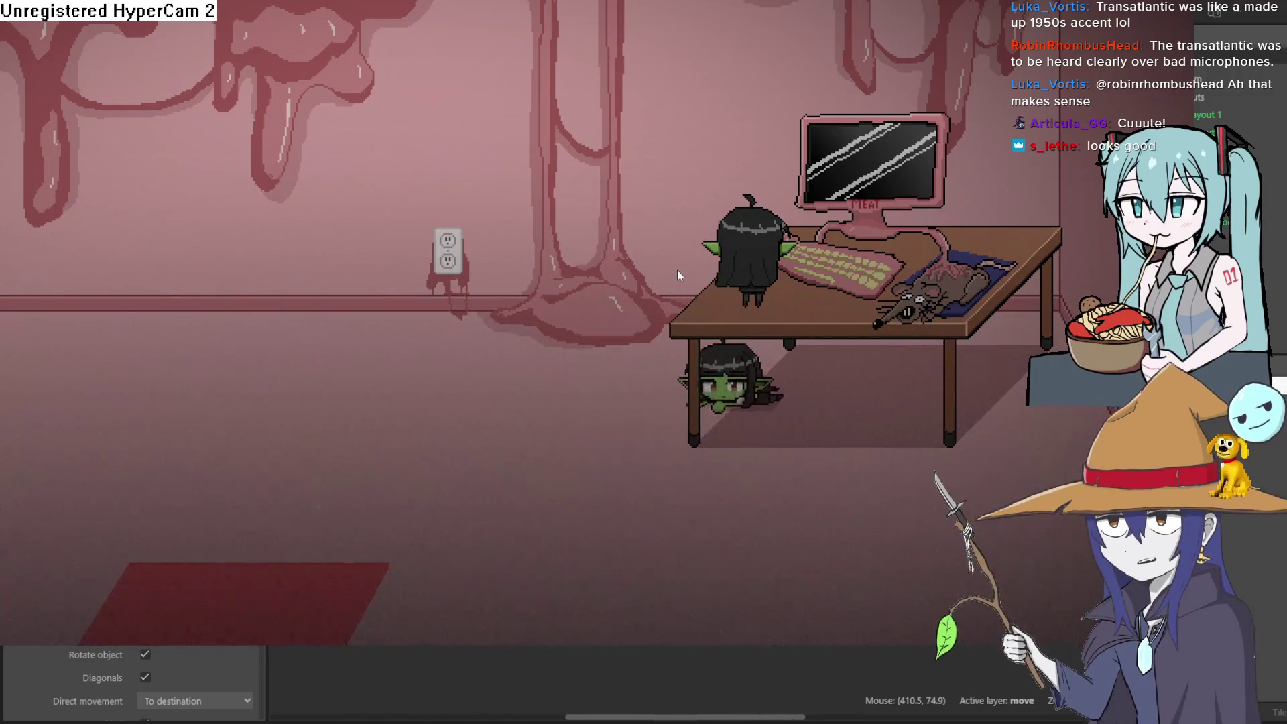
pyautogui.press('Down')
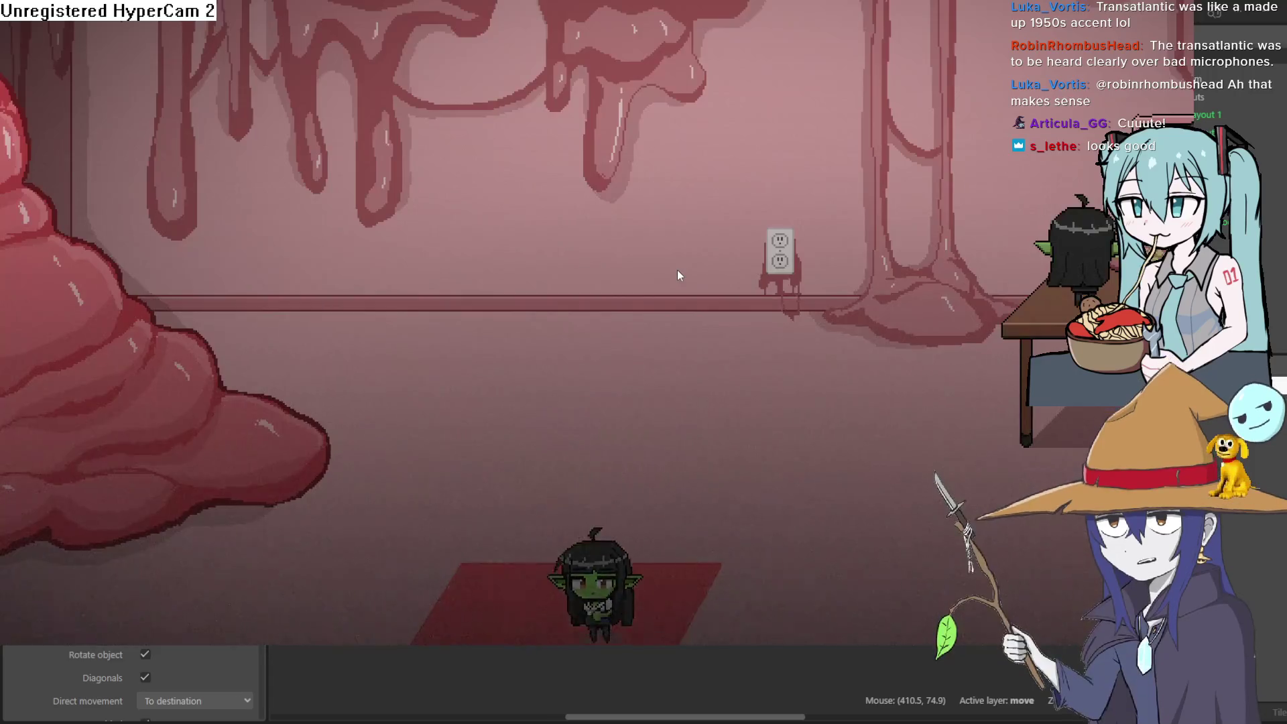
pyautogui.press('Left')
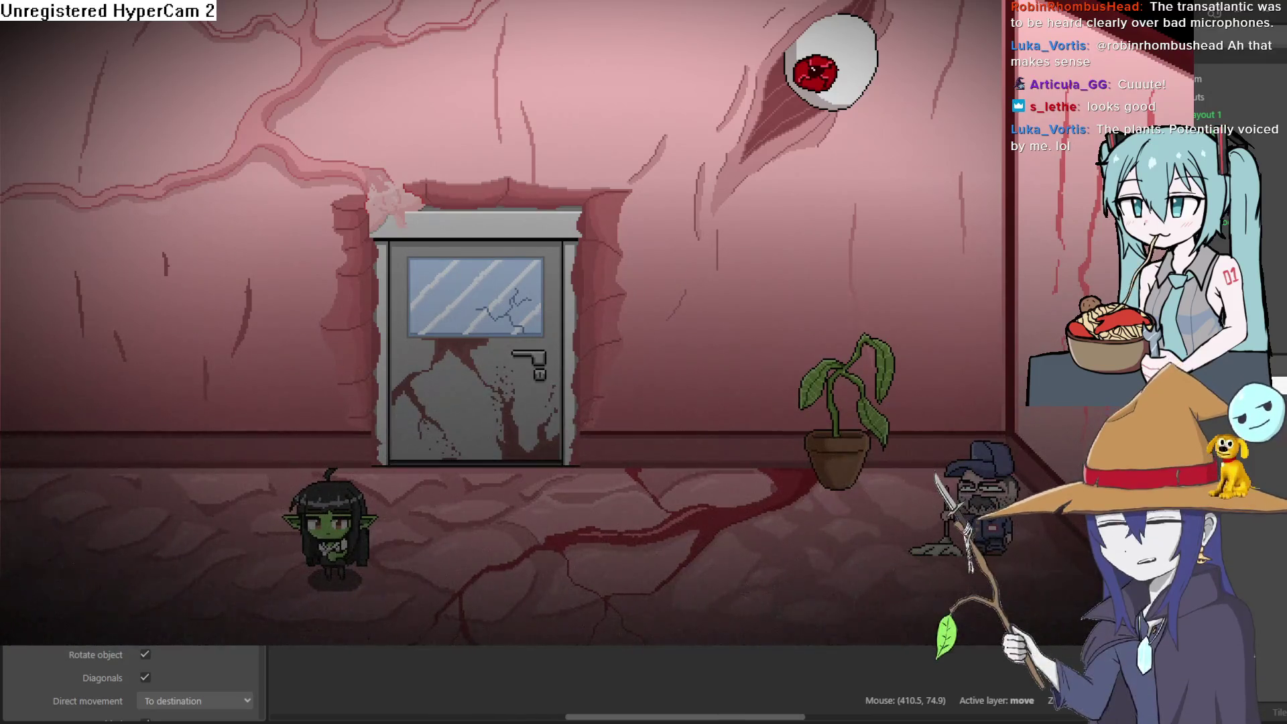
# Step: Walk to the plant, read and dismiss its watering dialogue, then enter the root-covered elevator room
pyautogui.press('Right')
pyautogui.press('Left')
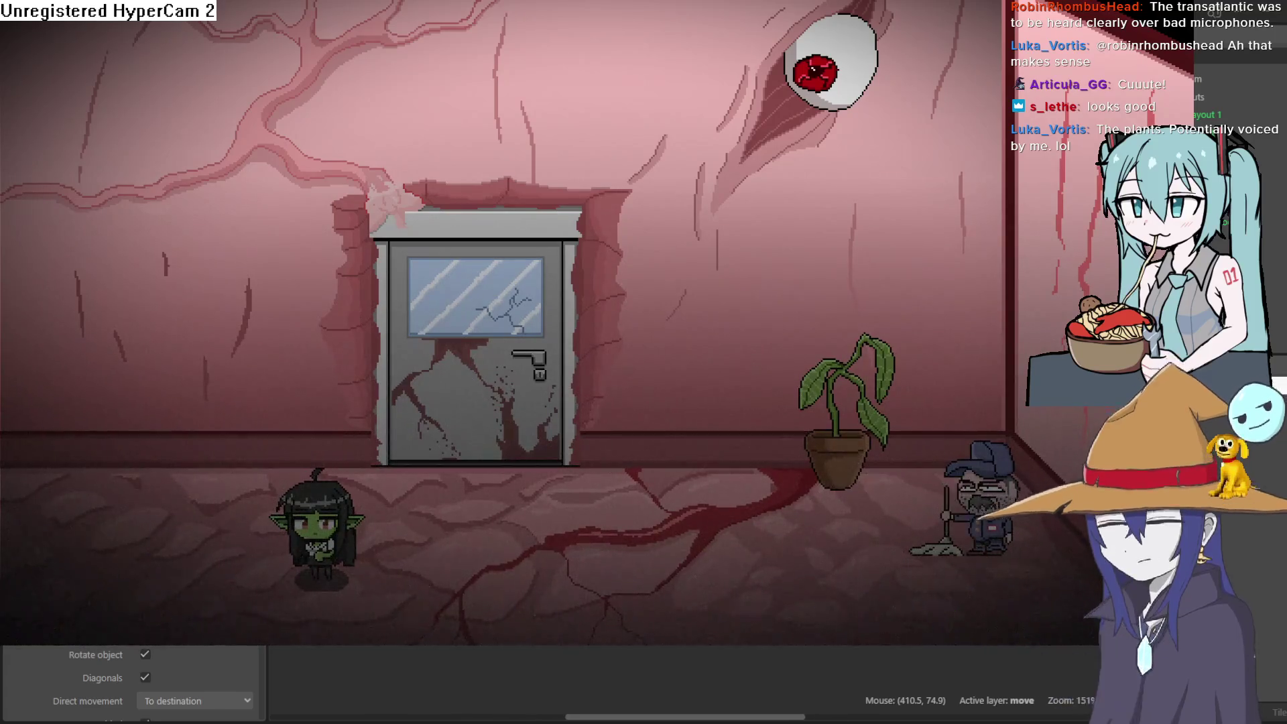
pyautogui.press('Right')
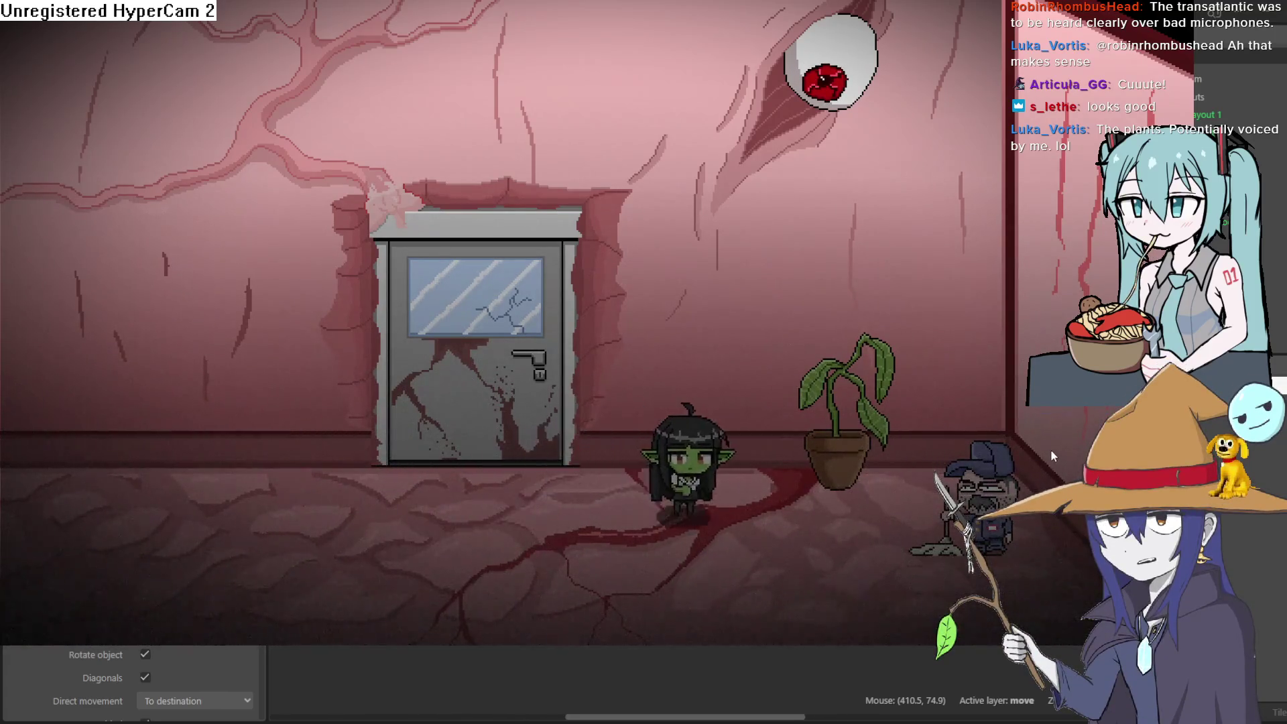
pyautogui.press('Right')
pyautogui.press('Return')
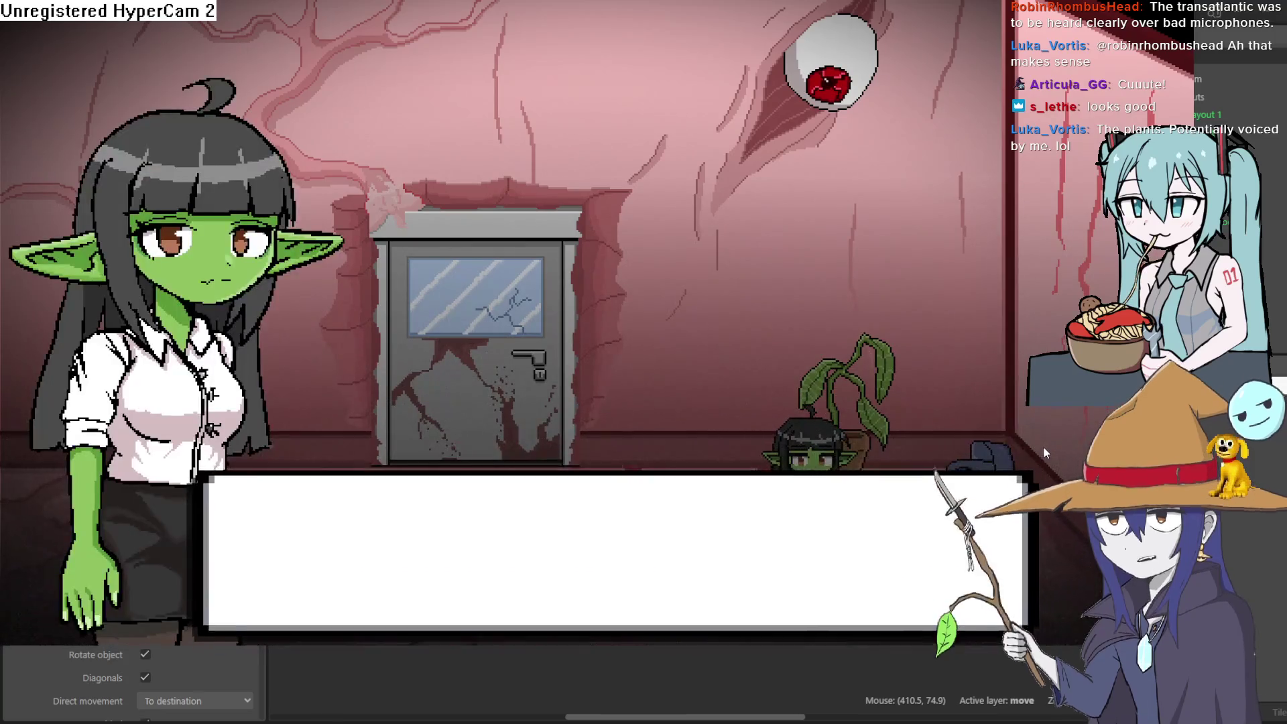
pyautogui.press('Return')
pyautogui.press('Left')
pyautogui.press('Left')
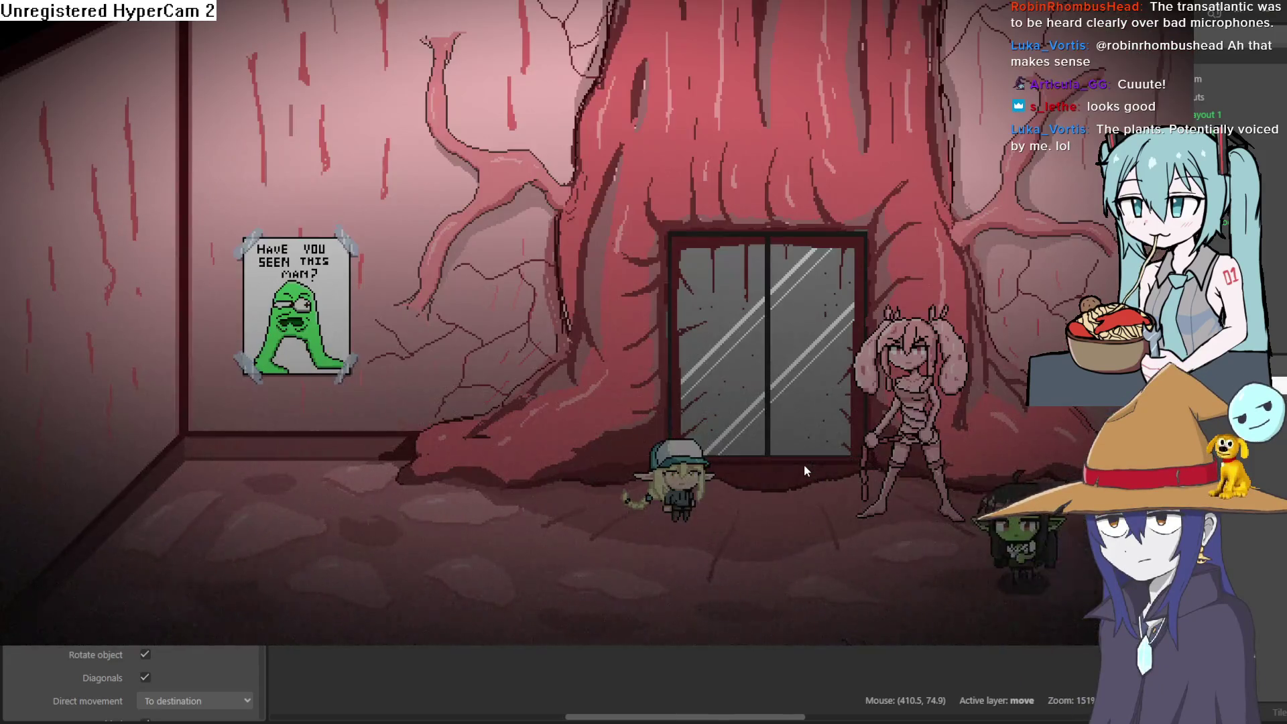
pyautogui.press('Left')
pyautogui.press('Up')
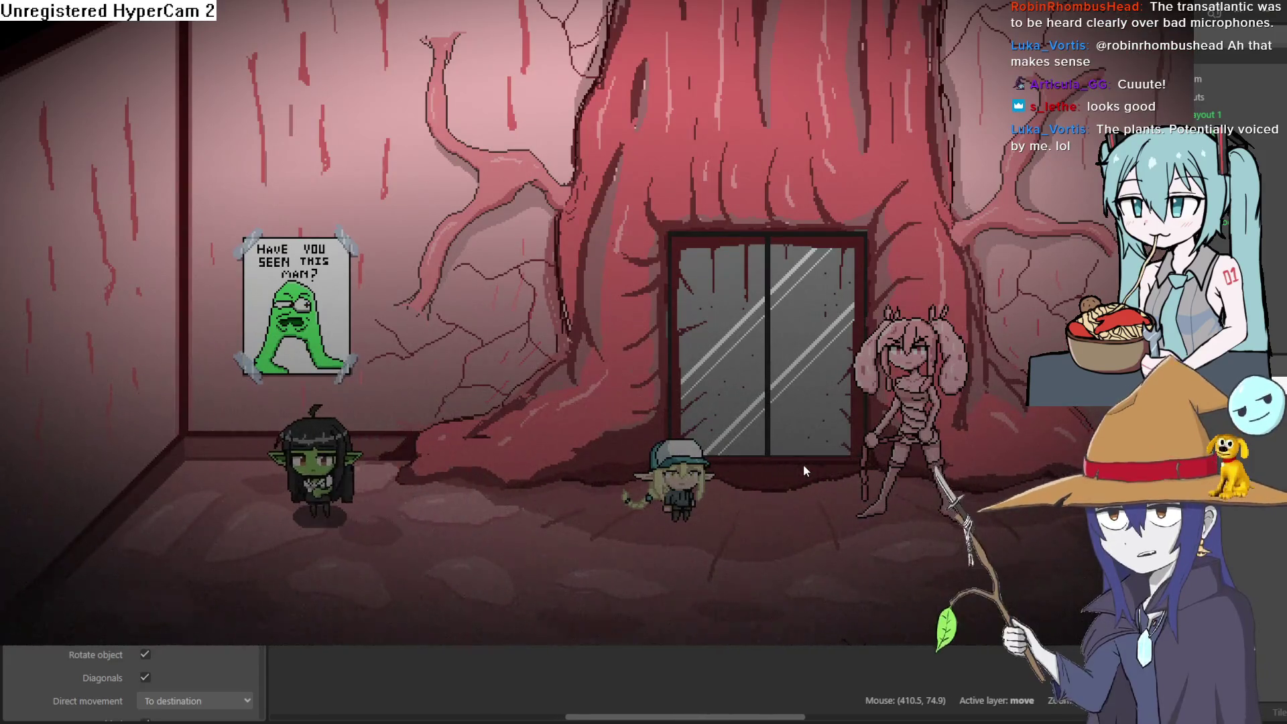
pyautogui.press('Right')
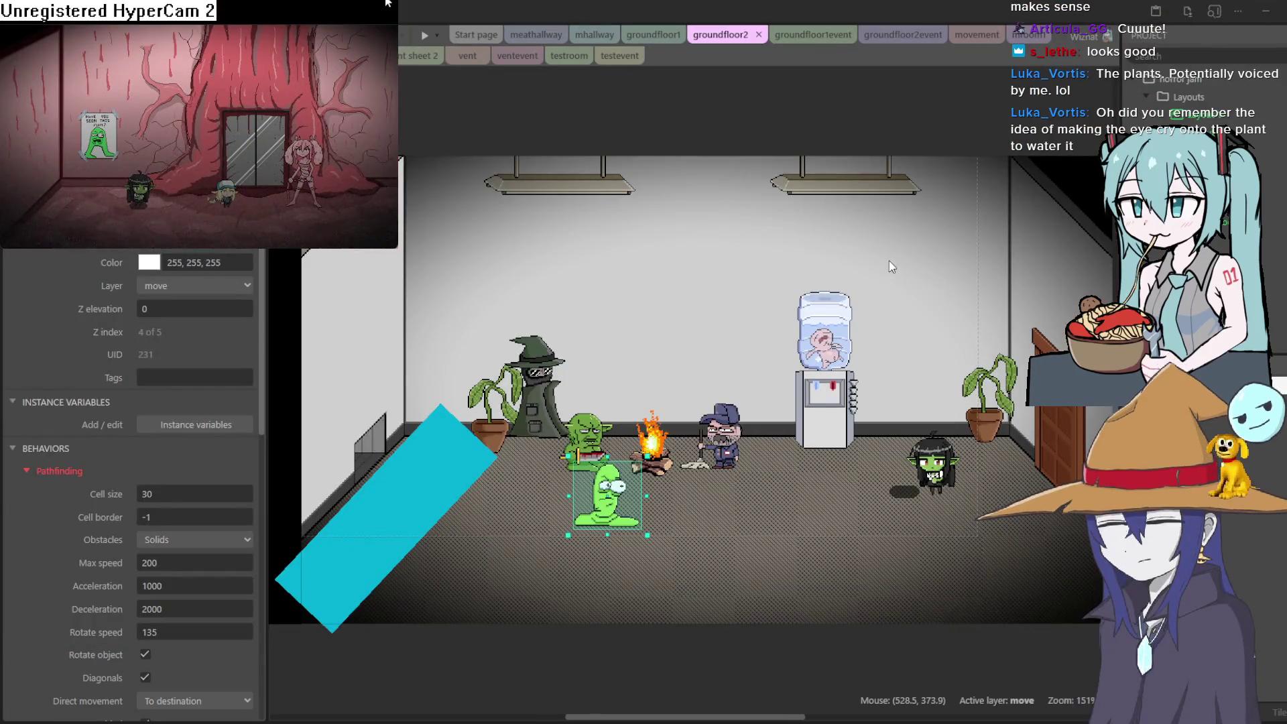
# Step: Pan and zoom around the groundfloor2 layout to review the office room and its characters
pyautogui.moveTo(798, 470)
pyautogui.mouseDown()
pyautogui.moveTo(792, 489)
pyautogui.moveTo(773, 480)
pyautogui.mouseUp()
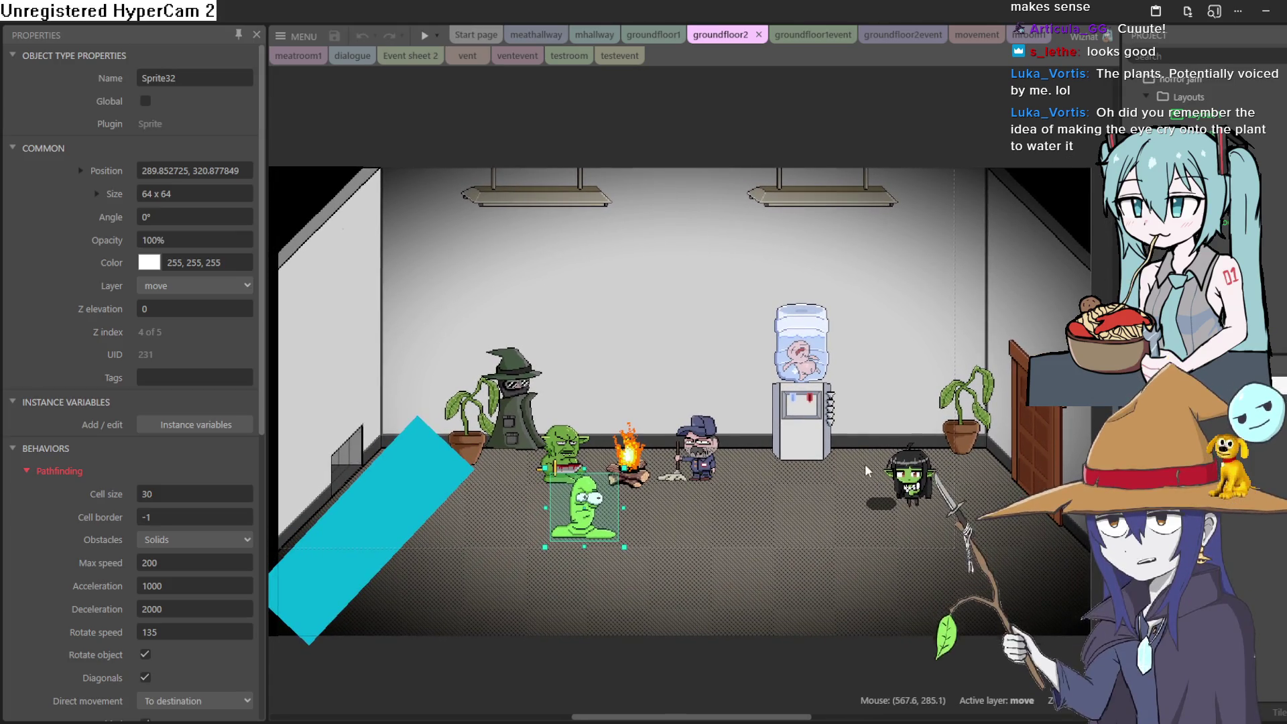
pyautogui.scroll(-3, 794, 455)
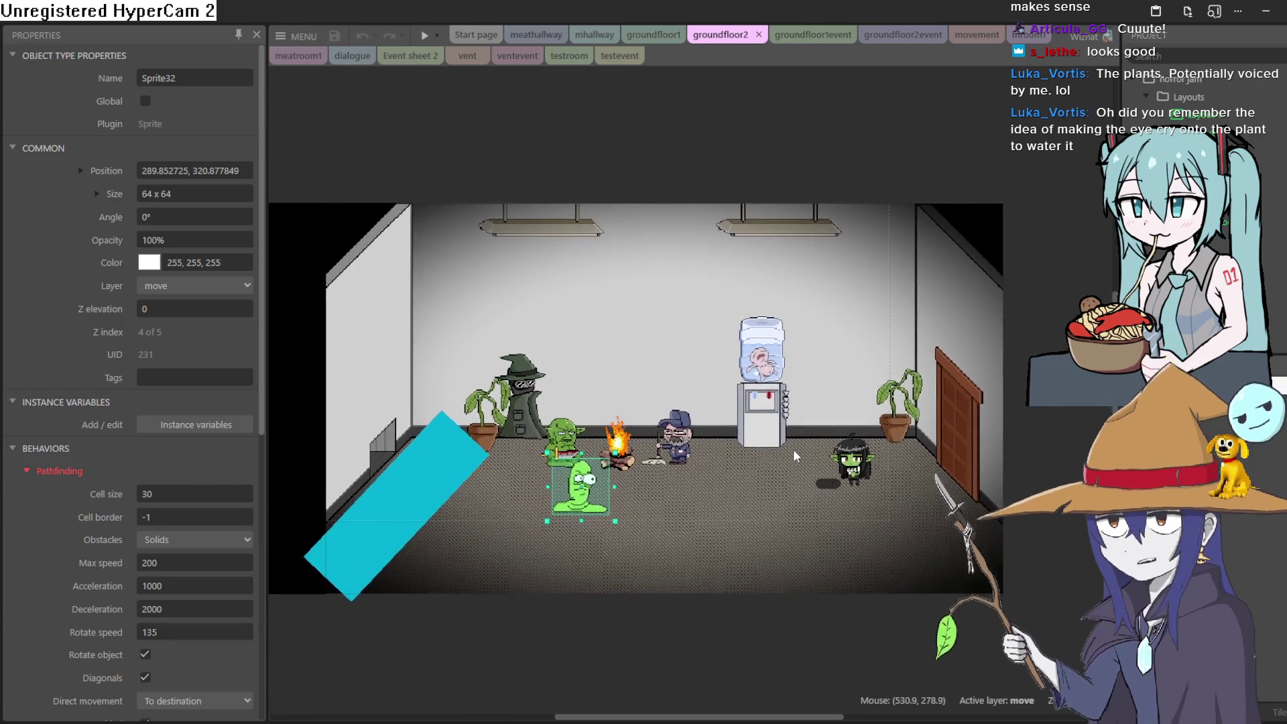
pyautogui.scroll(2, 795, 455)
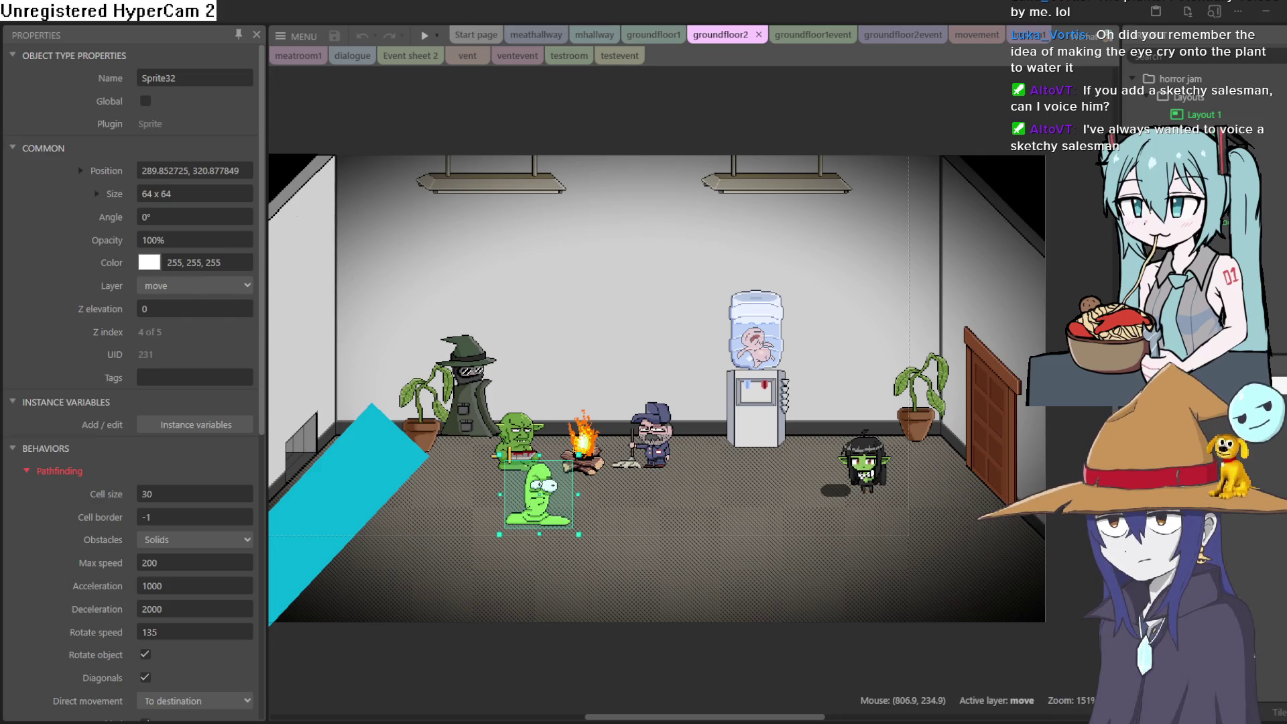
pyautogui.moveTo(732, 426)
pyautogui.mouseDown()
pyautogui.moveTo(814, 417)
pyautogui.moveTo(792, 424)
pyautogui.moveTo(771, 393)
pyautogui.moveTo(796, 389)
pyautogui.moveTo(805, 339)
pyautogui.moveTo(772, 339)
pyautogui.mouseUp()
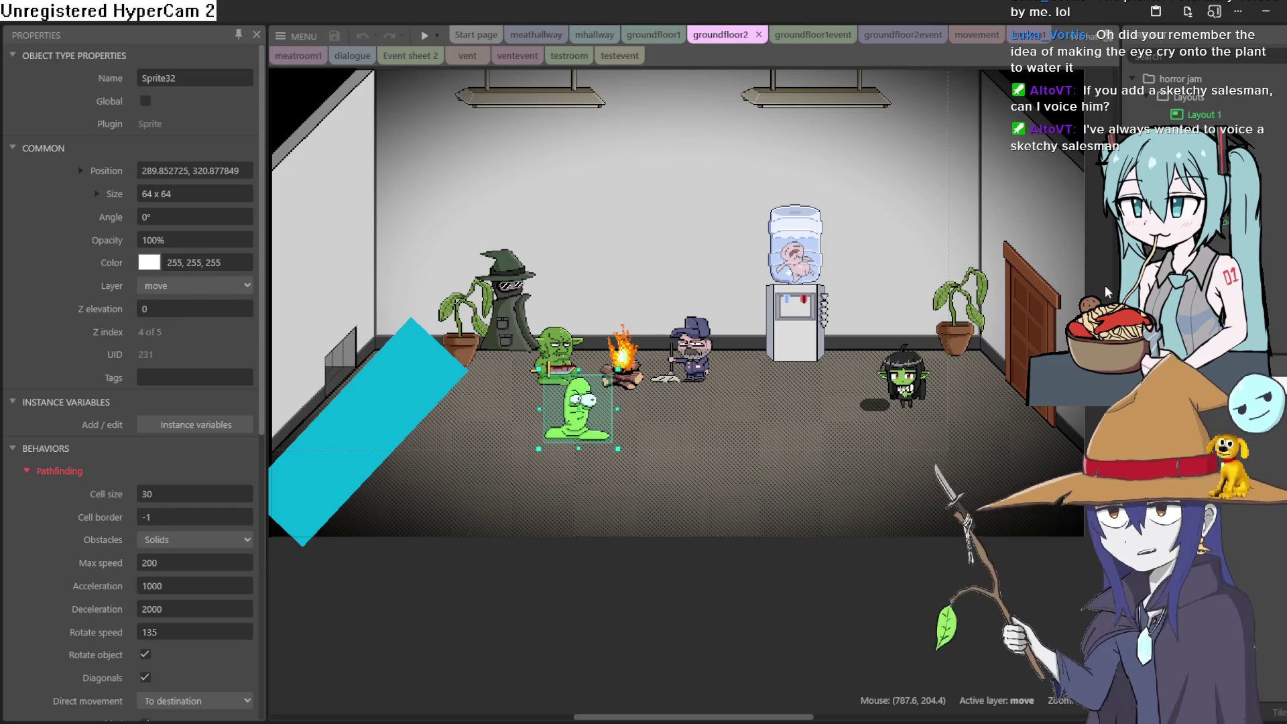
pyautogui.moveTo(956, 267); pyautogui.dragTo(963, 309)
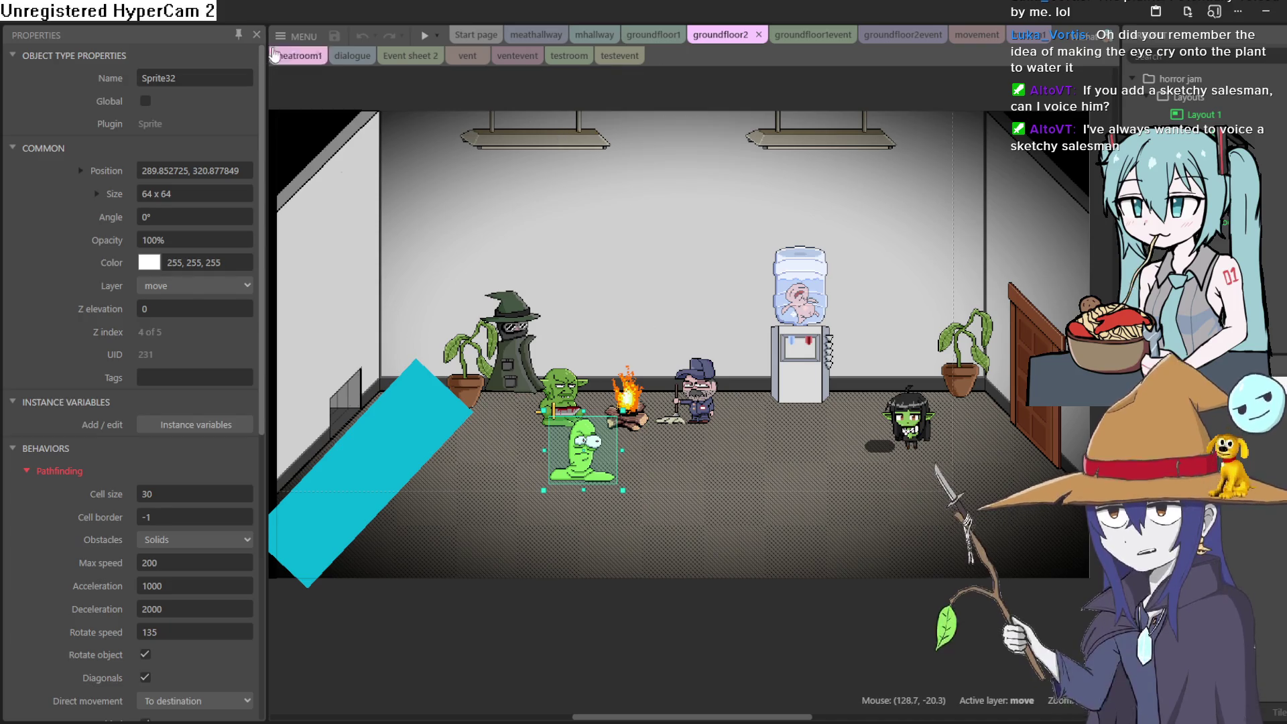
# Step: Open the recent daven quest.c3p in place of the horror jam project and preview Layout 1
pyautogui.click(299, 42)
pyautogui.moveTo(367, 71)
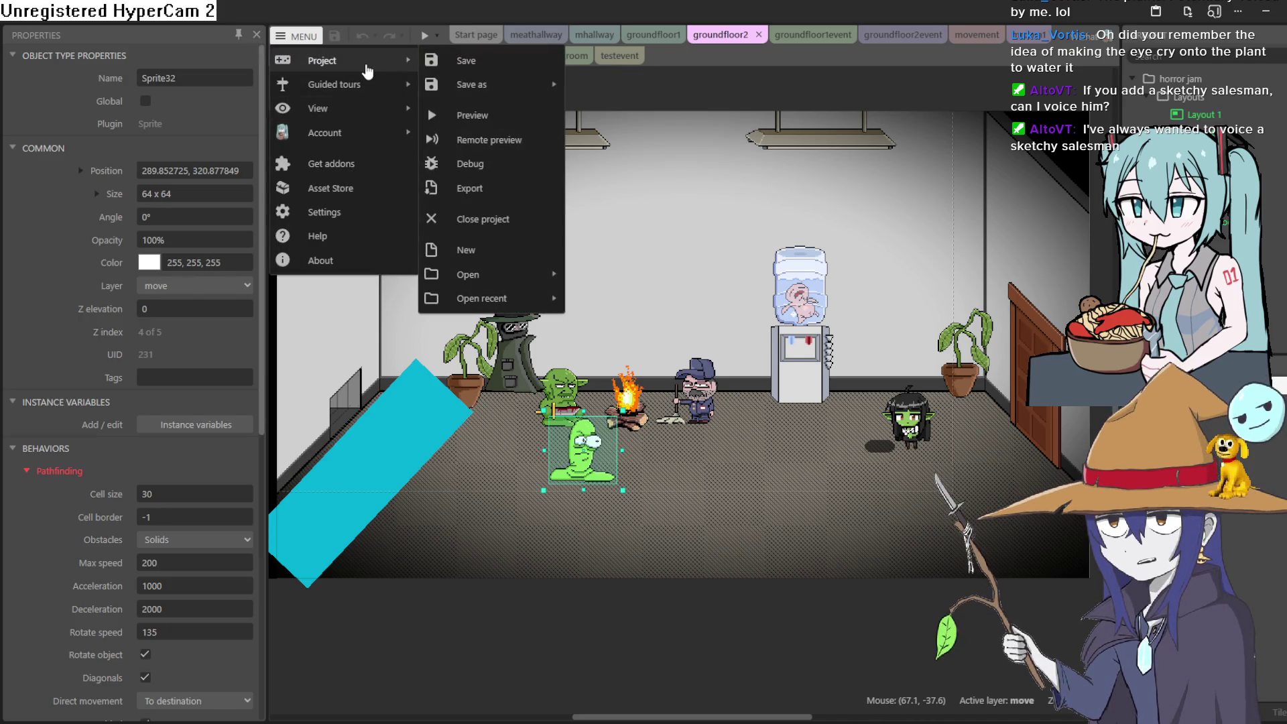
pyautogui.moveTo(493, 275)
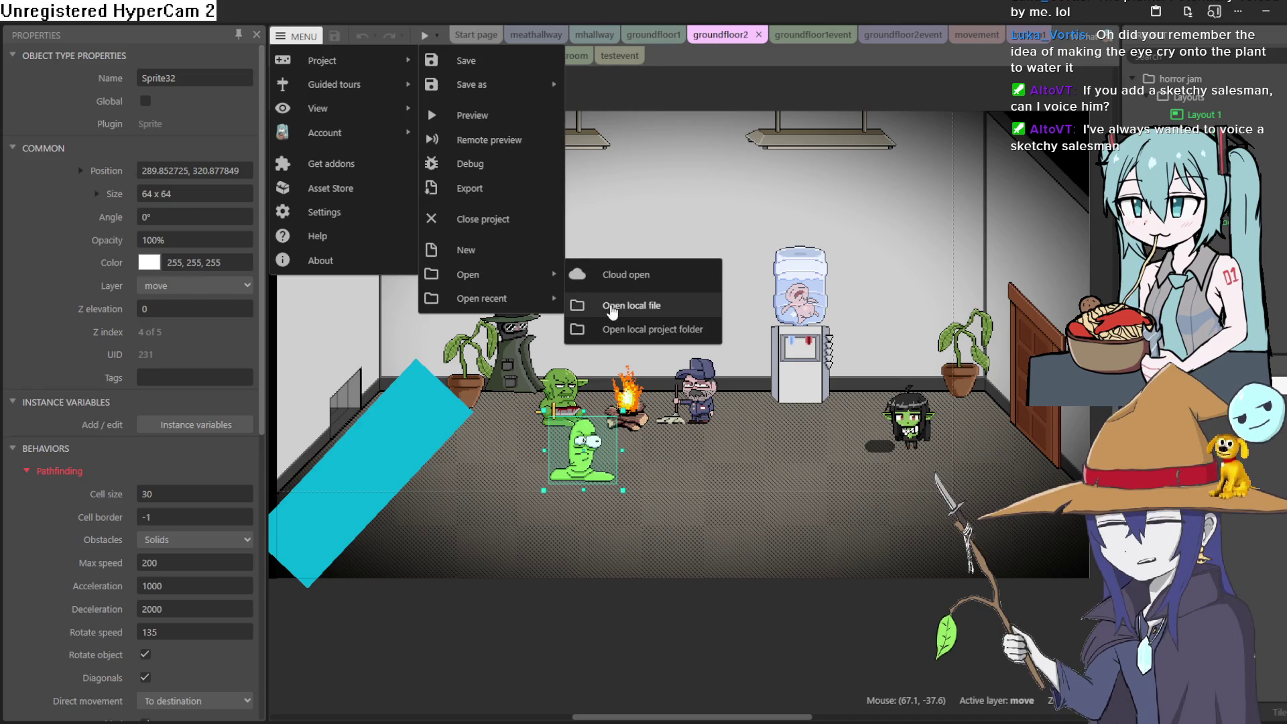
pyautogui.moveTo(493, 299)
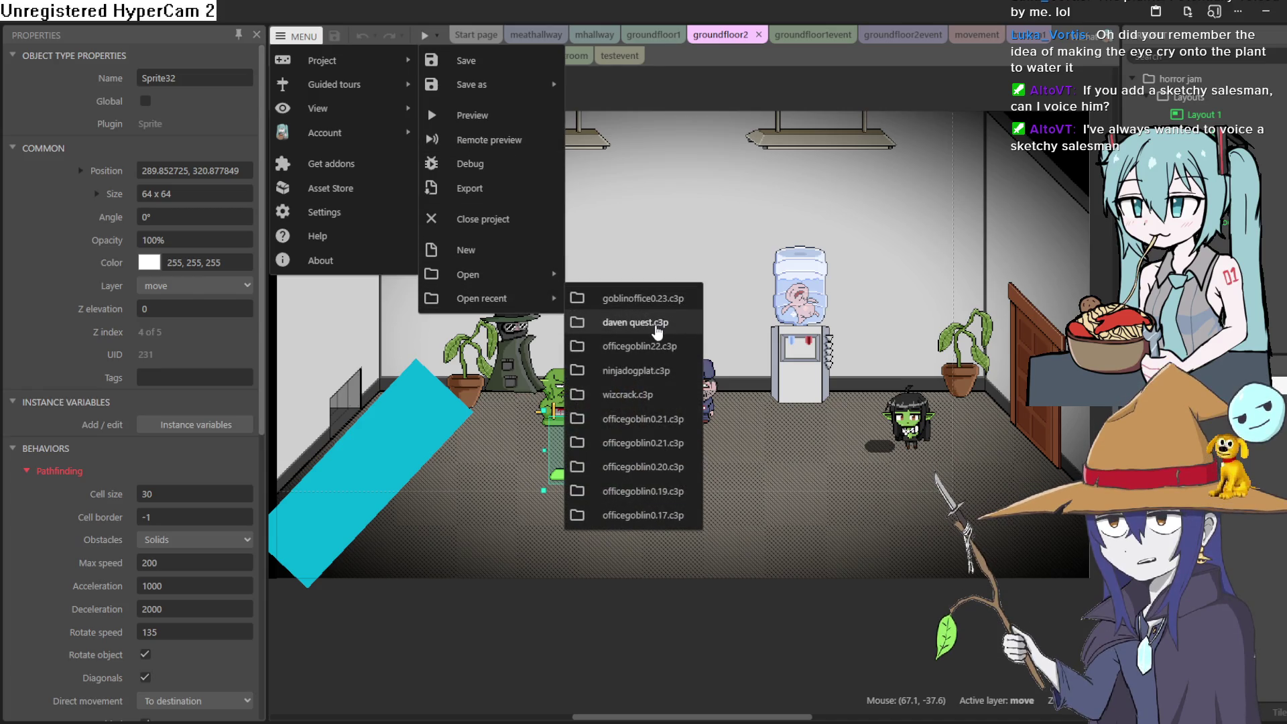
pyautogui.click(657, 323)
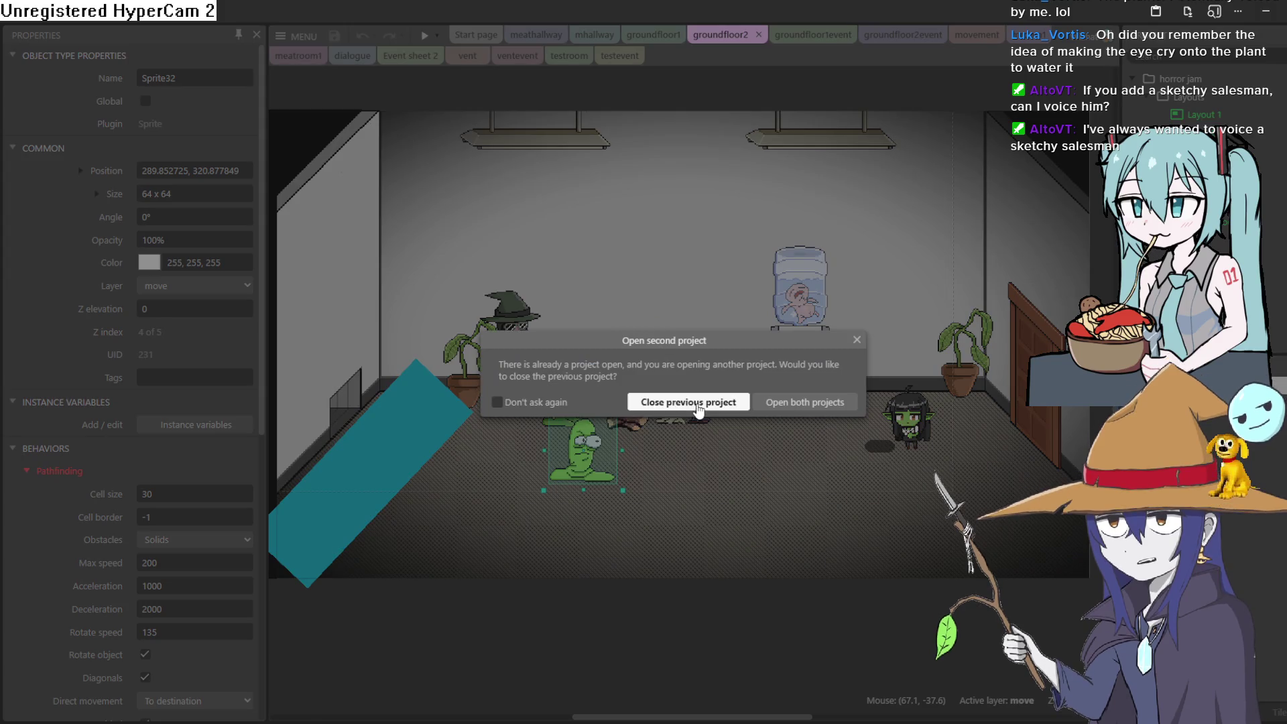
pyautogui.click(697, 406)
pyautogui.click(425, 38)
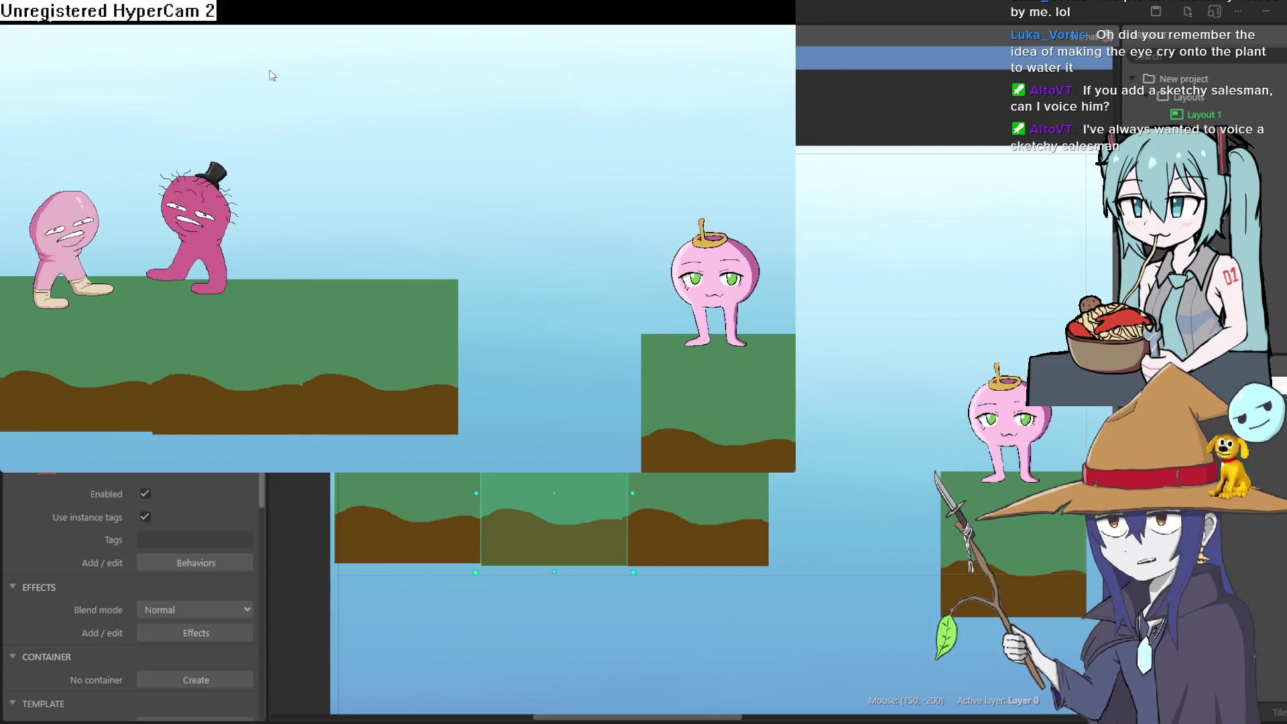
pyautogui.press('Right')
pyautogui.press('Left')
pyautogui.press('Right')
pyautogui.press('Up')
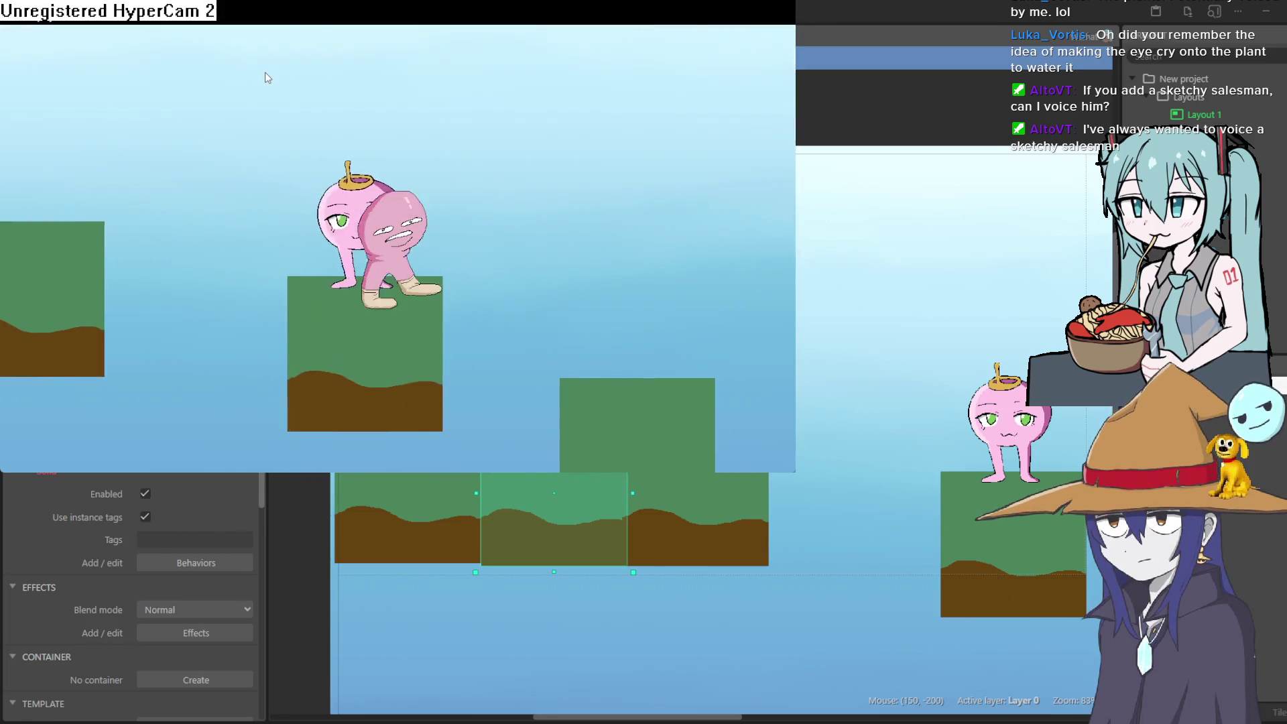
pyautogui.press('Left')
pyautogui.press('Right')
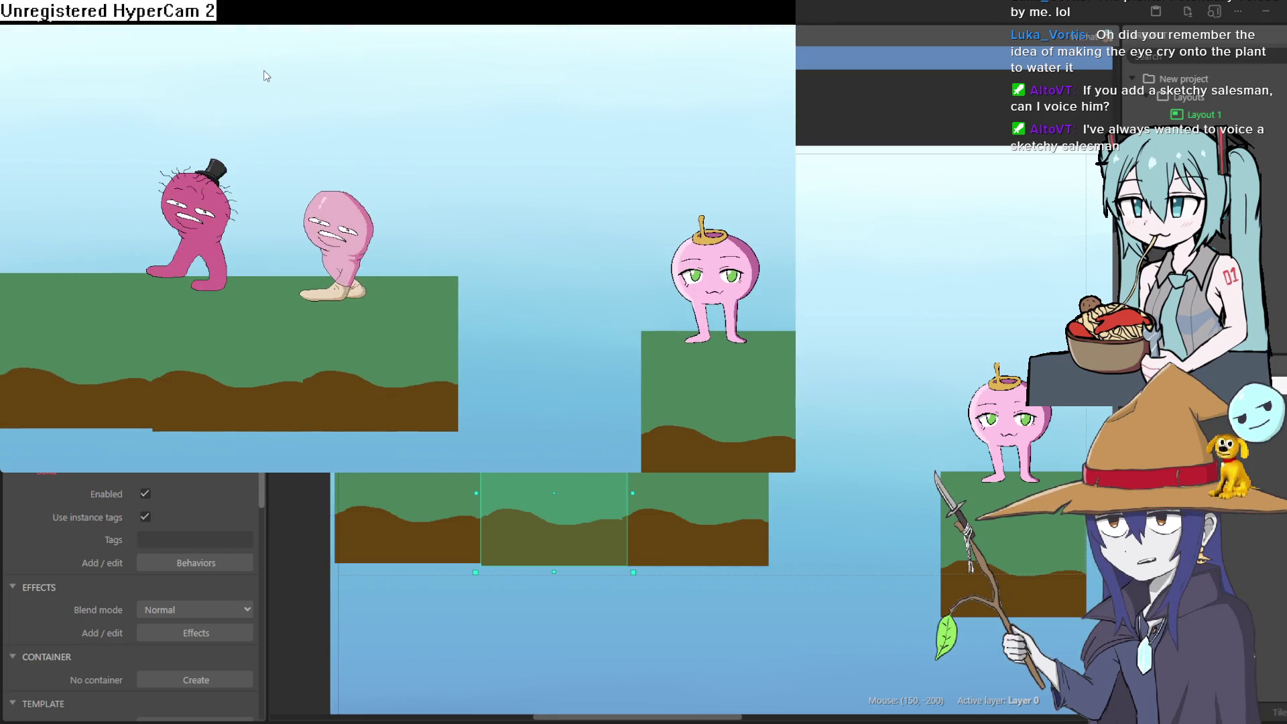
pyautogui.press('Left')
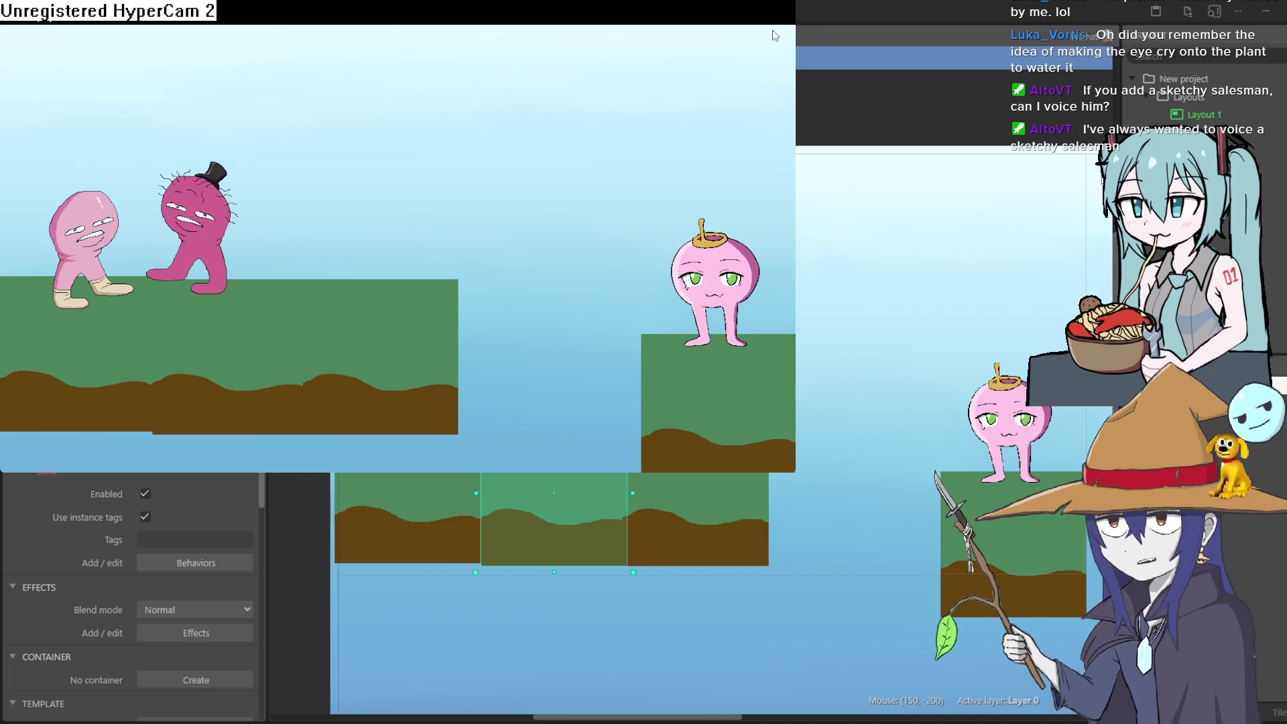
pyautogui.press('Right')
pyautogui.press('Left')
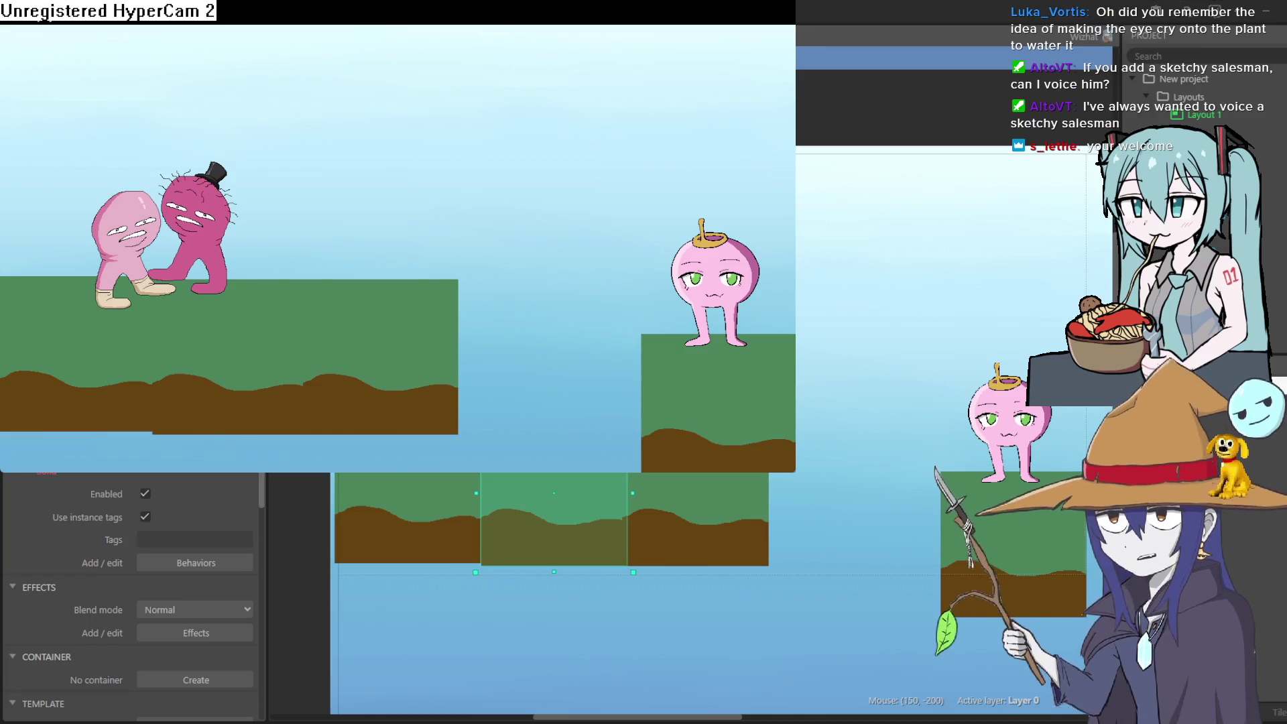
pyautogui.press('Right')
pyautogui.press('Right')
pyautogui.press('Right')
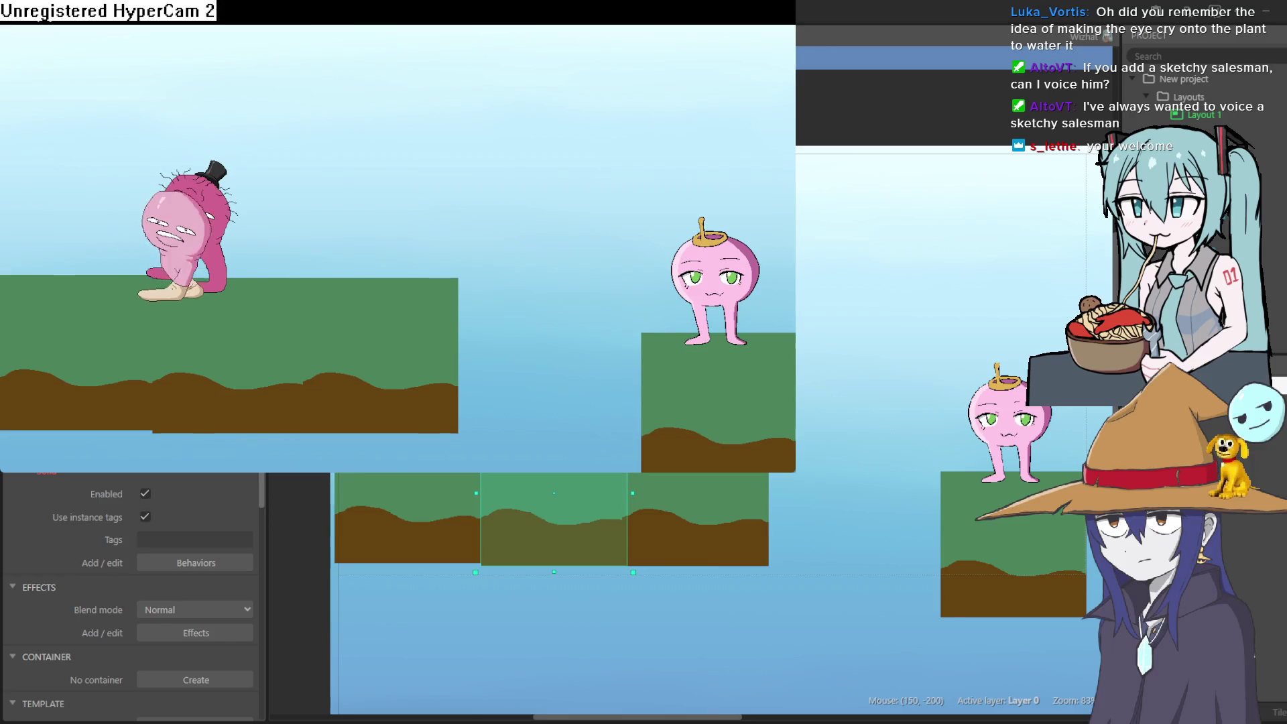
pyautogui.press('Right')
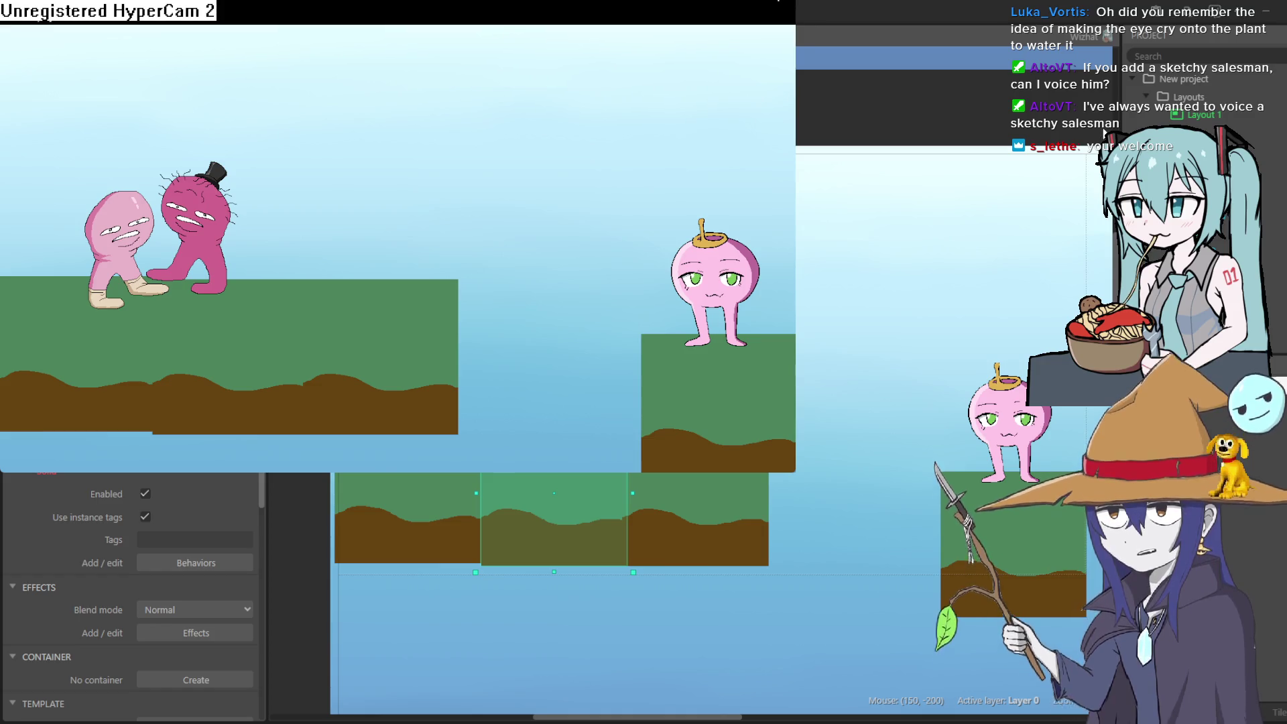
pyautogui.hotkey('alt', 'F4')
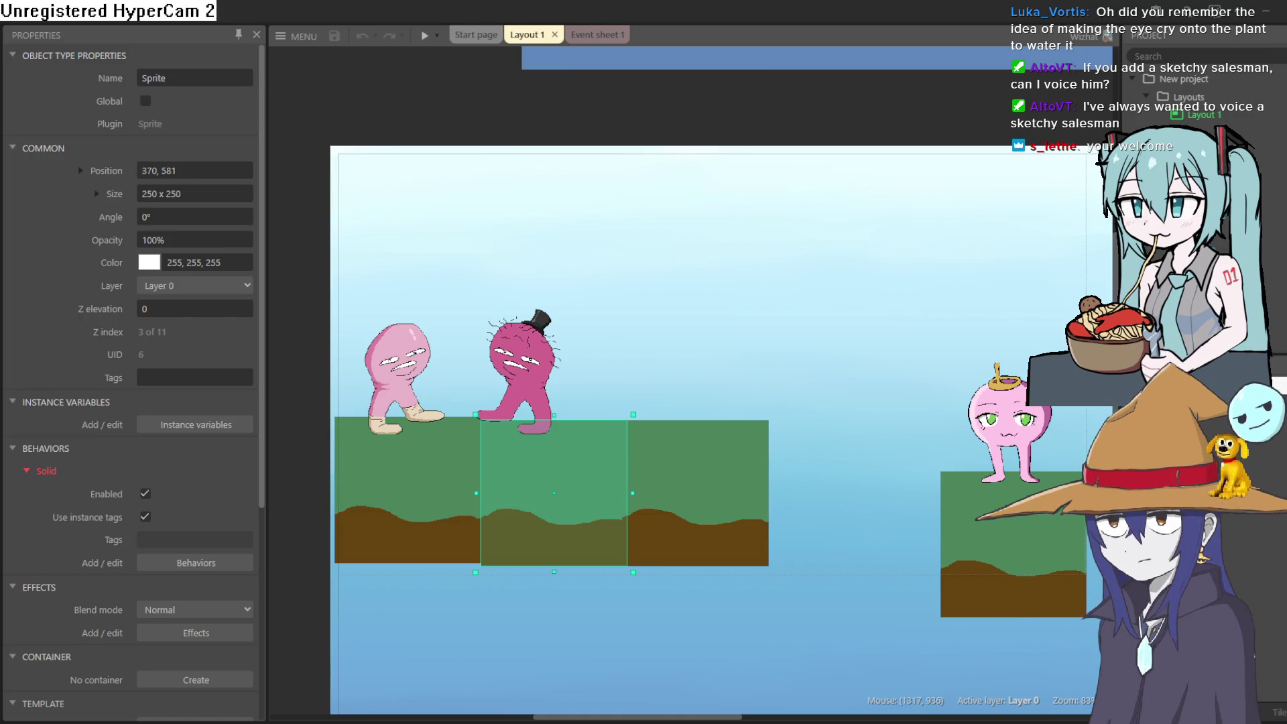
# Step: In Aseprite, review the sleazeslime, pink walking figure and sprite lineup sprites
pyautogui.hotkey('alt', 'Tab')
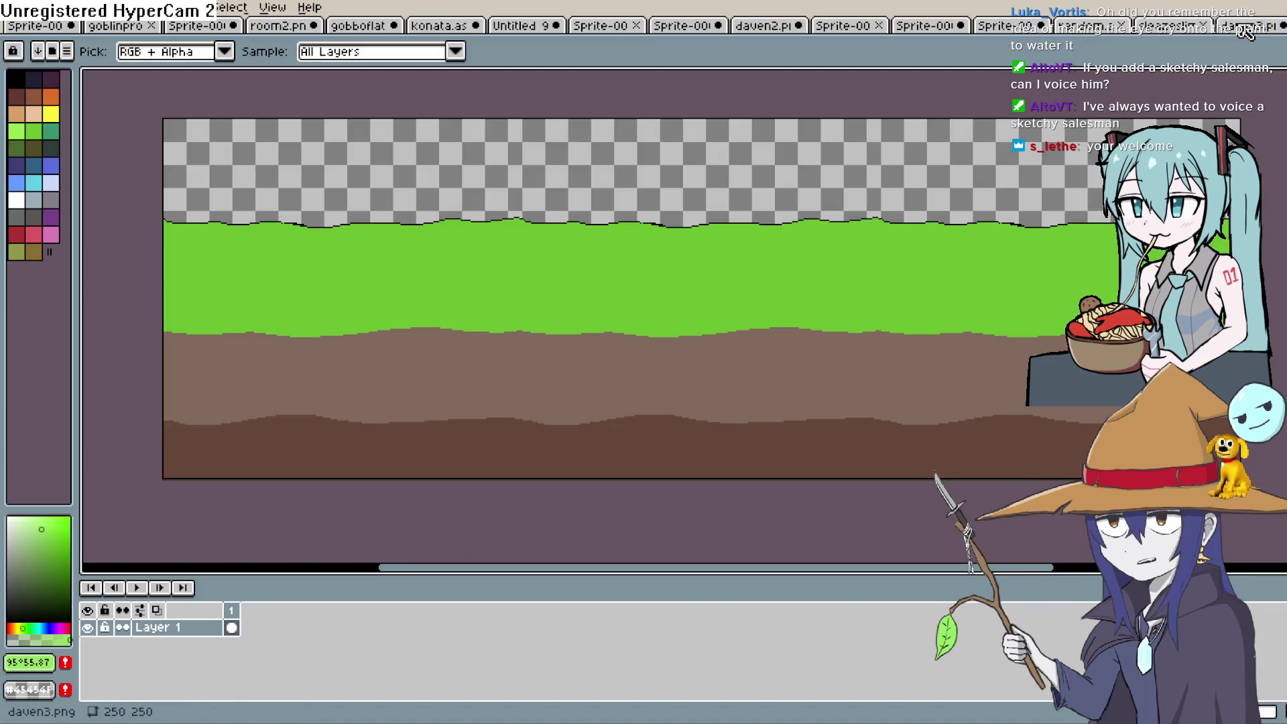
pyautogui.click(1192, 39)
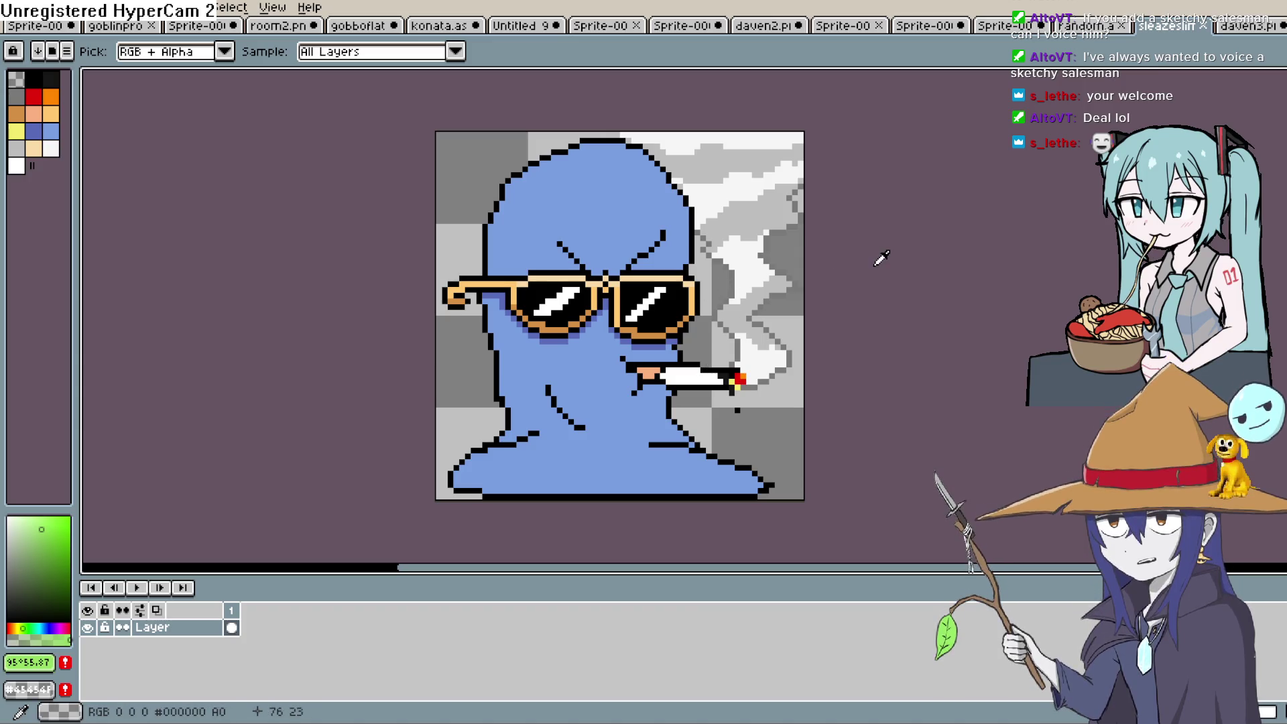
pyautogui.click(1018, 28)
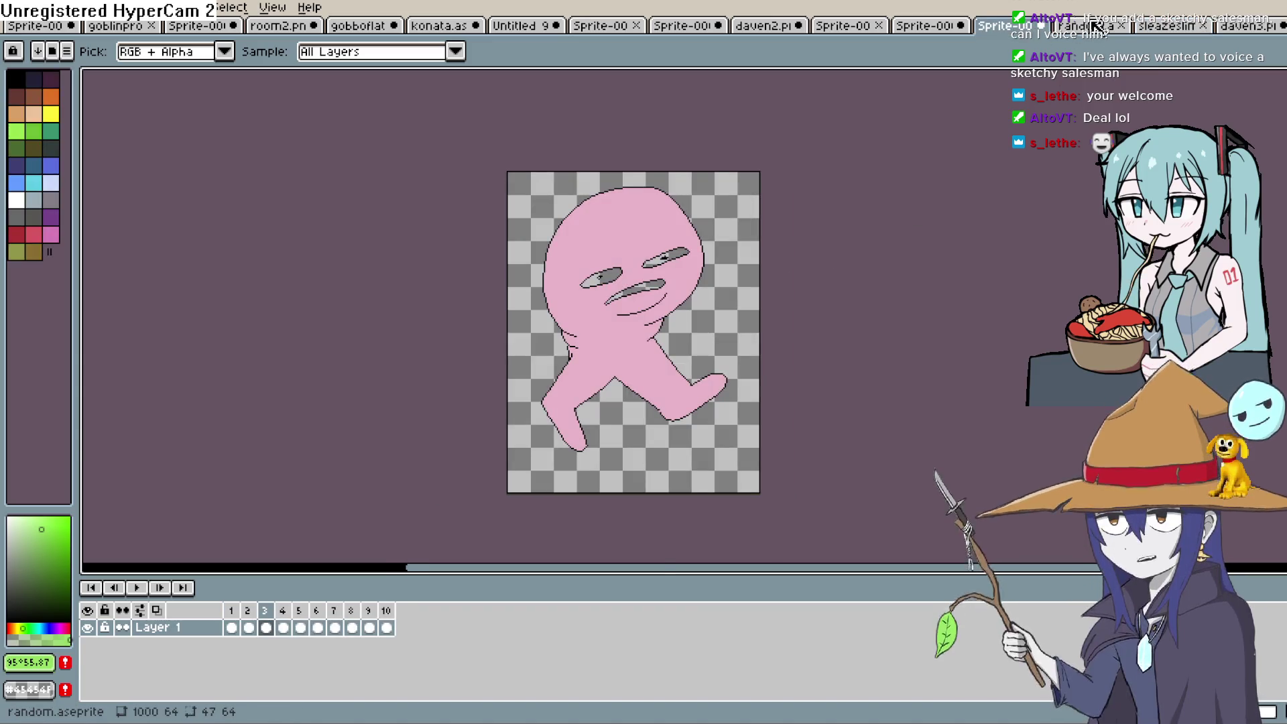
pyautogui.click(1091, 26)
pyautogui.click(1182, 28)
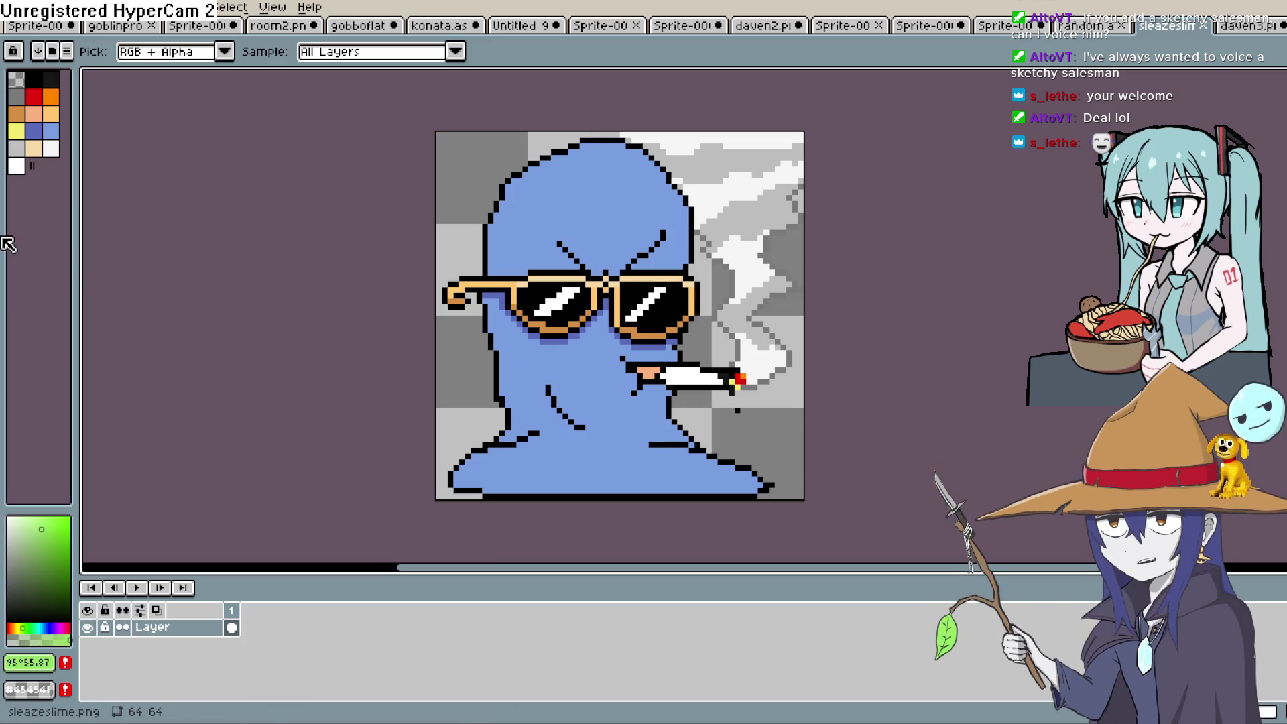
pyautogui.hotkey('alt', 'Tab')
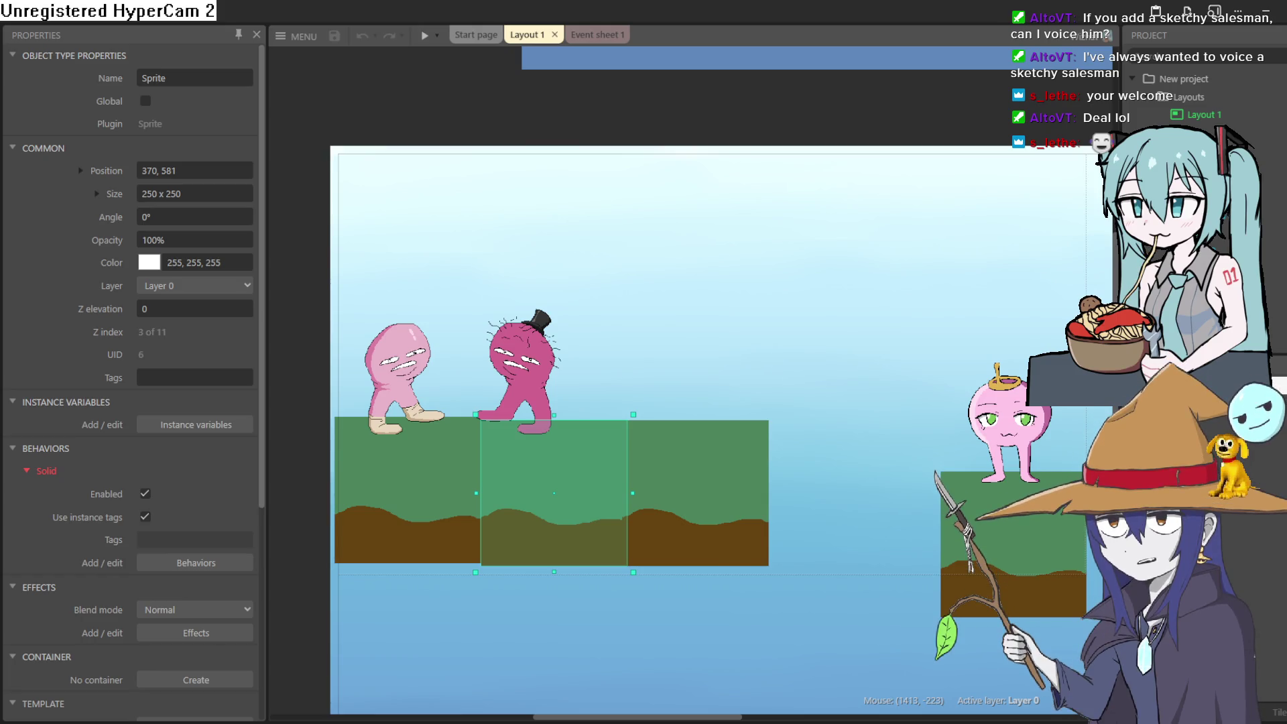
pyautogui.hotkey('alt', 'Tab')
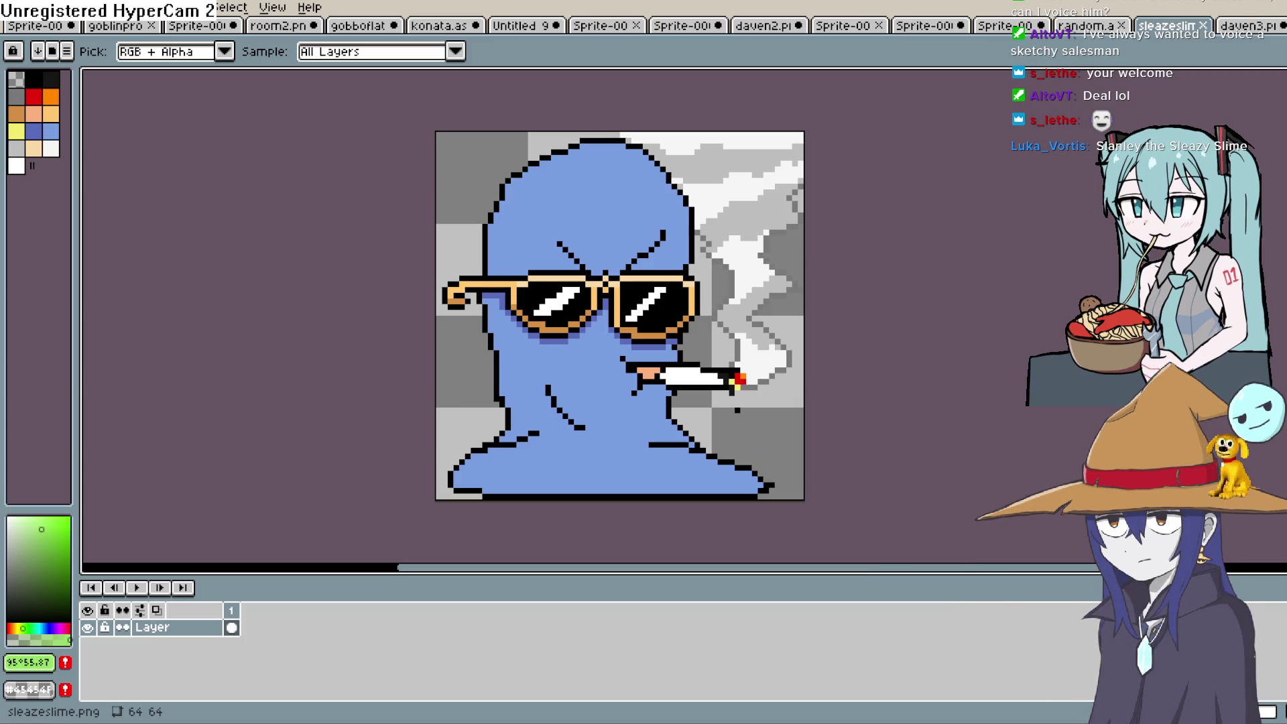
# Step: Flip through daven3, the multi-slime sheet and the other sprites, ending on the grass-and-dirt ground strip
pyautogui.click(1167, 27)
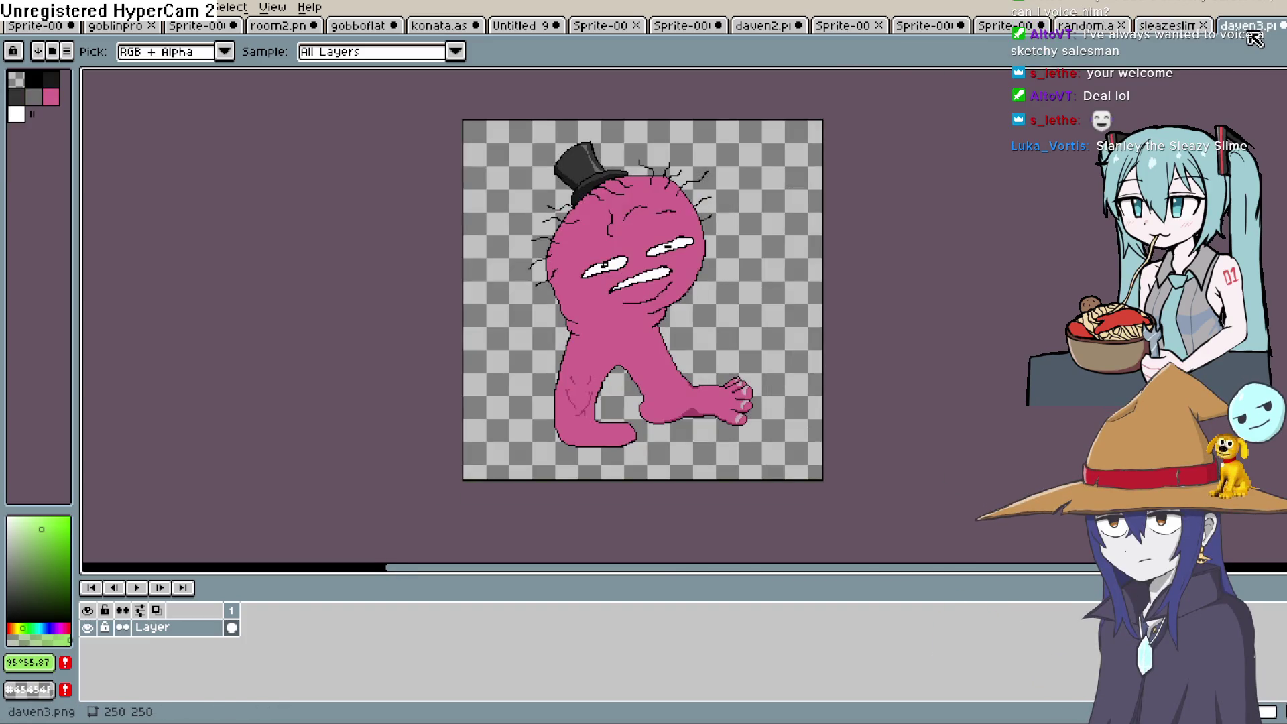
pyautogui.click(1086, 27)
pyautogui.click(1005, 27)
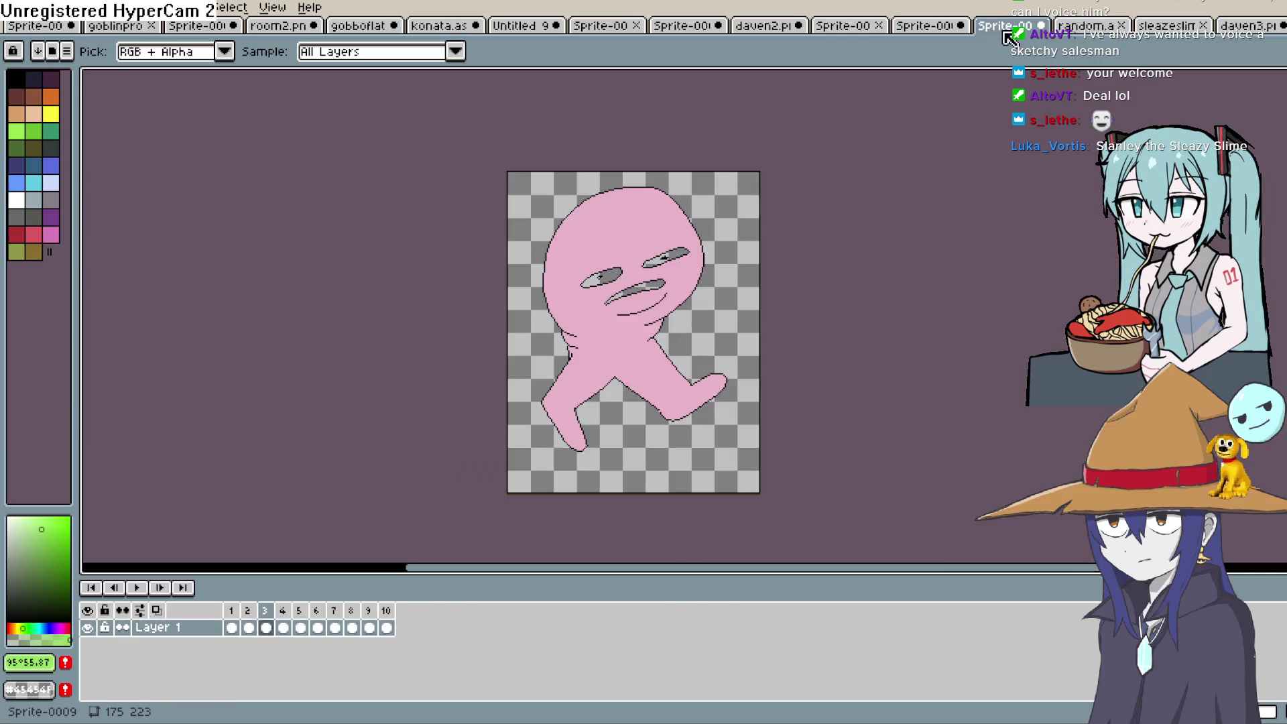
pyautogui.click(928, 27)
pyautogui.click(844, 27)
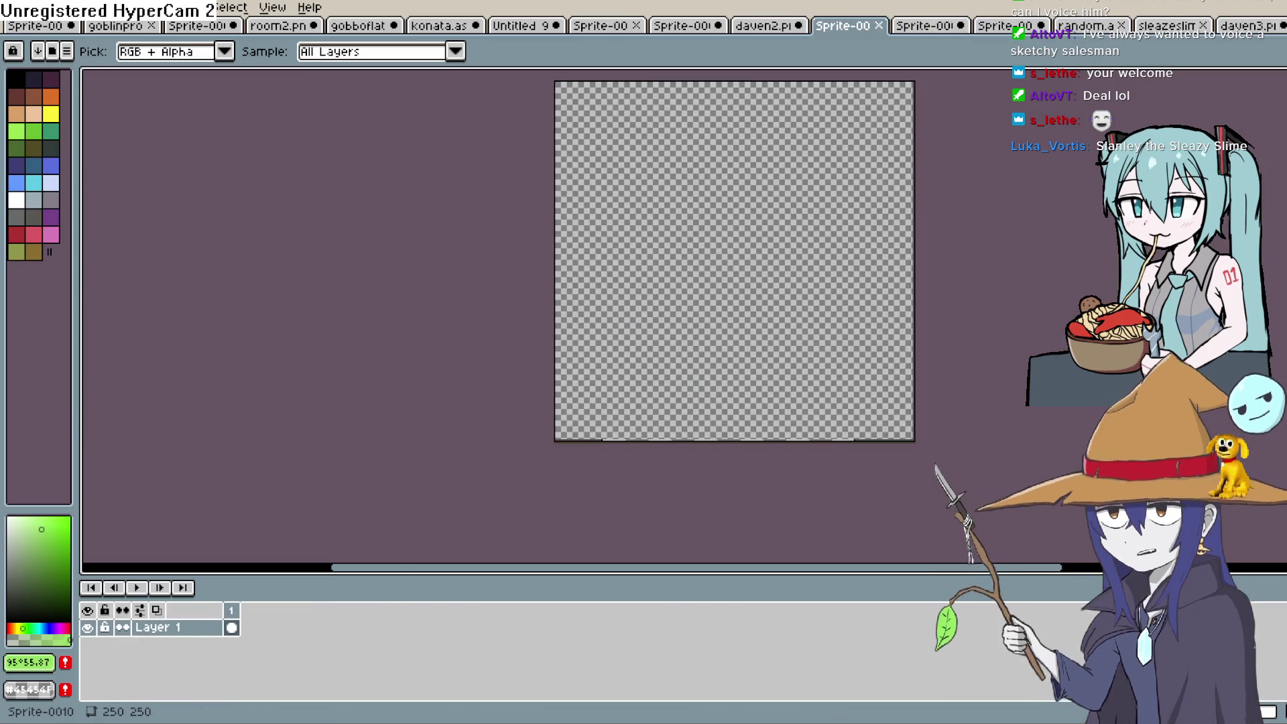
pyautogui.click(851, 27)
pyautogui.scroll(1, 831, 261)
pyautogui.scroll(-1, 832, 261)
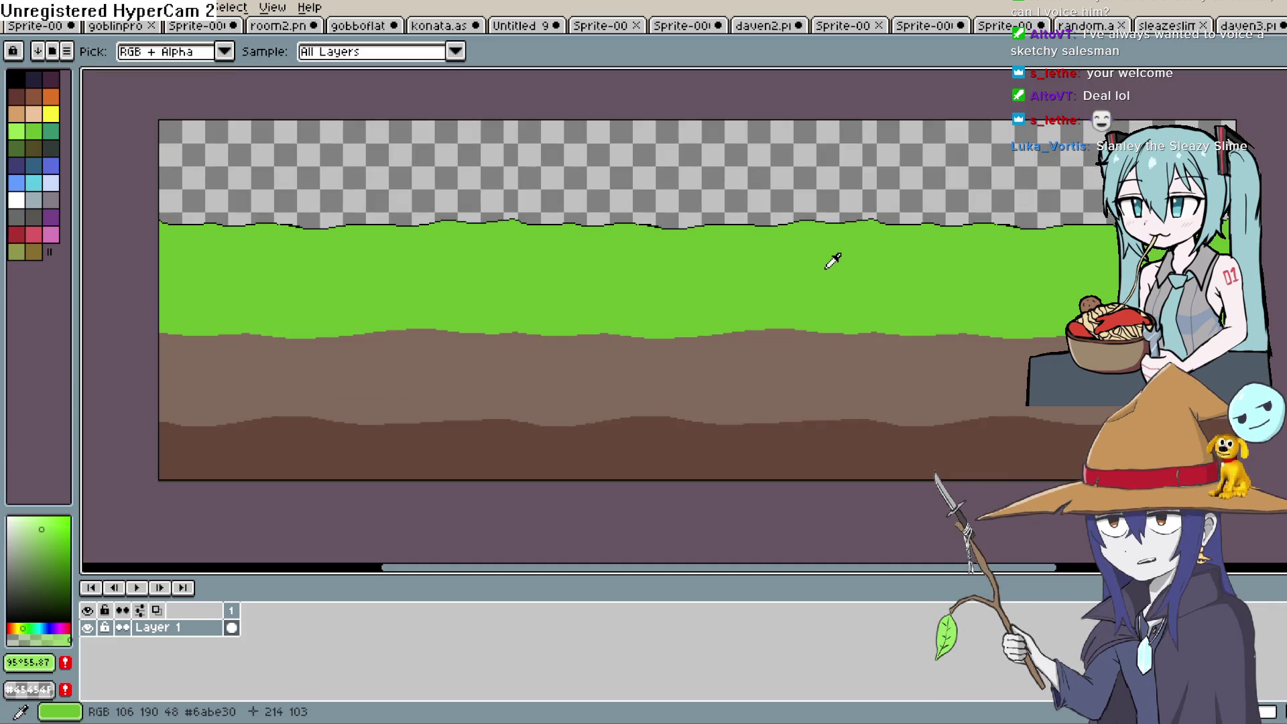
# Step: Eyedrop the light dirt brown #81695d from the ground strip as the foreground colour
pyautogui.click(746, 398)
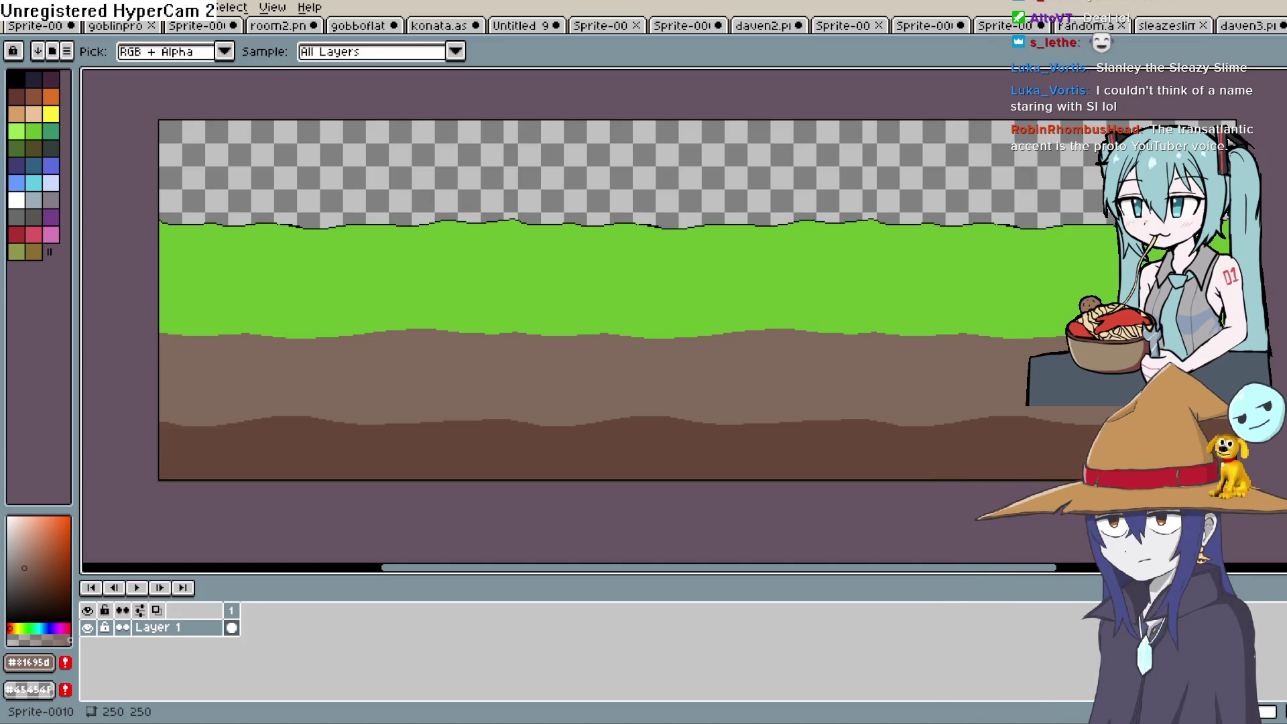
pyautogui.moveTo(767, 376); pyautogui.dragTo(785, 353)
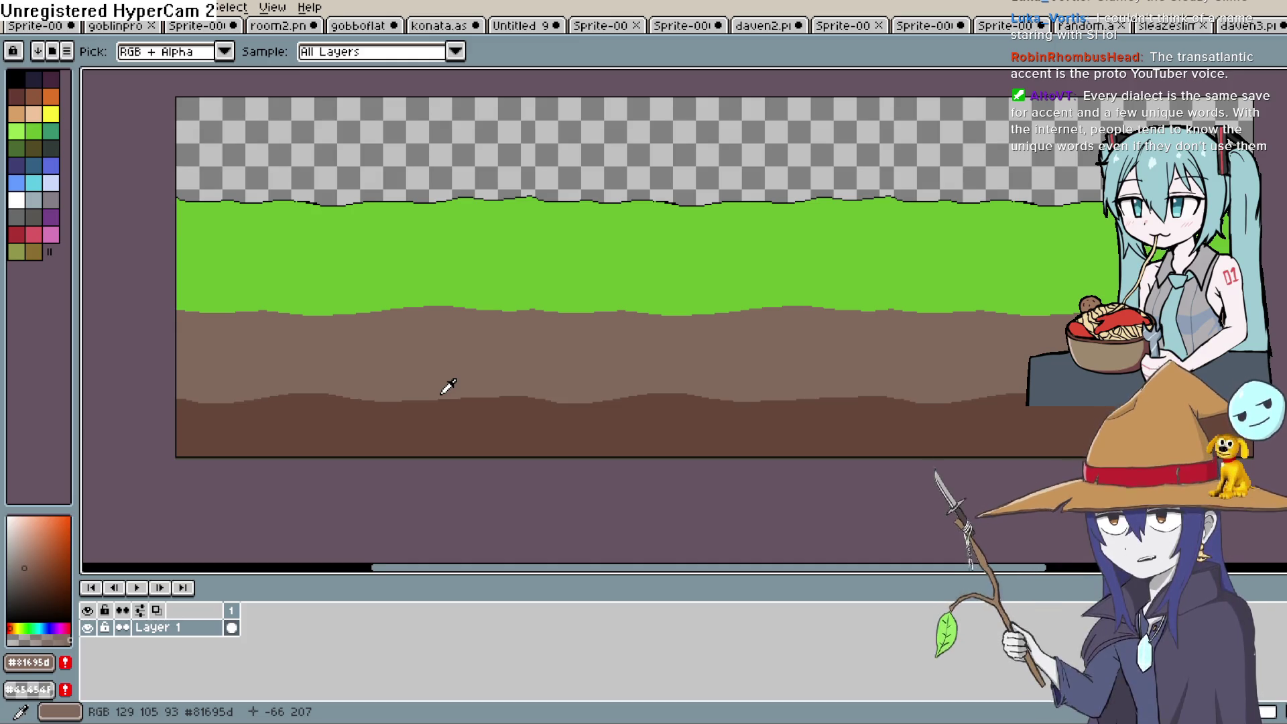
pyautogui.moveTo(675, 313)
pyautogui.mouseDown()
pyautogui.moveTo(761, 266)
pyautogui.moveTo(747, 210)
pyautogui.mouseUp()
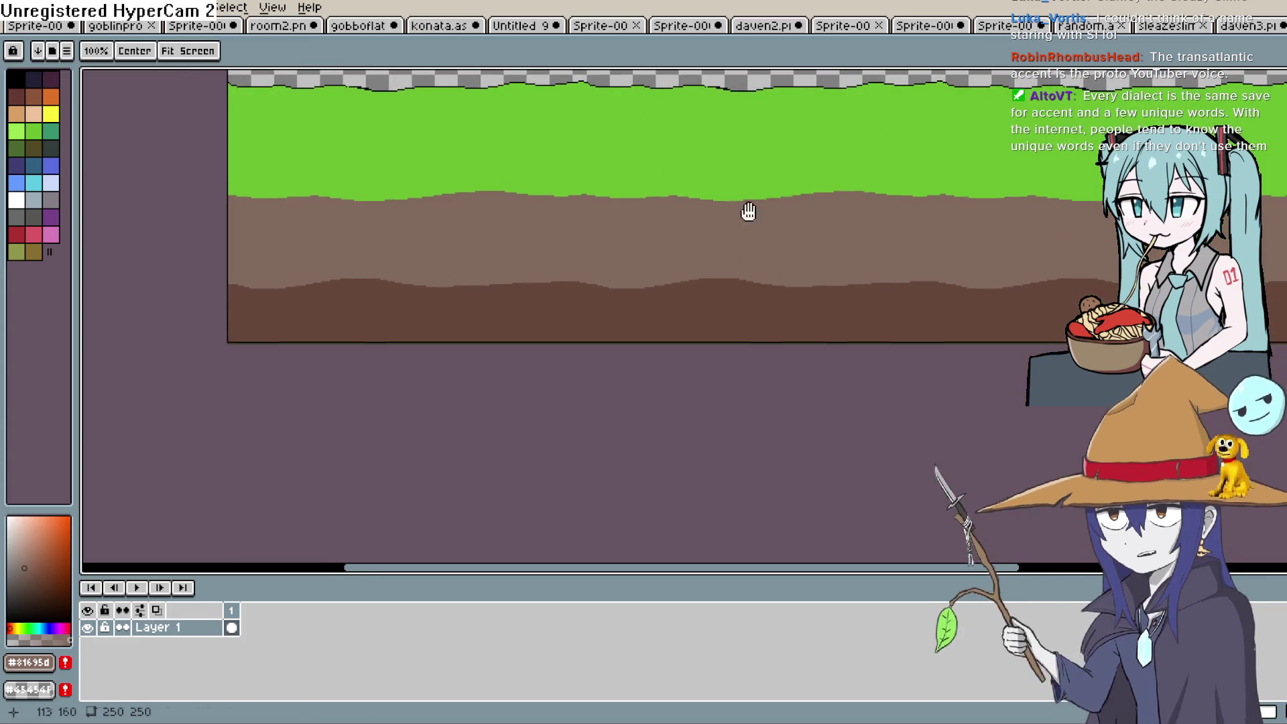
# Step: Switch to the eyedropper and pan across the left and upper parts of the dirt band
pyautogui.press('i')
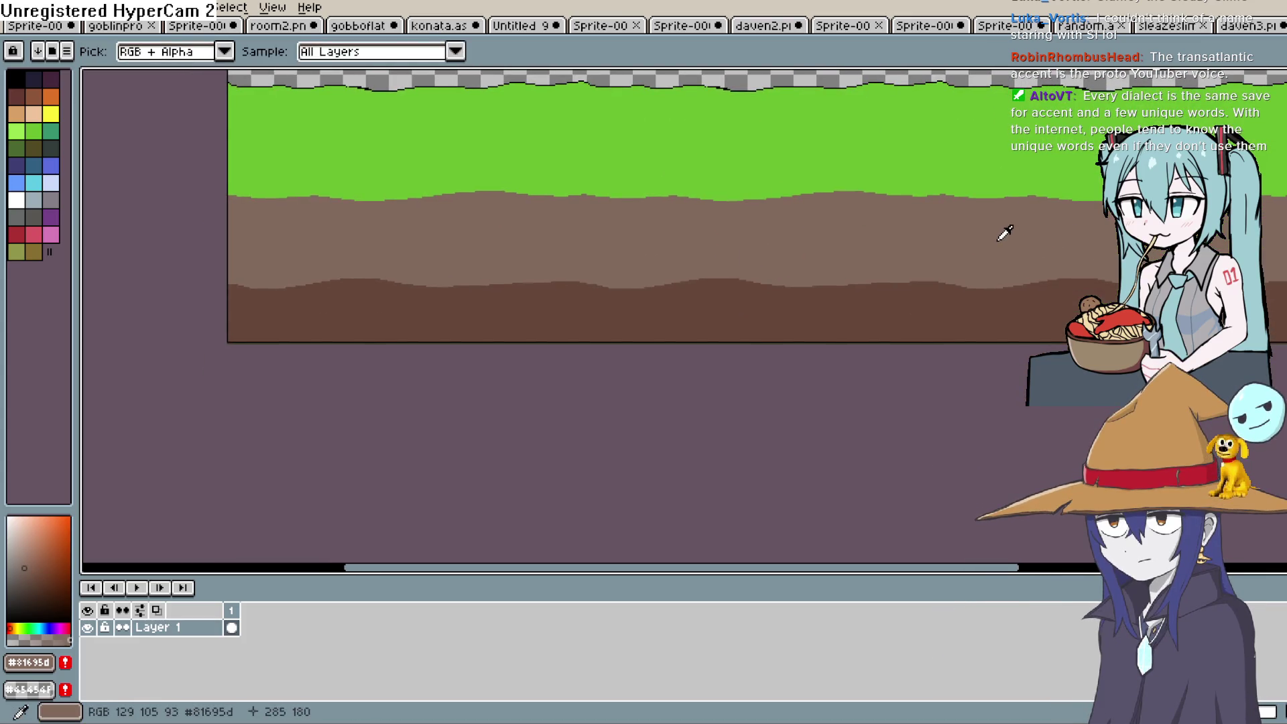
pyautogui.moveTo(836, 290); pyautogui.dragTo(788, 305)
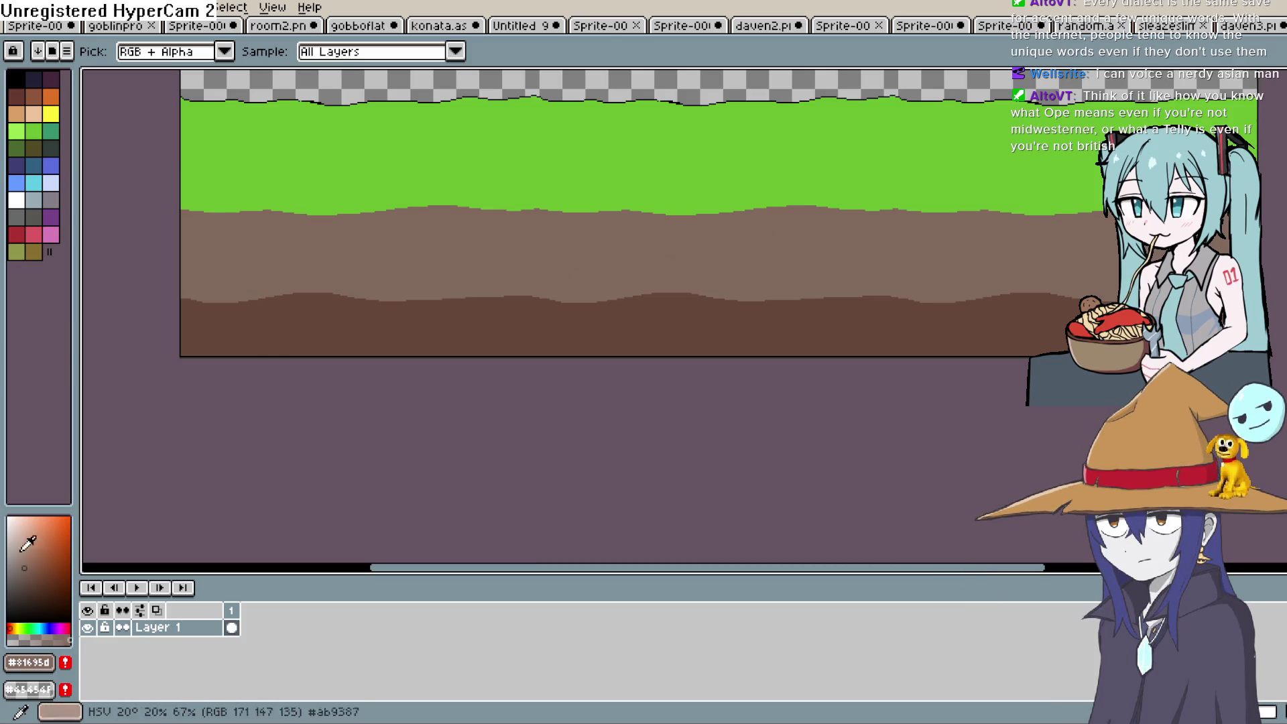
pyautogui.press('h')
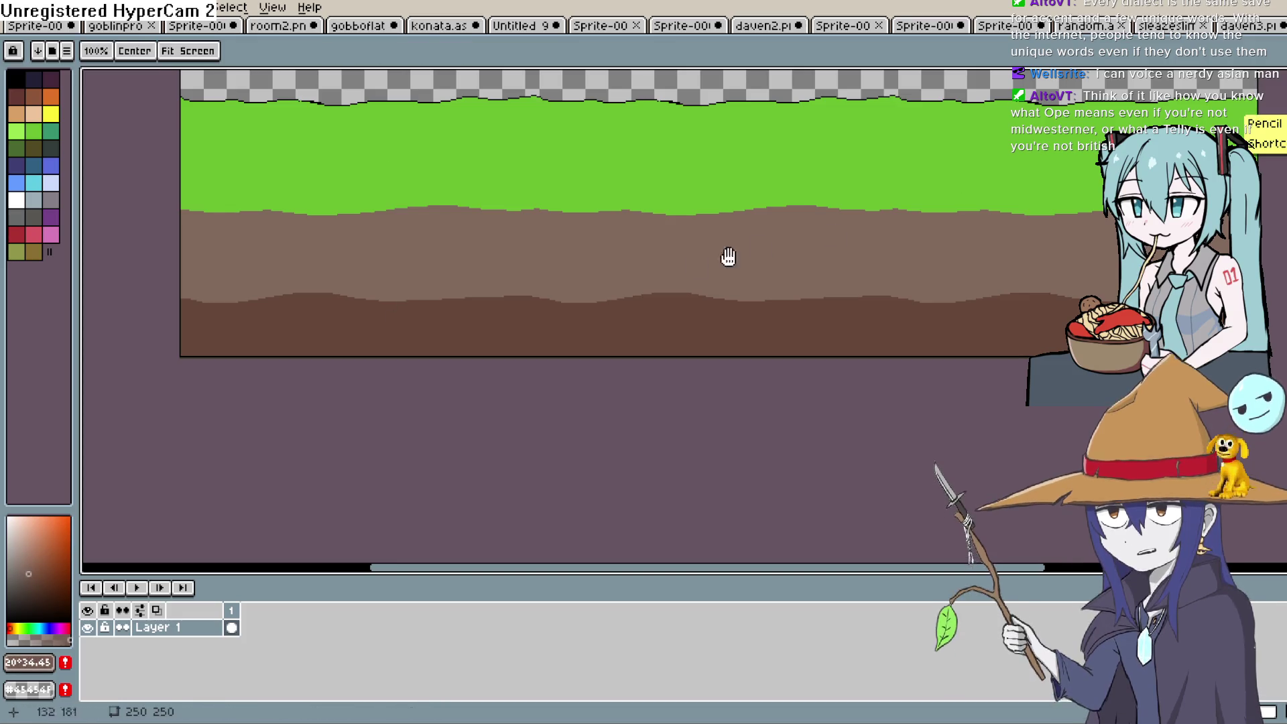
pyautogui.moveTo(383, 321); pyautogui.dragTo(591, 282)
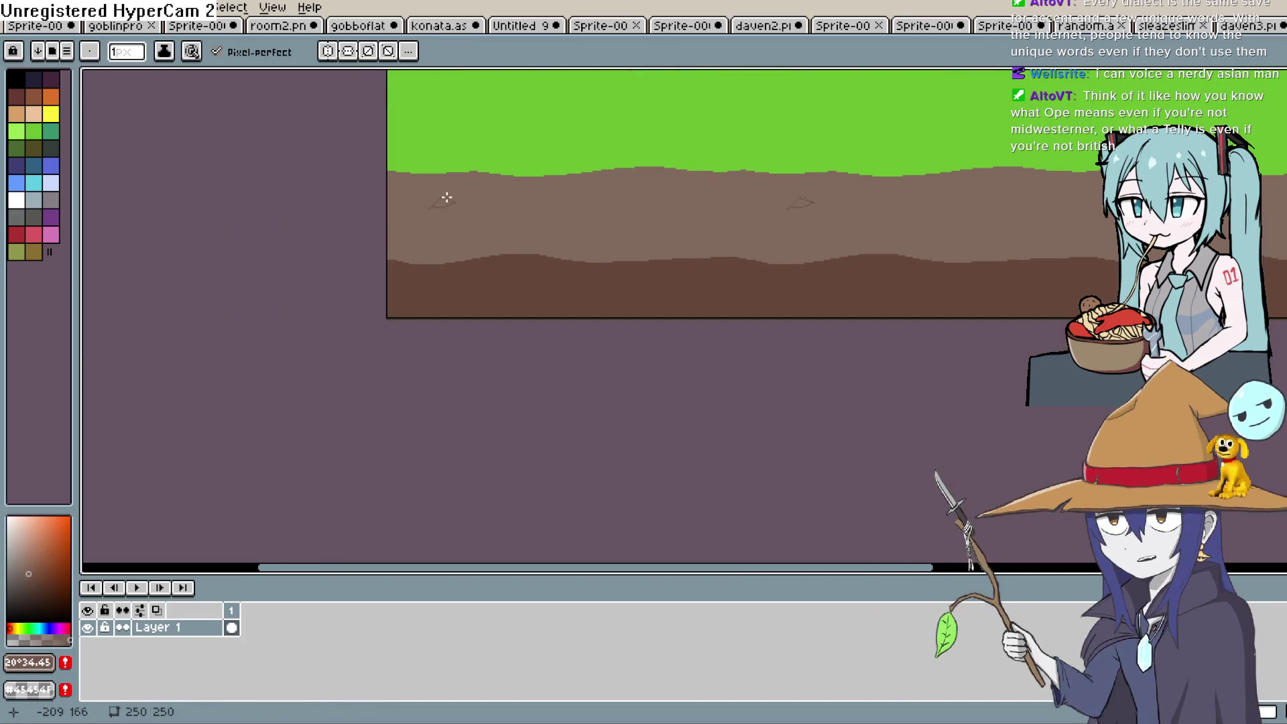
pyautogui.press('space')
pyautogui.moveTo(489, 215); pyautogui.dragTo(458, 277)
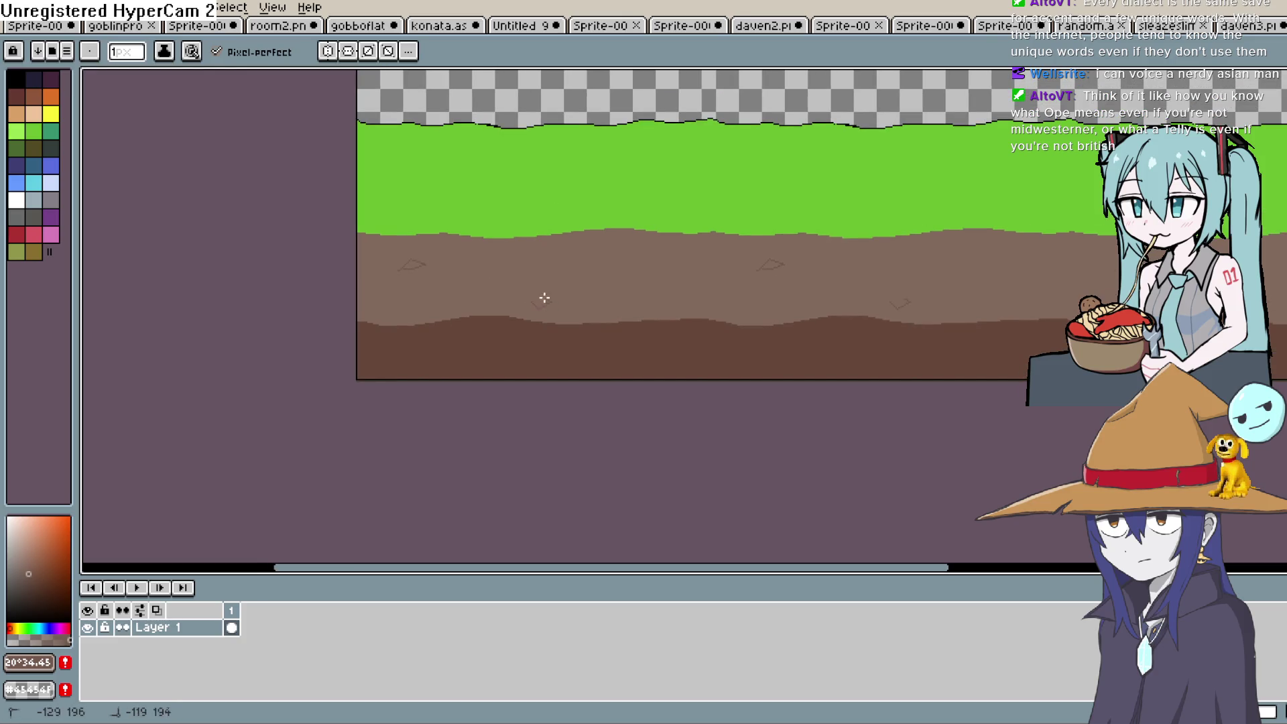
pyautogui.press('space')
pyautogui.moveTo(628, 257); pyautogui.dragTo(619, 285)
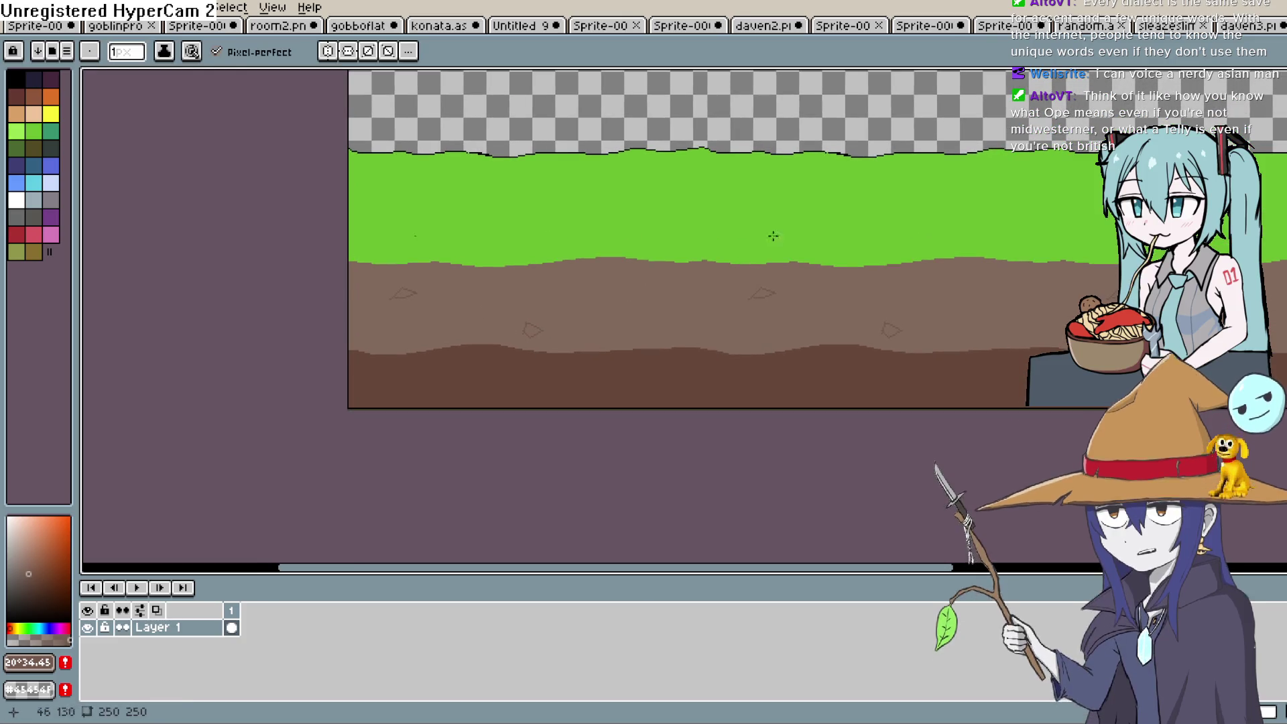
# Step: Fill small darker brown rock shapes across the light dirt band with the Paint Bucket
pyautogui.press('q')
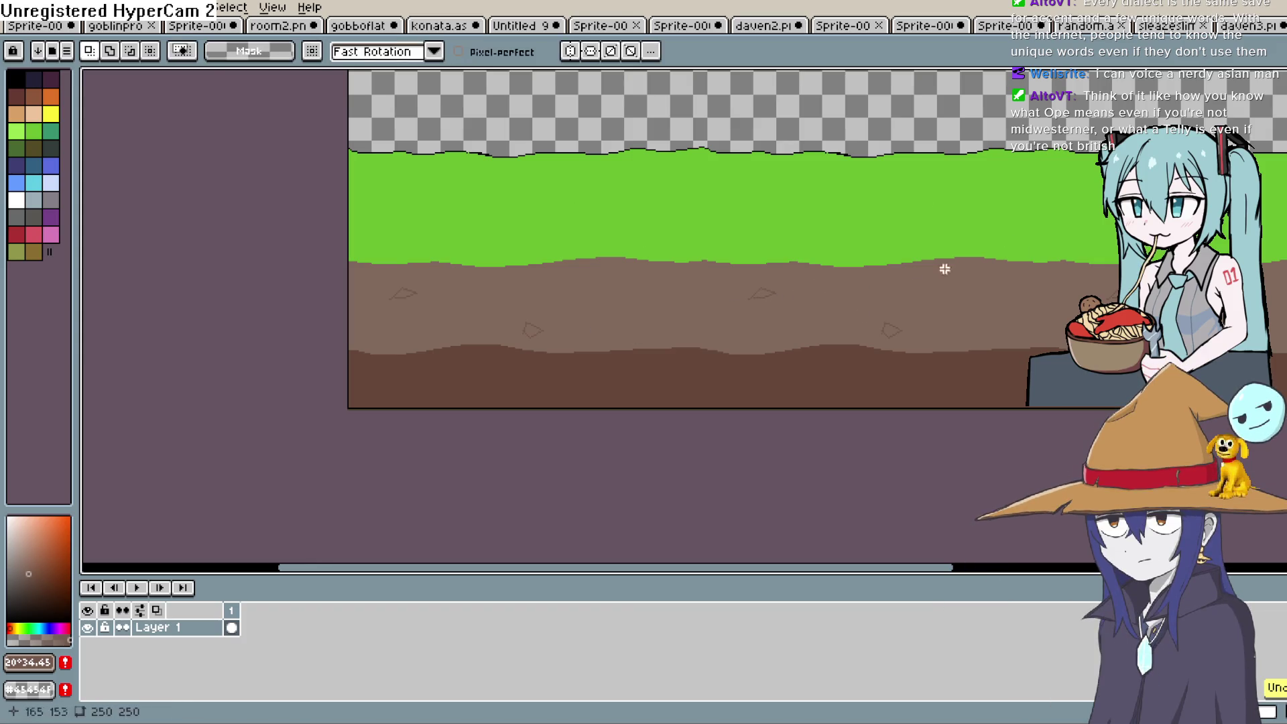
pyautogui.press('g')
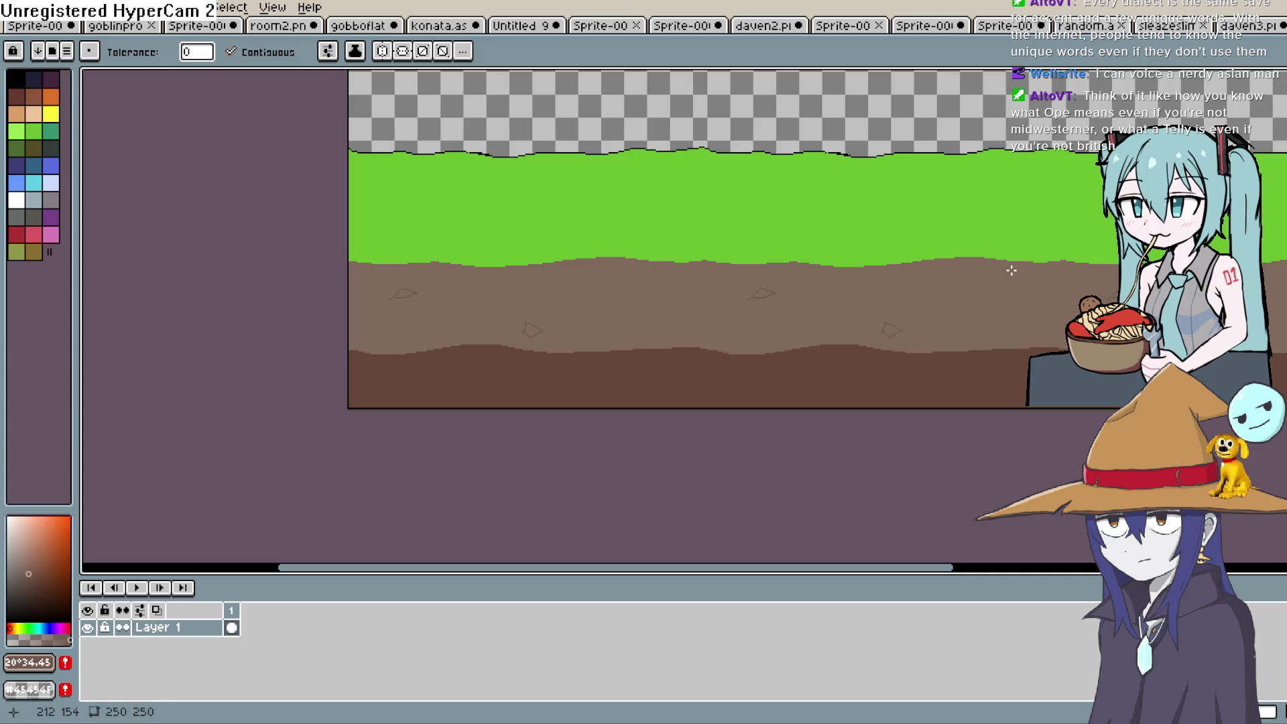
pyautogui.scroll(2, 869, 293)
pyautogui.moveTo(1000, 313)
pyautogui.mouseDown()
pyautogui.moveTo(899, 285)
pyautogui.moveTo(1000, 312)
pyautogui.moveTo(938, 293)
pyautogui.mouseUp()
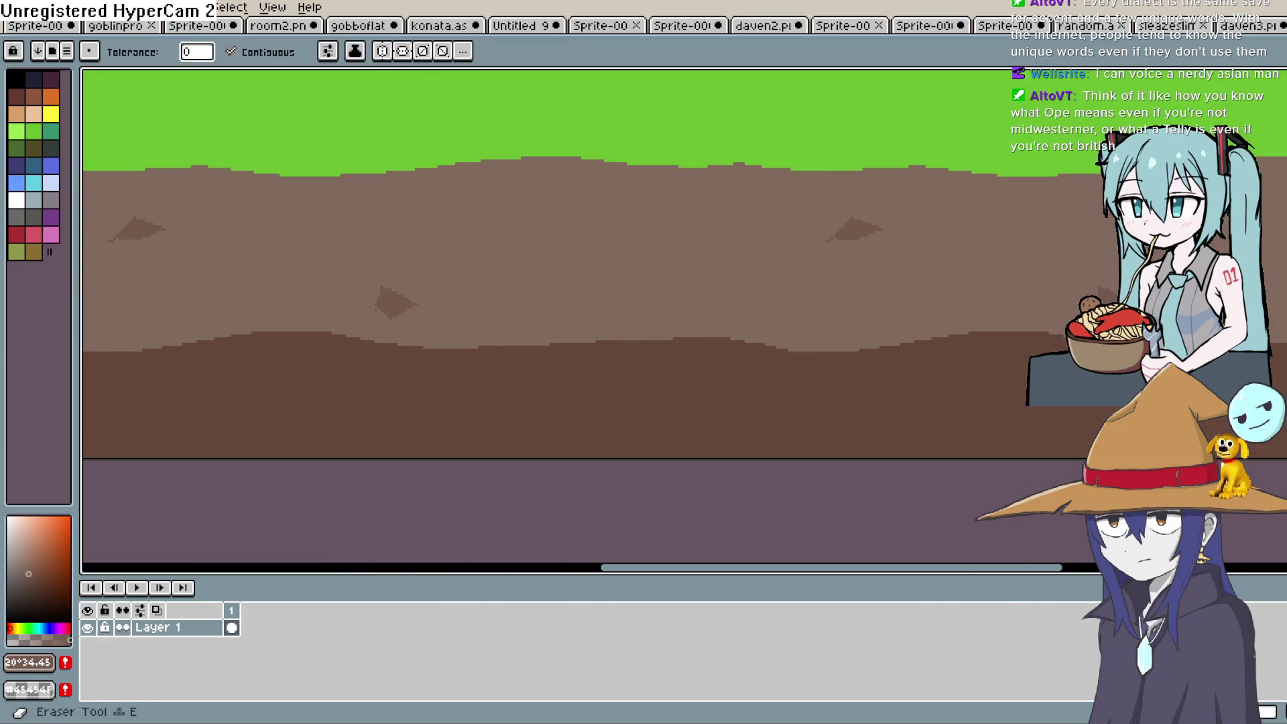
pyautogui.moveTo(741, 273)
pyautogui.mouseDown()
pyautogui.moveTo(790, 207)
pyautogui.moveTo(773, 210)
pyautogui.moveTo(793, 207)
pyautogui.mouseUp()
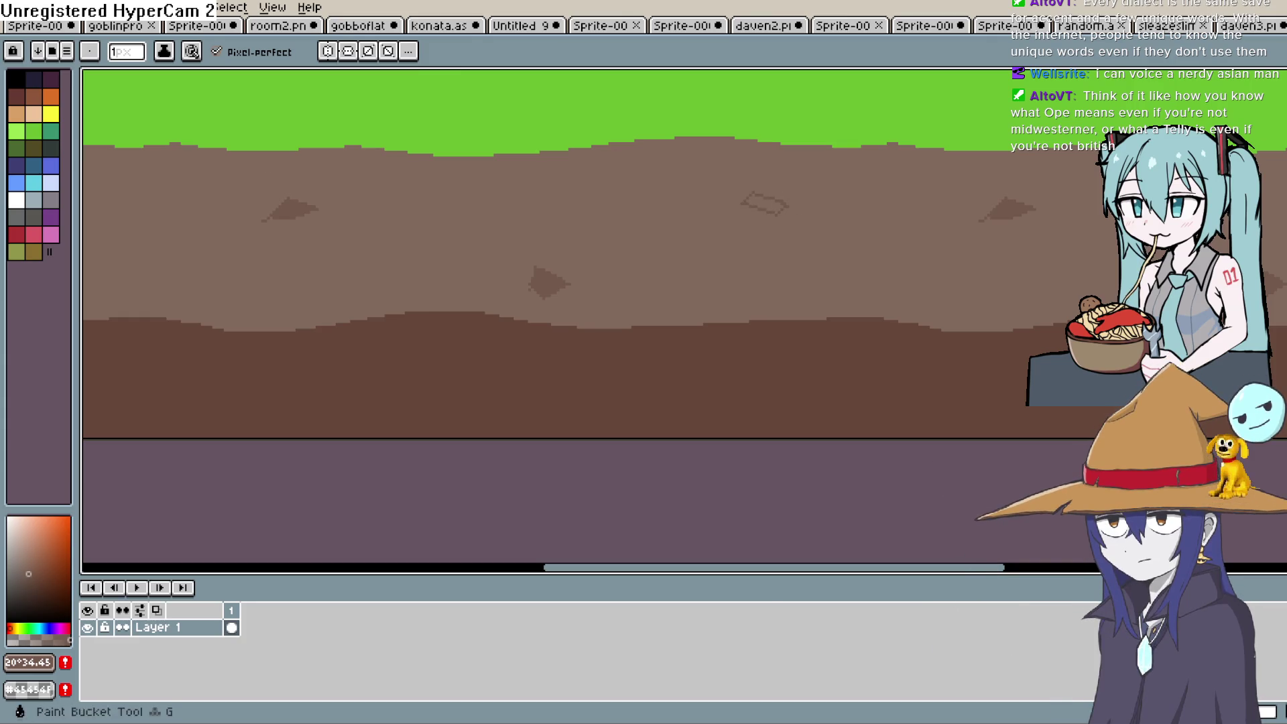
pyautogui.moveTo(807, 305); pyautogui.dragTo(821, 224)
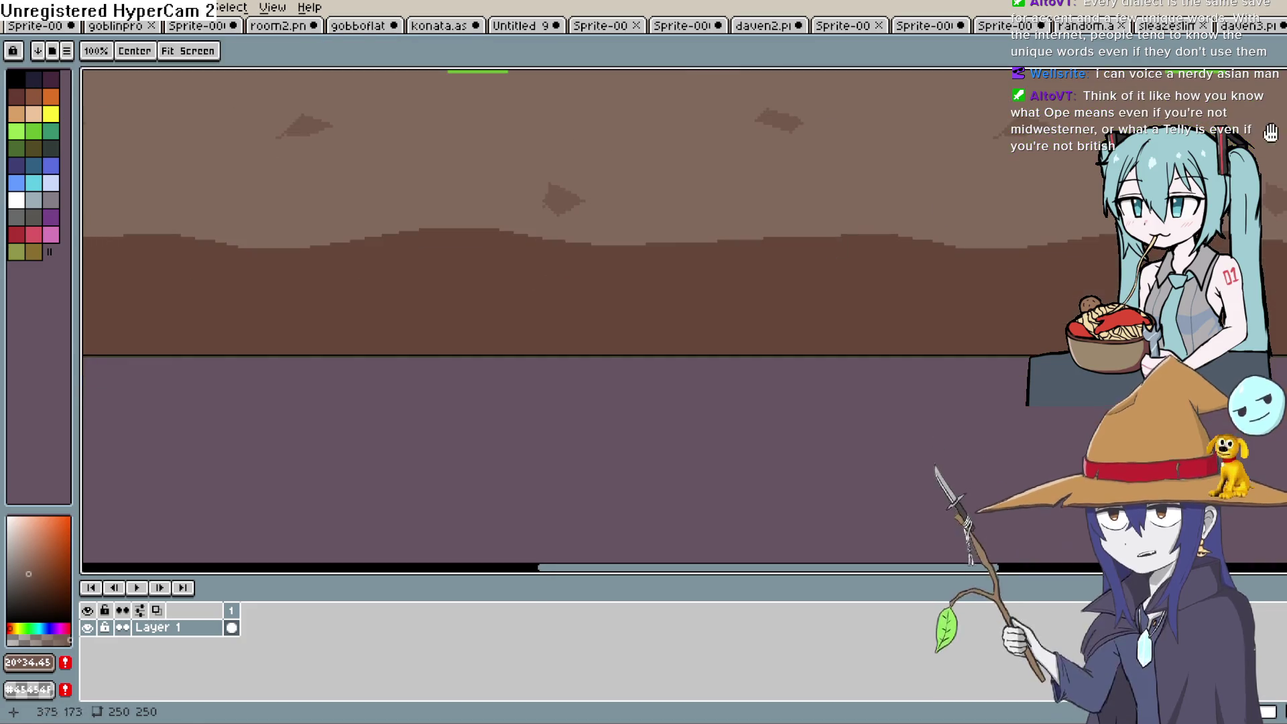
pyautogui.press('alt')
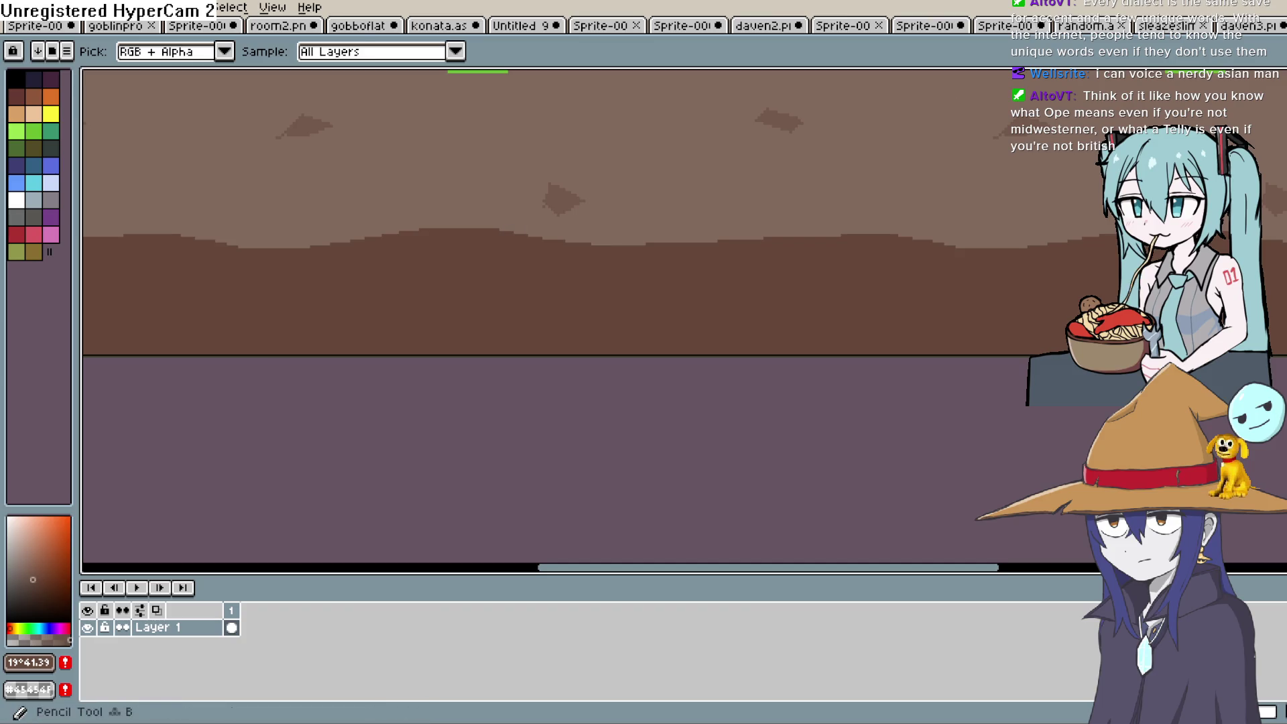
pyautogui.moveTo(903, 207); pyautogui.dragTo(818, 251)
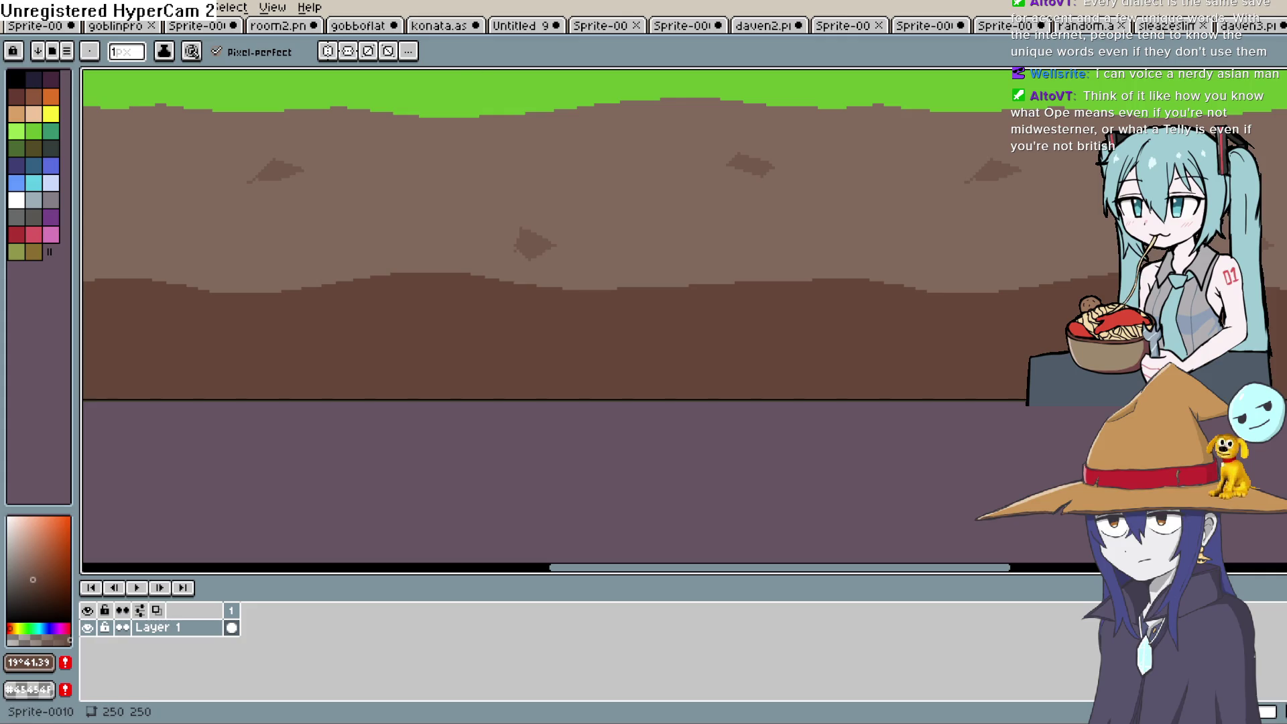
# Step: Inspect the teal goblin, red slime, blue crystal and large red creature on the monster sprite sheet
pyautogui.click(1085, 30)
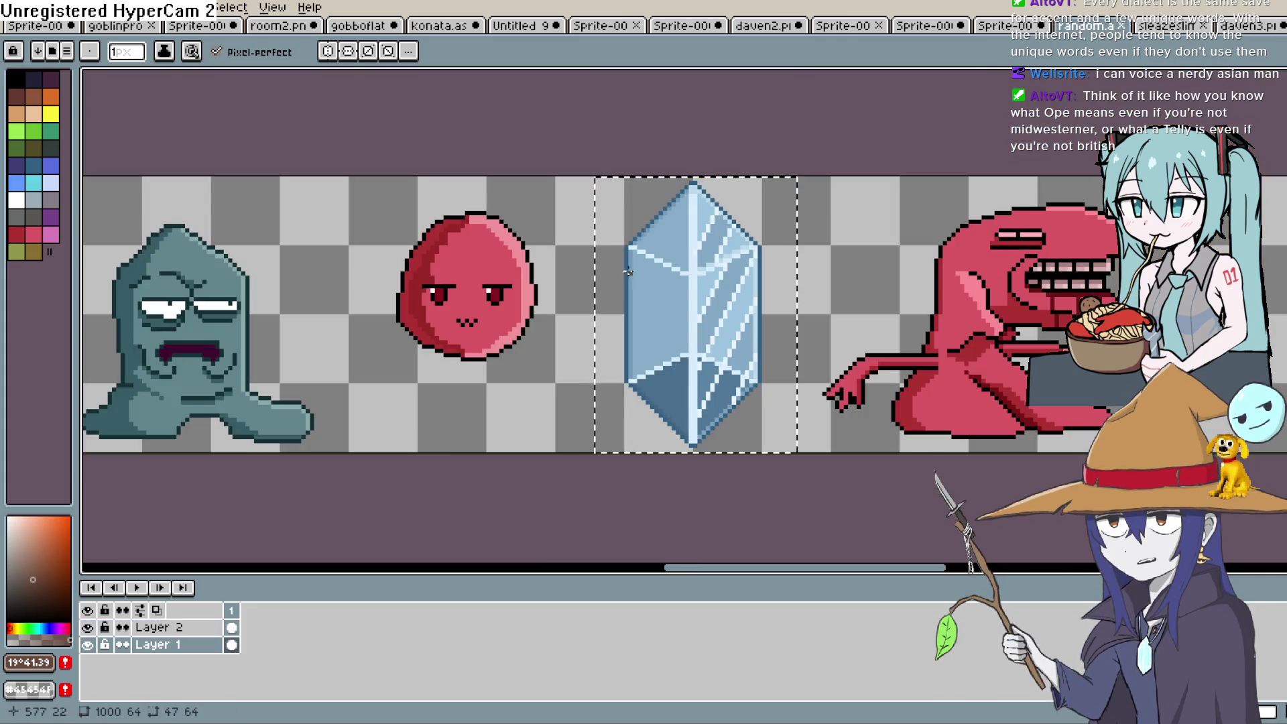
pyautogui.moveTo(589, 278)
pyautogui.mouseDown()
pyautogui.moveTo(856, 265)
pyautogui.moveTo(834, 299)
pyautogui.moveTo(431, 310)
pyautogui.mouseUp()
pyautogui.scroll(2, 738, 343)
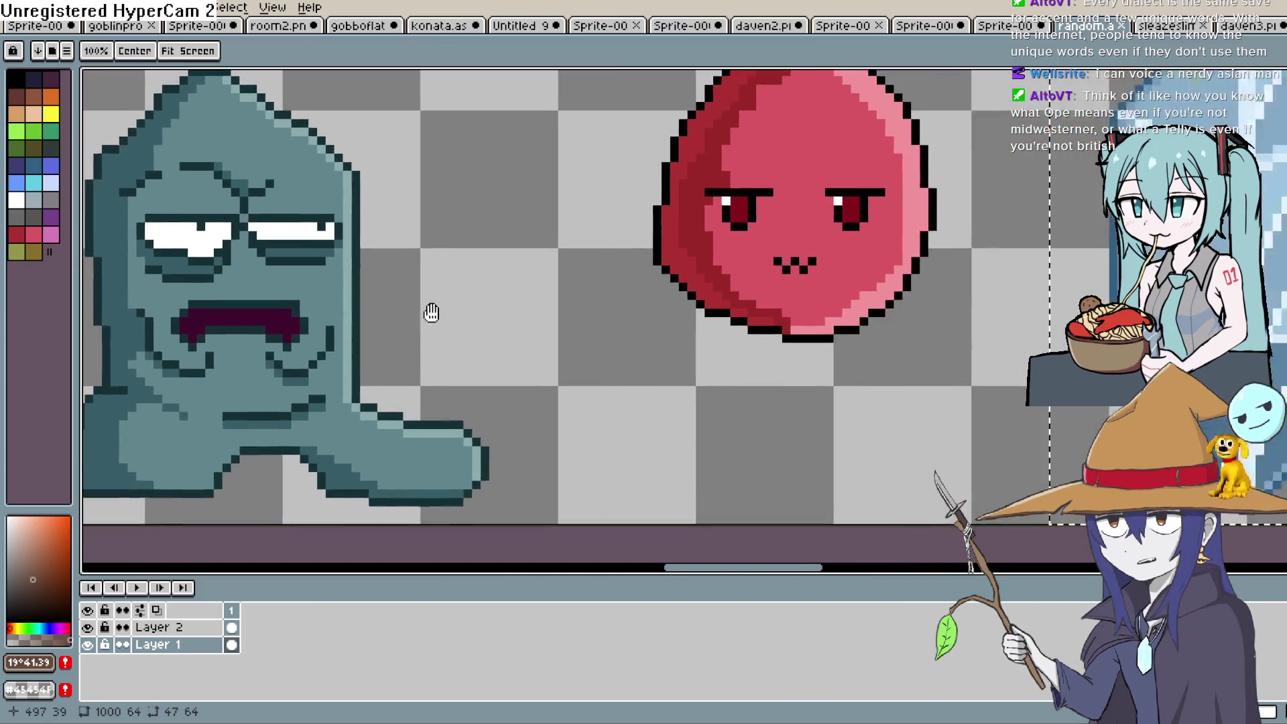
pyautogui.moveTo(814, 295); pyautogui.dragTo(511, 353)
pyautogui.moveTo(649, 352)
pyautogui.mouseDown()
pyautogui.moveTo(684, 382)
pyautogui.moveTo(712, 382)
pyautogui.mouseUp()
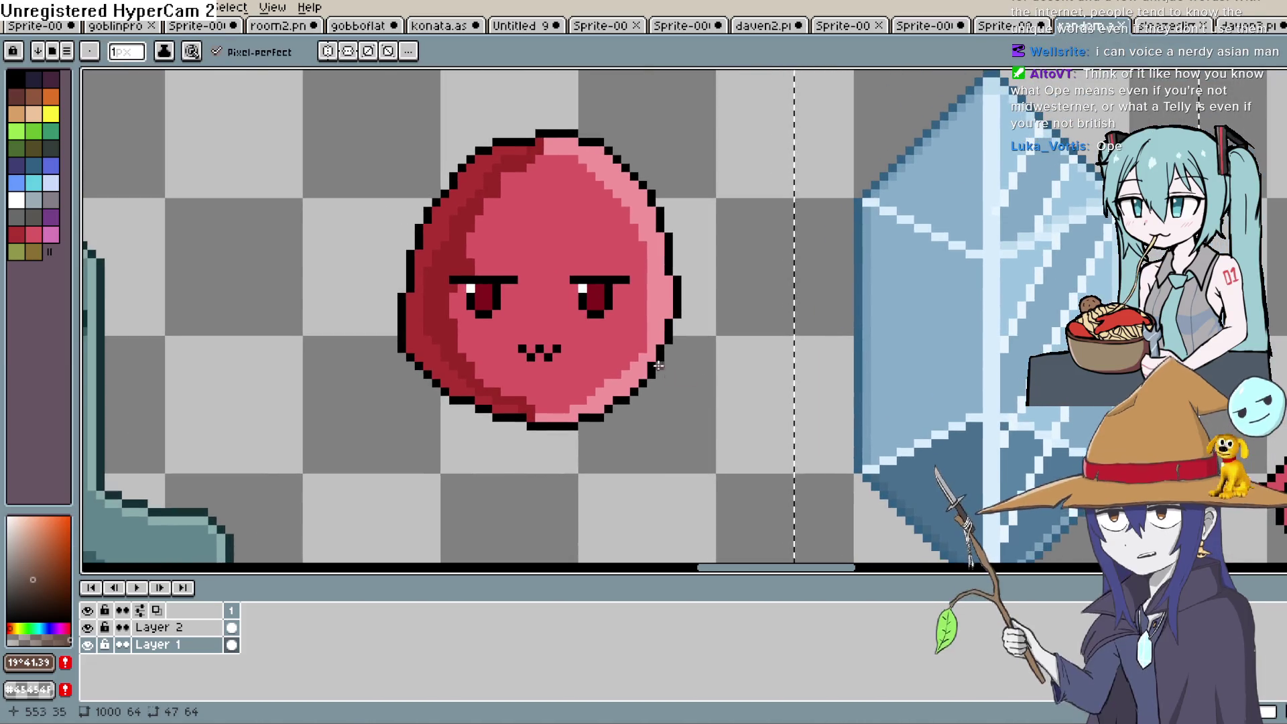
pyautogui.scroll(1, 501, 288)
pyautogui.moveTo(502, 288); pyautogui.dragTo(545, 349)
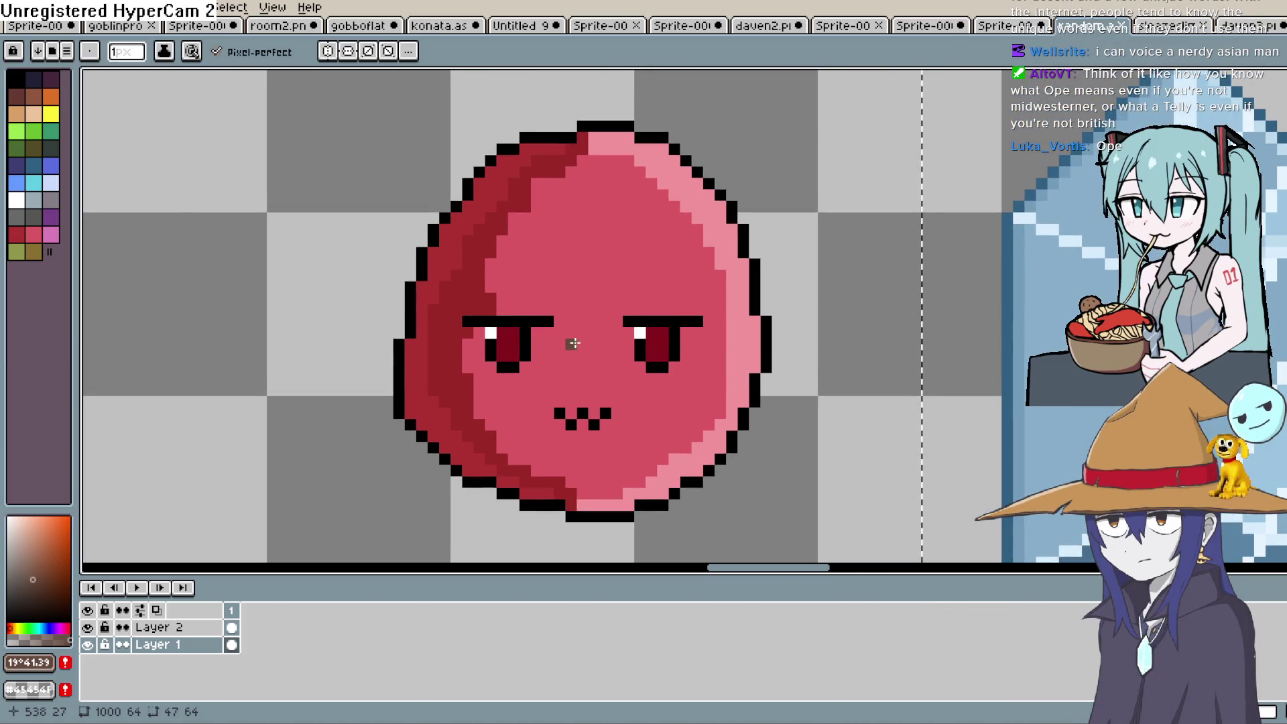
pyautogui.moveTo(1005, 308)
pyautogui.mouseDown()
pyautogui.moveTo(650, 311)
pyautogui.moveTo(692, 299)
pyautogui.mouseUp()
pyautogui.scroll(-1, 732, 233)
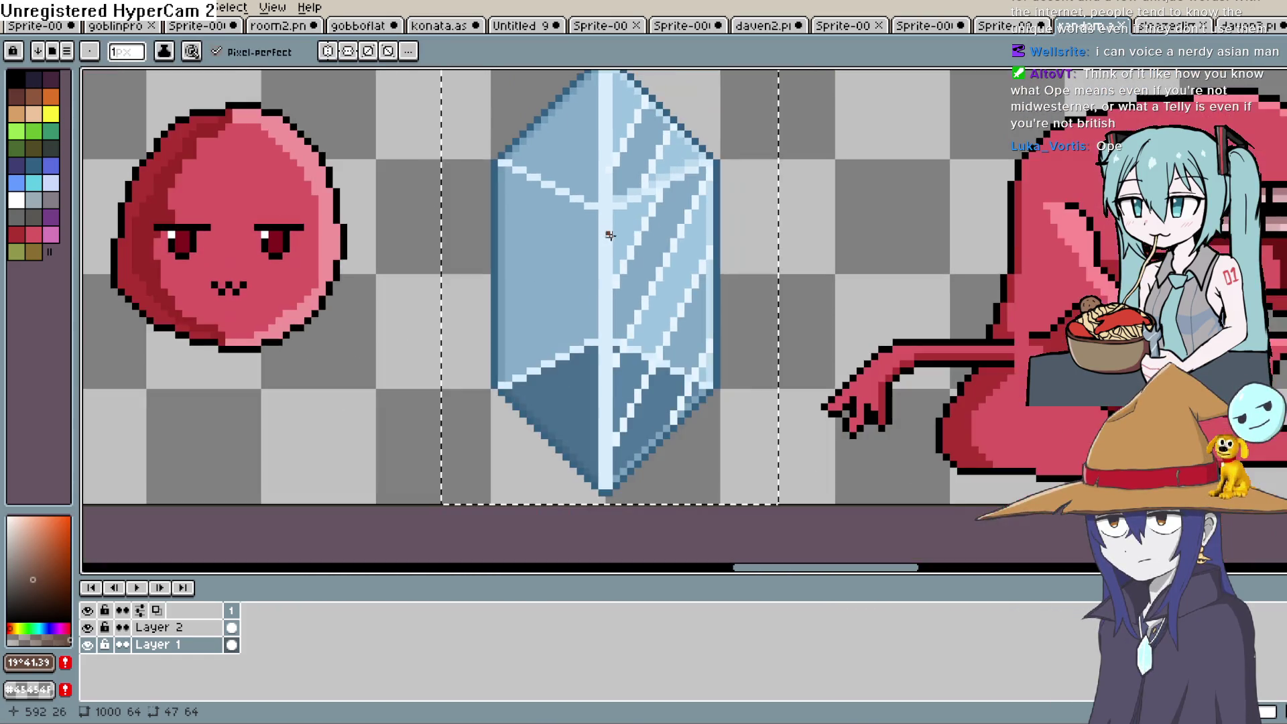
pyautogui.moveTo(732, 234)
pyautogui.mouseDown()
pyautogui.moveTo(704, 302)
pyautogui.moveTo(696, 279)
pyautogui.mouseUp()
pyautogui.moveTo(1002, 268)
pyautogui.mouseDown()
pyautogui.moveTo(936, 222)
pyautogui.moveTo(545, 212)
pyautogui.mouseUp()
pyautogui.scroll(1, 546, 212)
pyautogui.moveTo(671, 242); pyautogui.dragTo(655, 253)
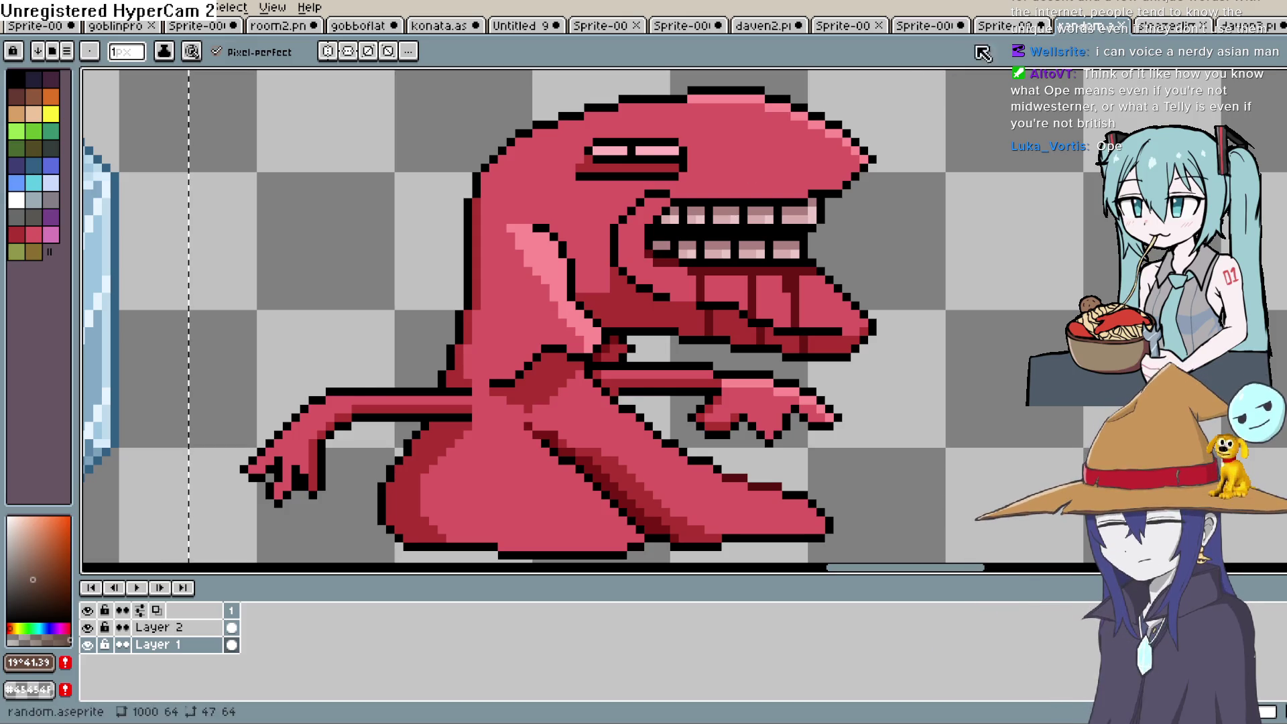
# Step: Flip through the other open sprites to daven2.png, then switch back to Construct 3
pyautogui.click(1006, 25)
pyautogui.click(926, 31)
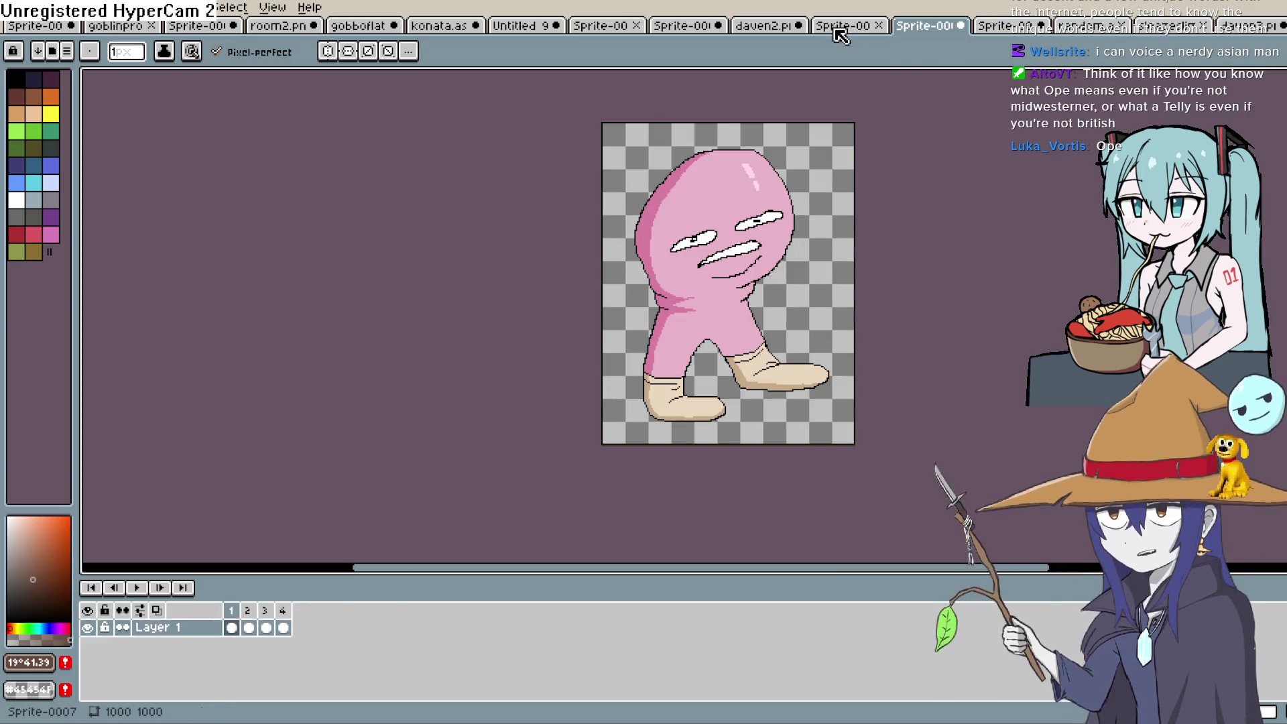
pyautogui.click(846, 30)
pyautogui.click(769, 31)
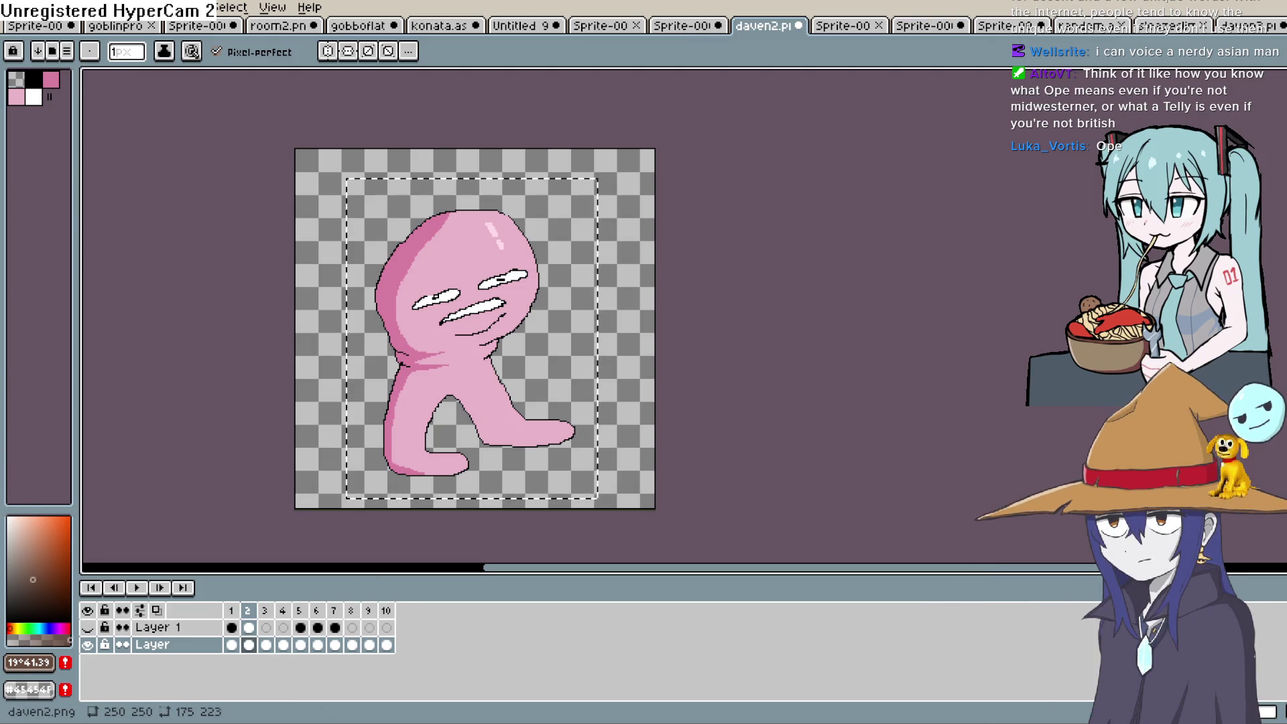
pyautogui.hotkey('alt', 'Tab')
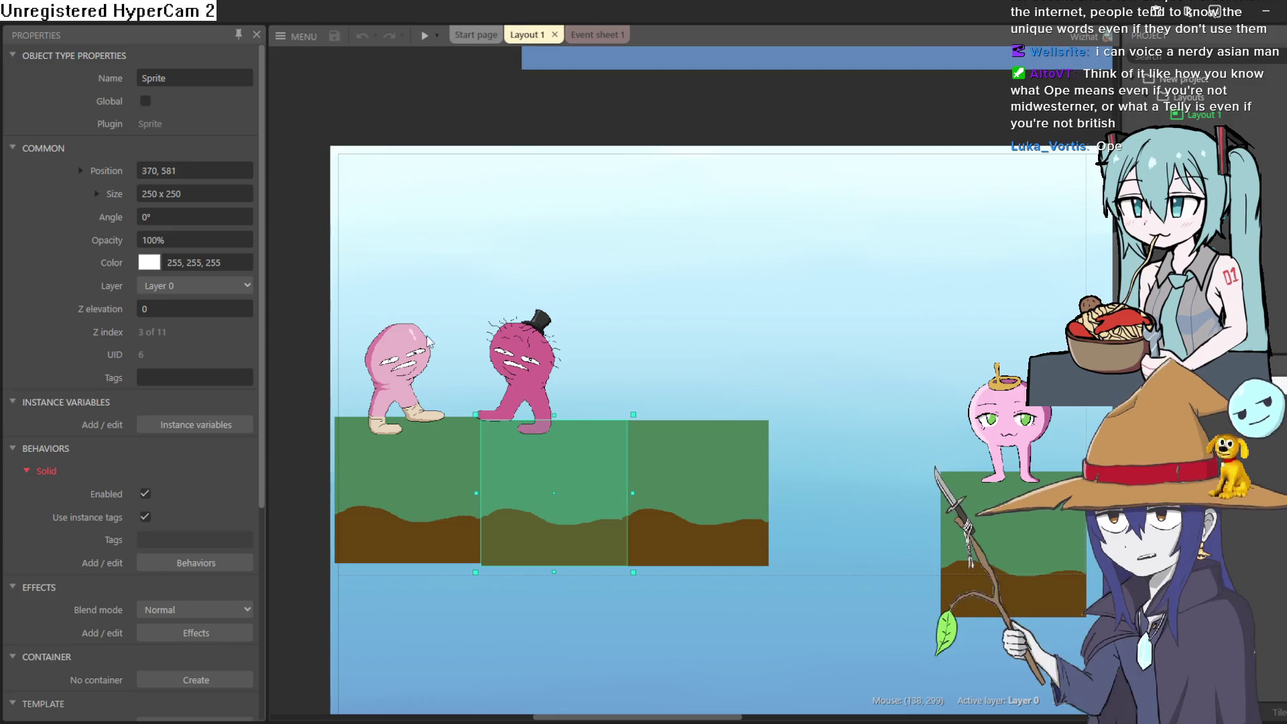
# Step: Zoom into the pink characters, drag the dark-pink top-hat sprite slightly right and down, then deselect
pyautogui.scroll(5, 440, 371)
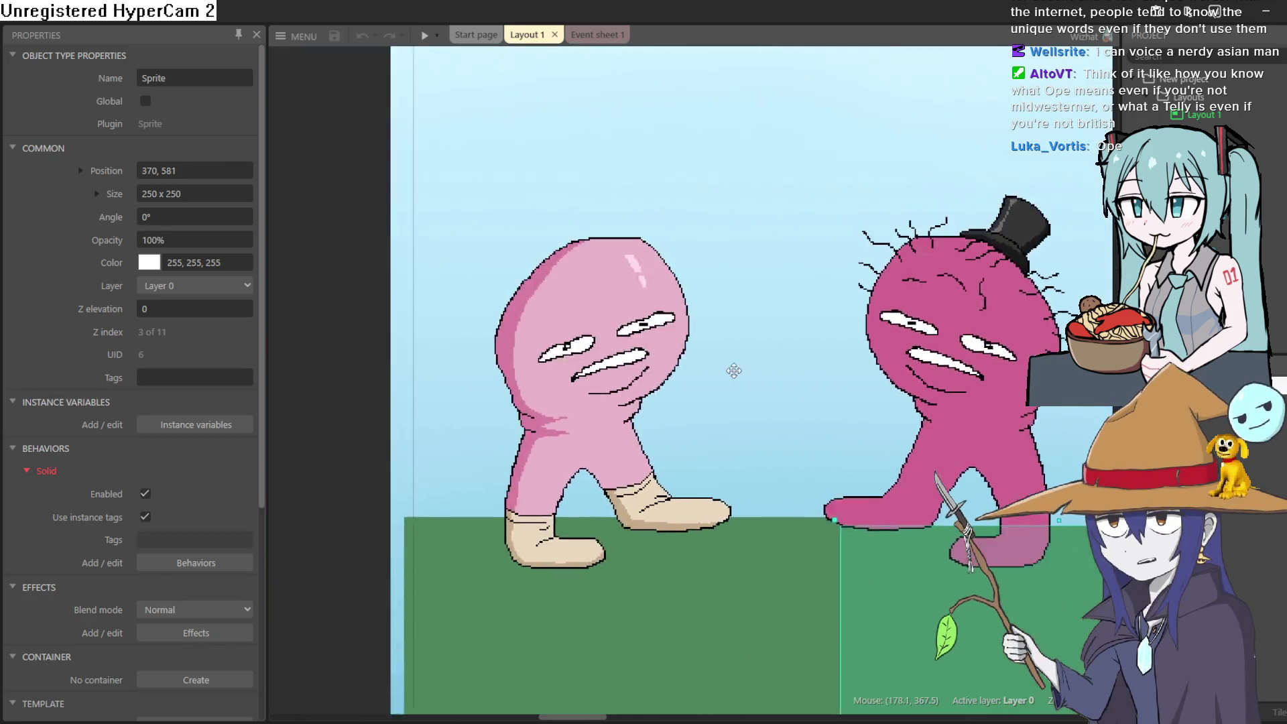
pyautogui.moveTo(733, 371)
pyautogui.mouseDown()
pyautogui.moveTo(819, 368)
pyautogui.moveTo(811, 382)
pyautogui.moveTo(830, 365)
pyautogui.moveTo(581, 370)
pyautogui.mouseUp()
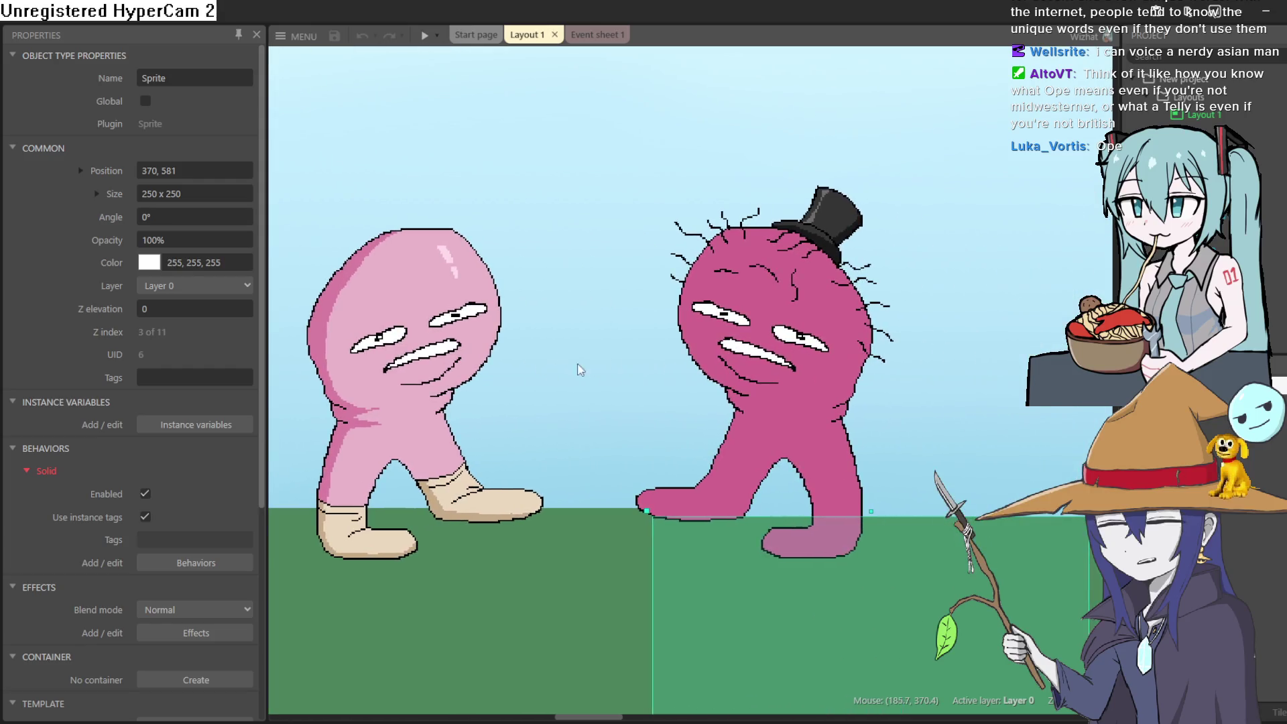
pyautogui.moveTo(815, 363)
pyautogui.mouseDown()
pyautogui.moveTo(845, 378)
pyautogui.moveTo(854, 367)
pyautogui.moveTo(404, 285)
pyautogui.mouseUp()
pyautogui.hscroll(-5, 843, 359)
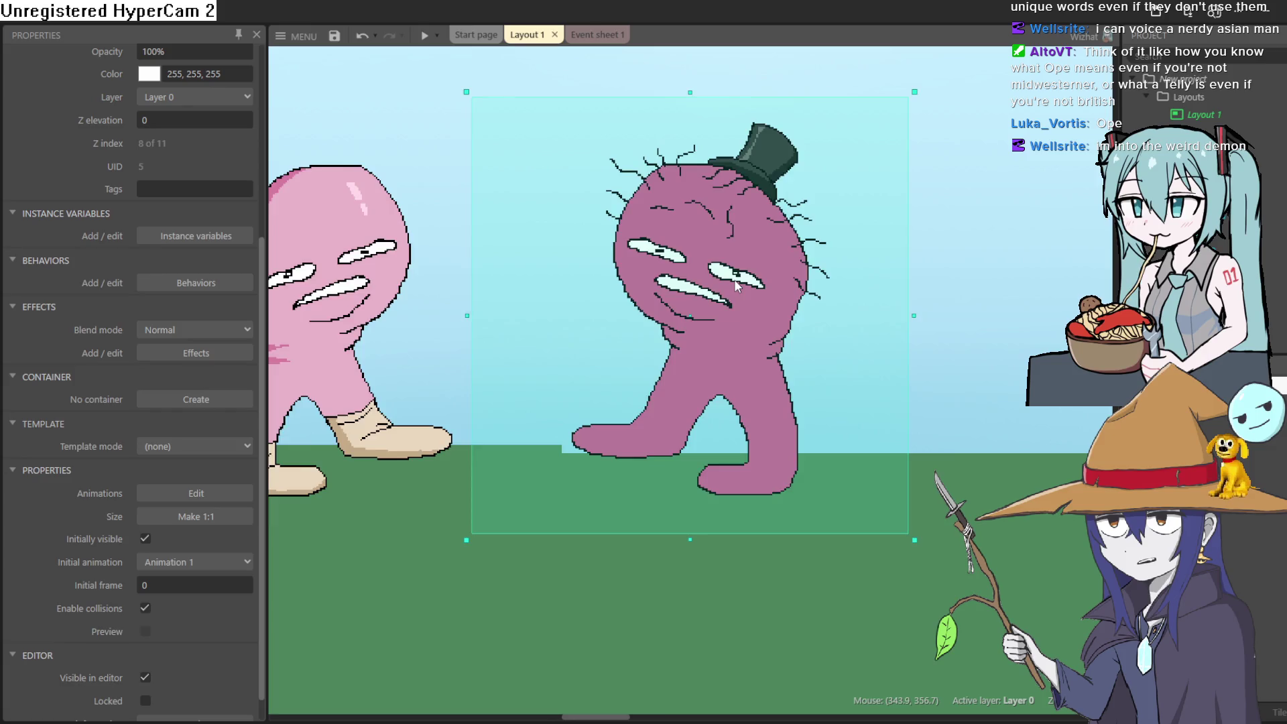
pyautogui.hscroll(-5, 738, 287)
pyautogui.scroll(-5, 802, 279)
pyautogui.hscroll(7, 801, 279)
pyautogui.scroll(2, 802, 279)
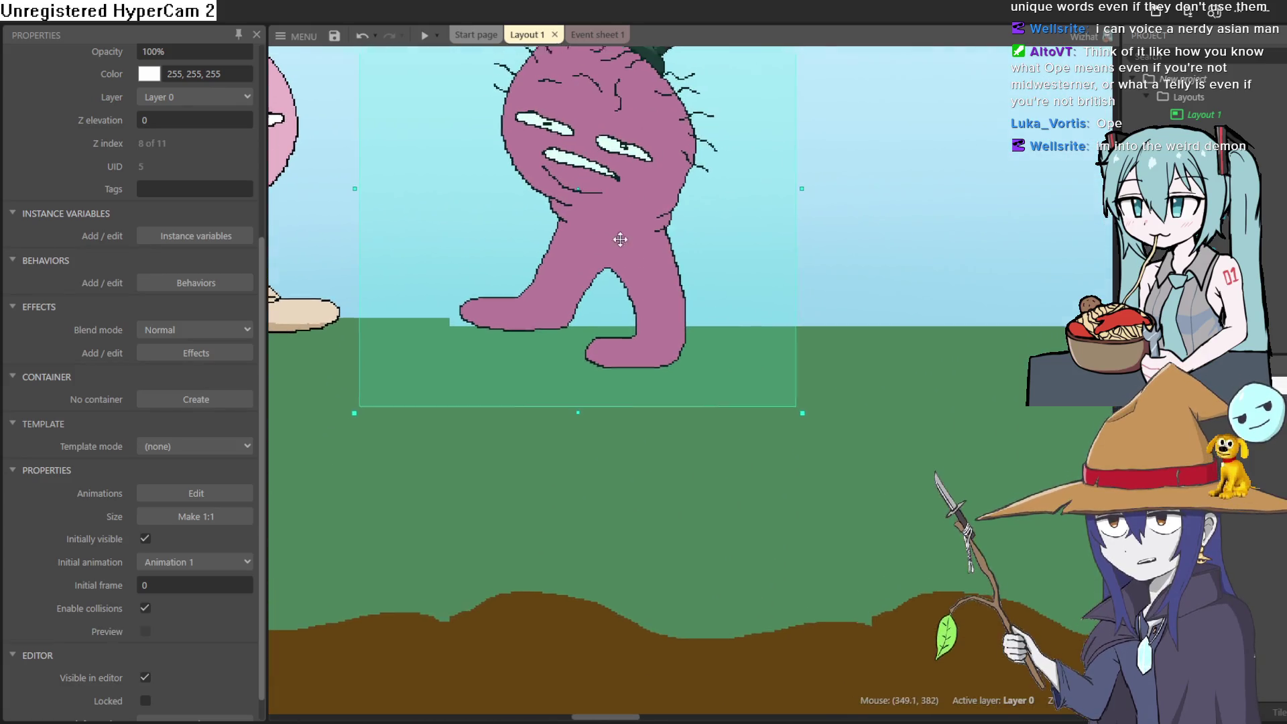
pyautogui.scroll(3, 593, 400)
pyautogui.scroll(2, 609, 379)
pyautogui.scroll(-4, 549, 367)
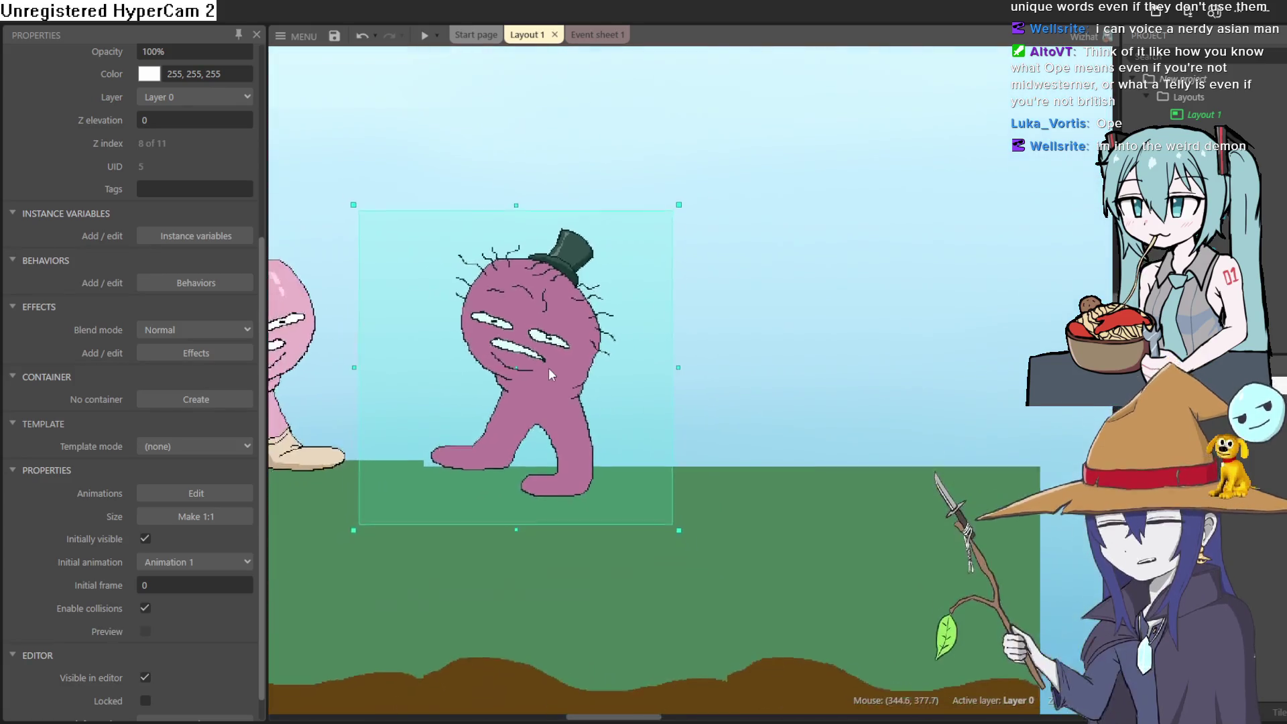
pyautogui.moveTo(585, 376); pyautogui.dragTo(792, 424)
pyautogui.scroll(-3, 793, 423)
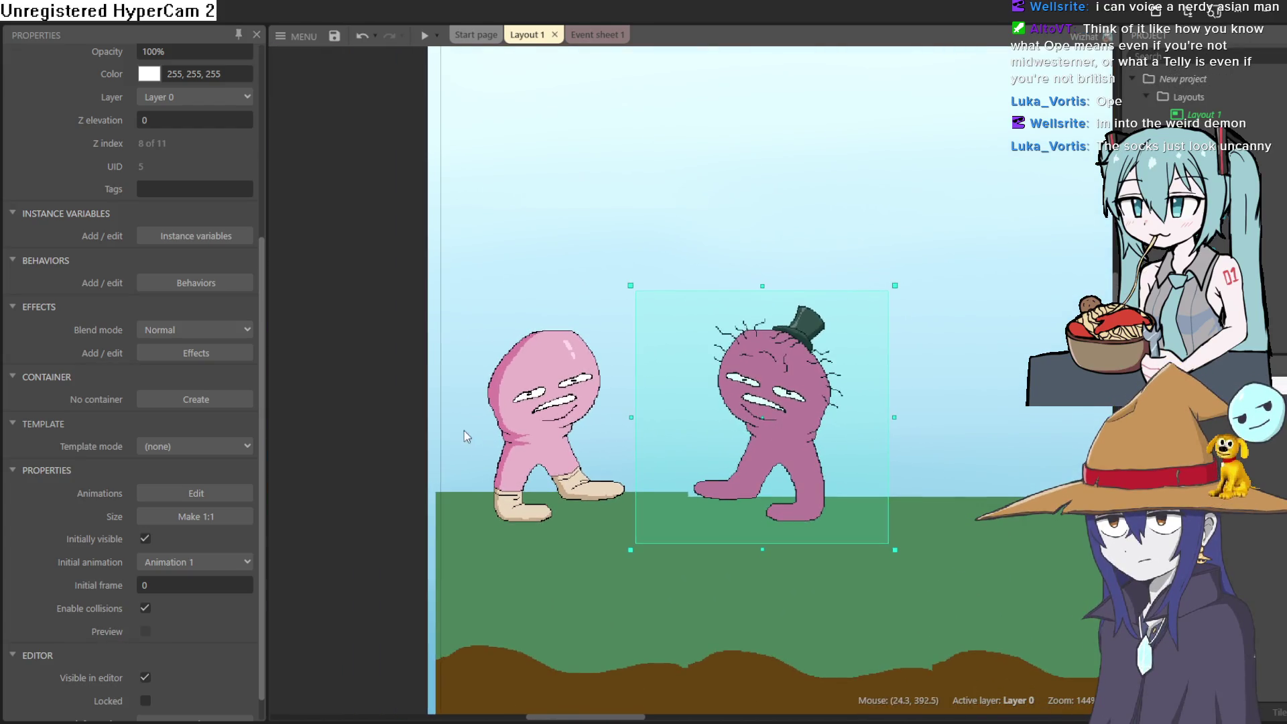
pyautogui.click(364, 384)
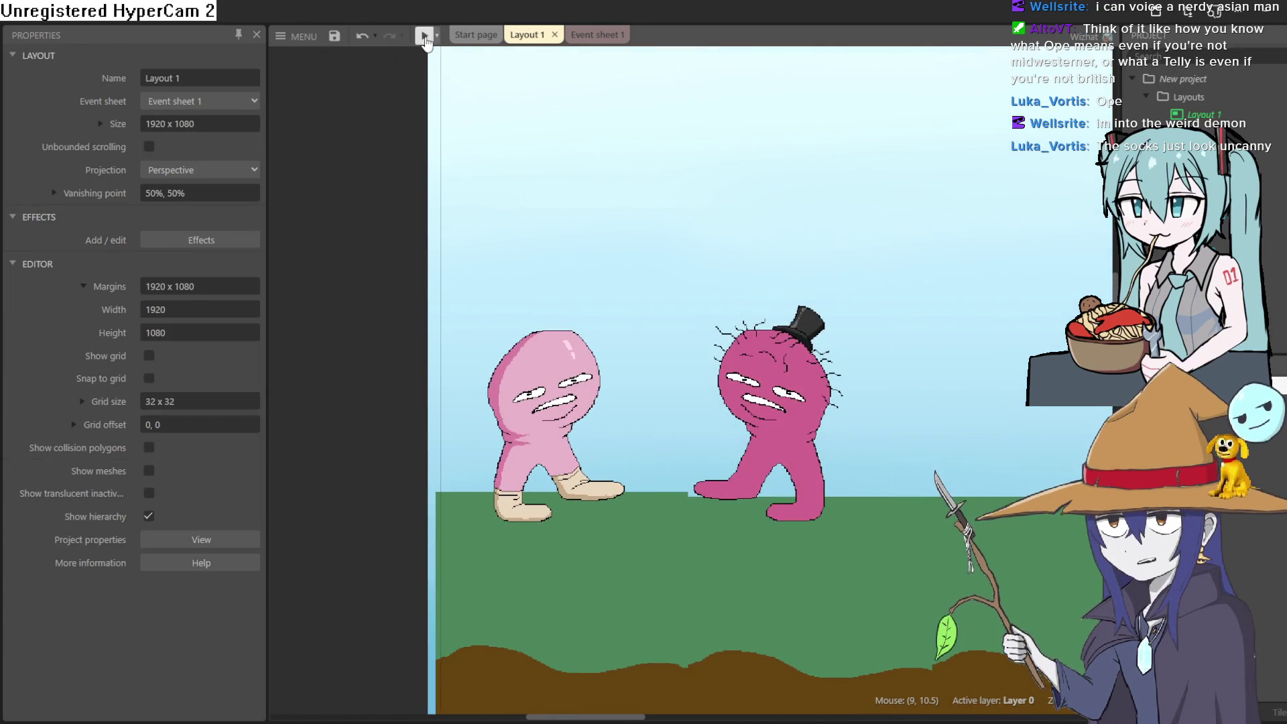
# Step: Preview the game, running and jumping the pink character onto the raised platform beside the other
pyautogui.click(425, 36)
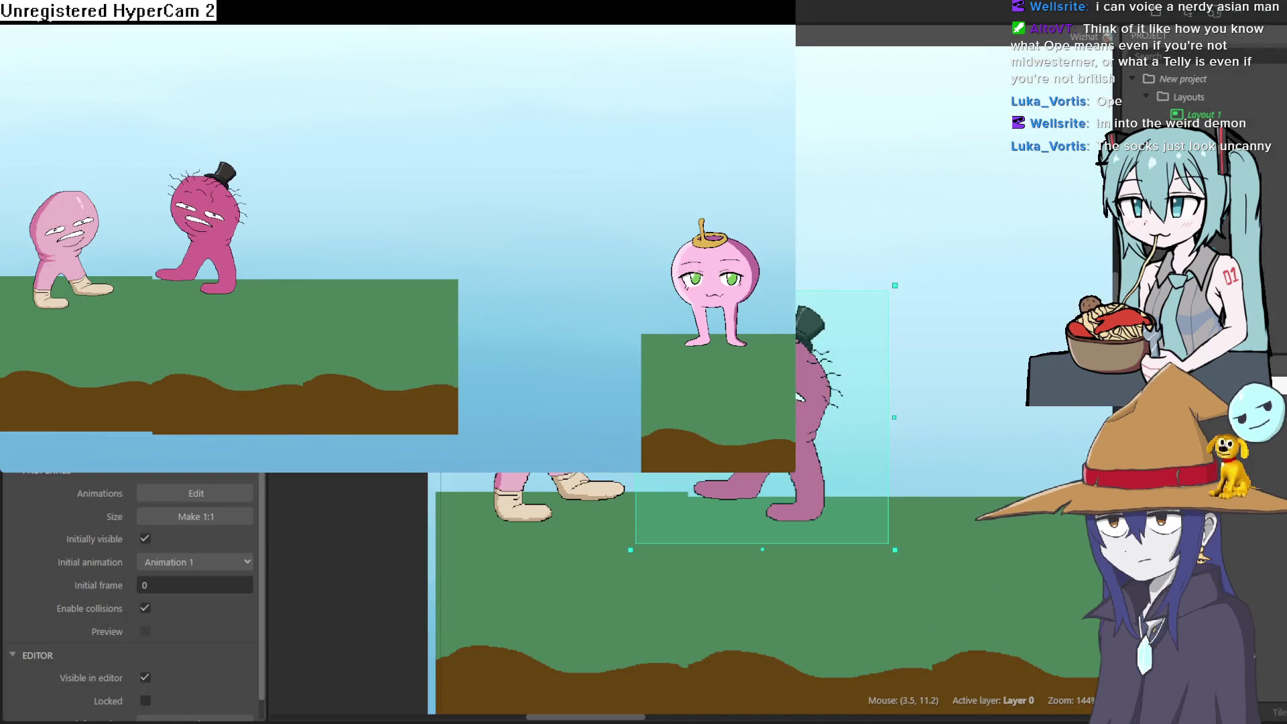
pyautogui.press('Right')
pyautogui.press('Left')
pyautogui.press('Right')
pyautogui.press('Up')
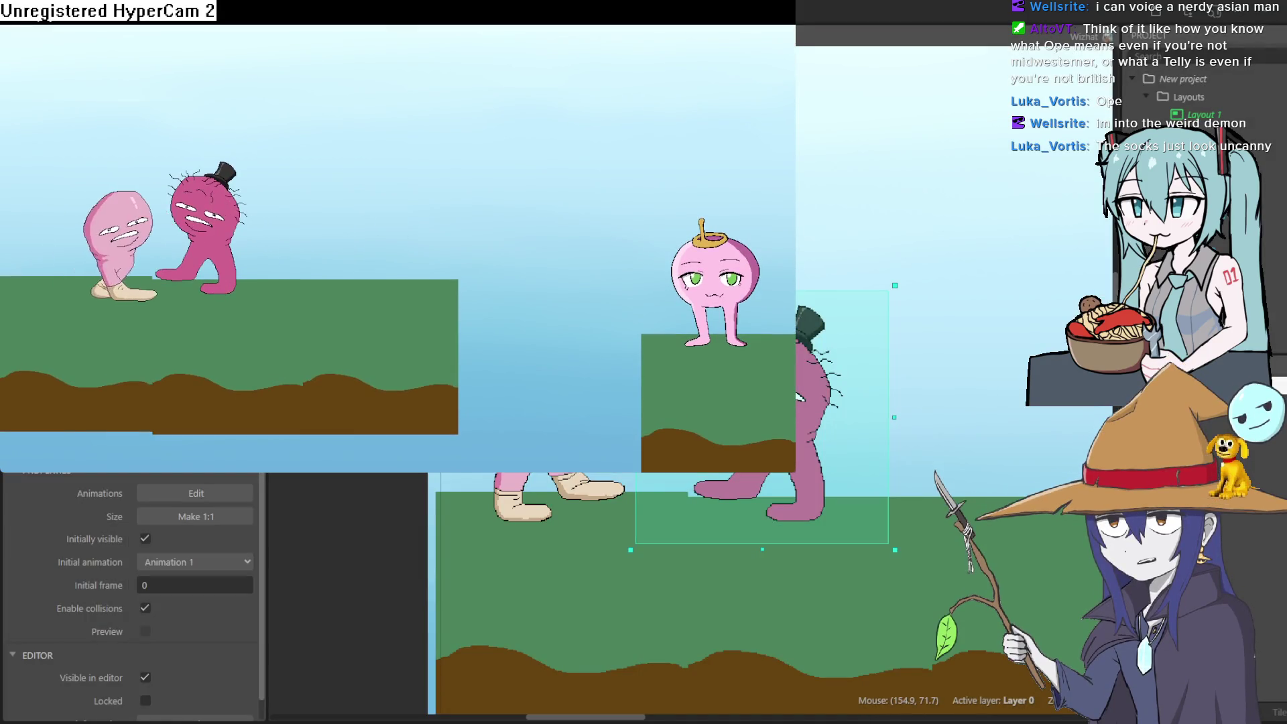
pyautogui.press('Left')
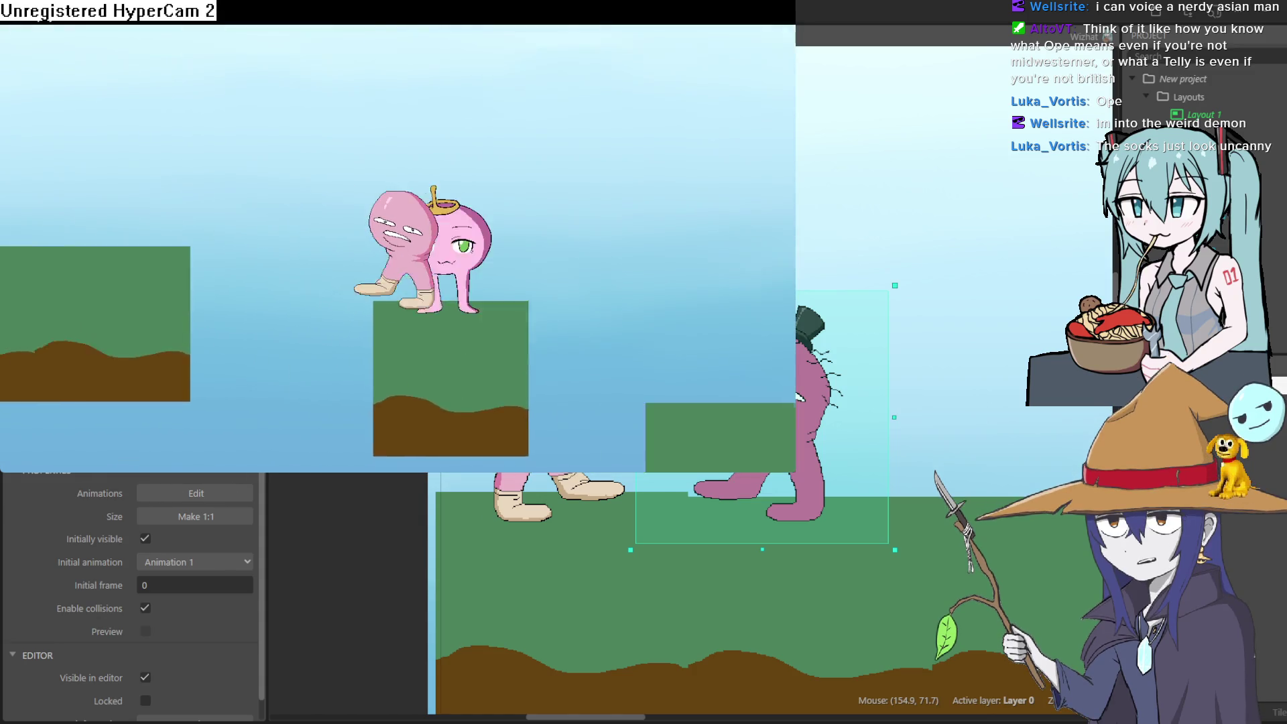
pyautogui.press('Right')
pyautogui.press('Up')
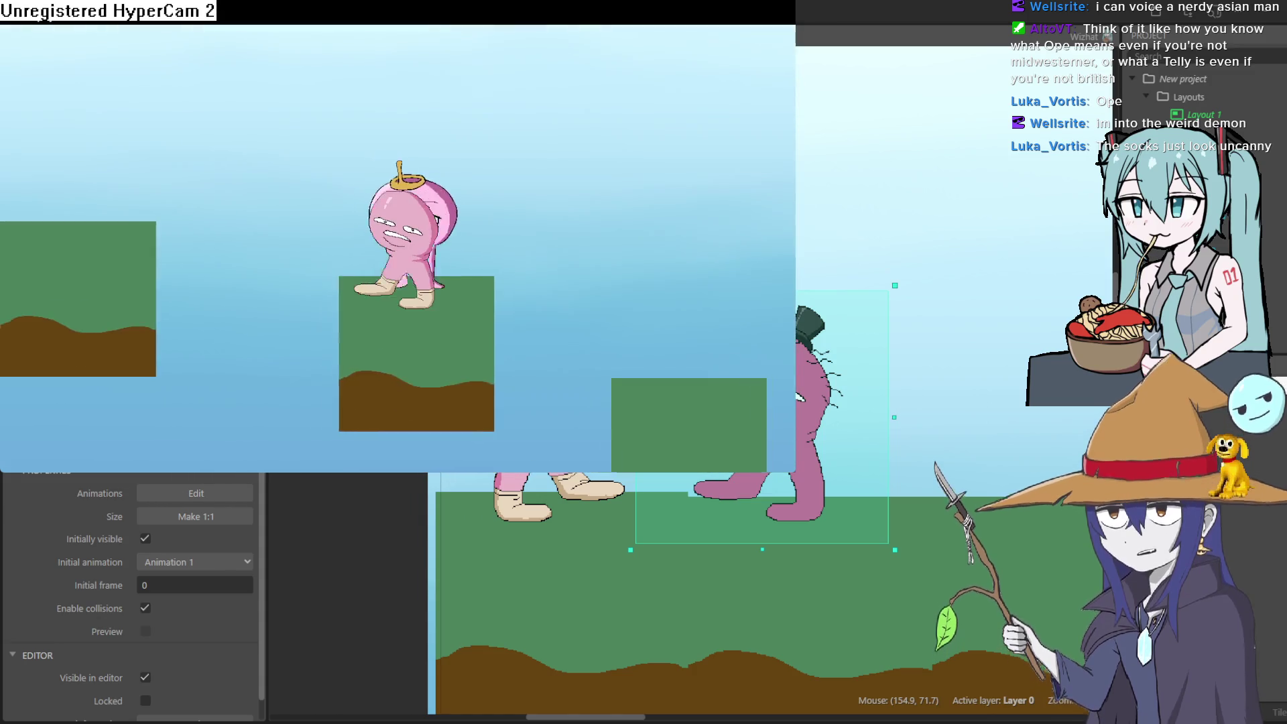
pyautogui.press('Left')
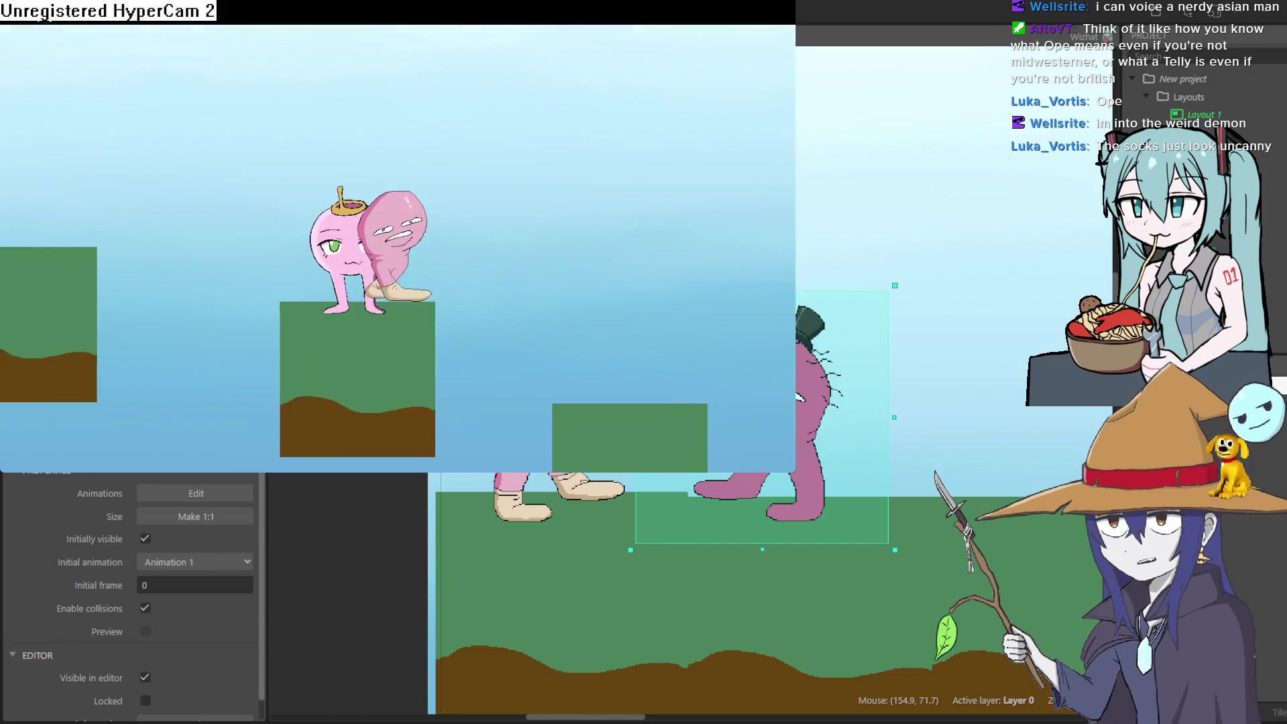
# Step: Close the preview, then open and close Sprite2's Animations Editor
pyautogui.click(1099, 131)
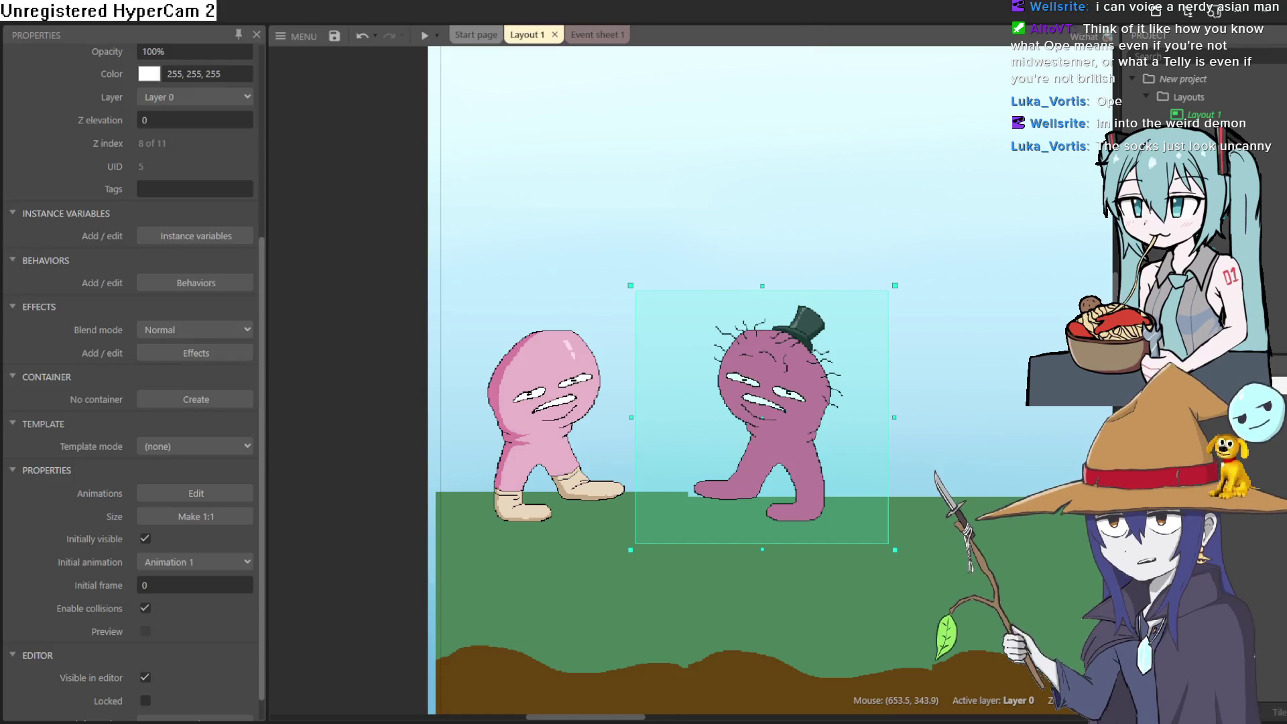
pyautogui.doubleClick(548, 417)
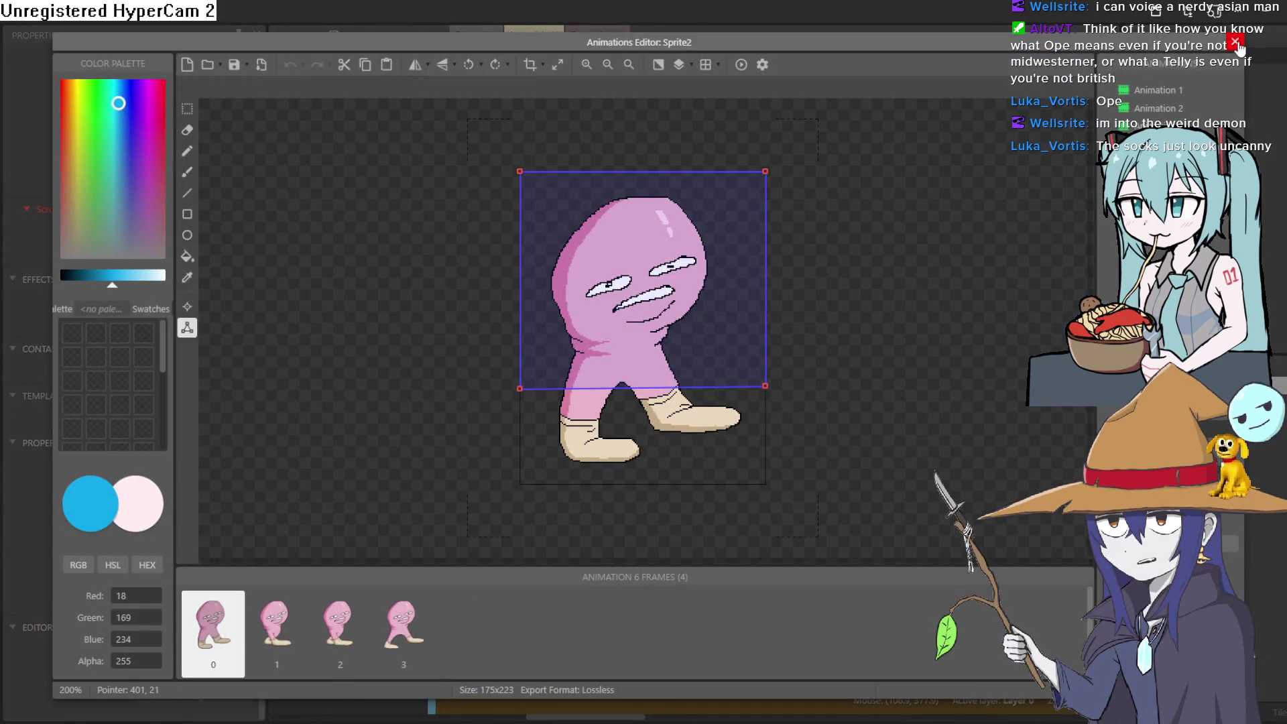
pyautogui.click(1235, 42)
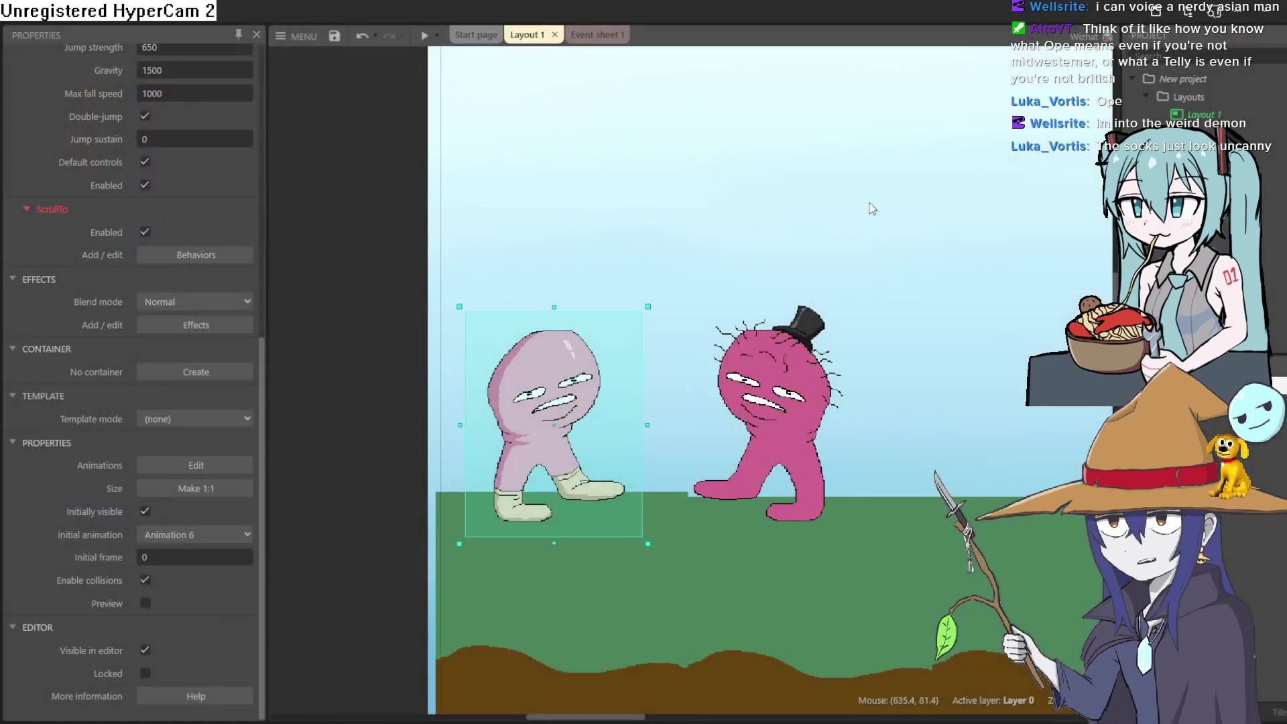